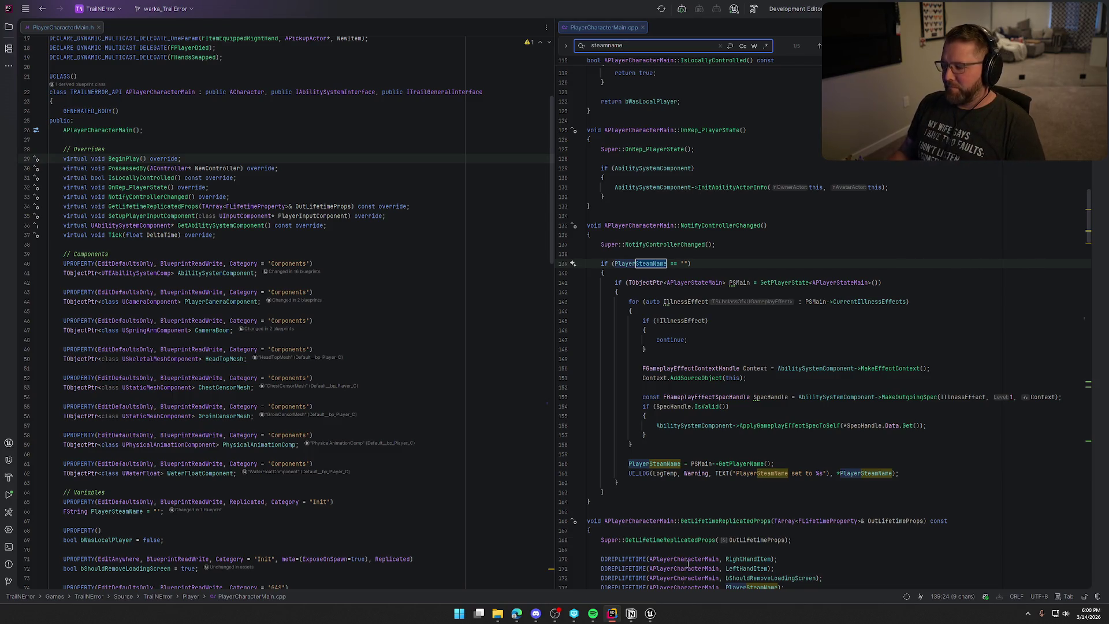
# Step: In the Unreal Editor, inspect the bp_Player graph around Player Steam Name and the grave marker logic
pyautogui.click(650, 614)
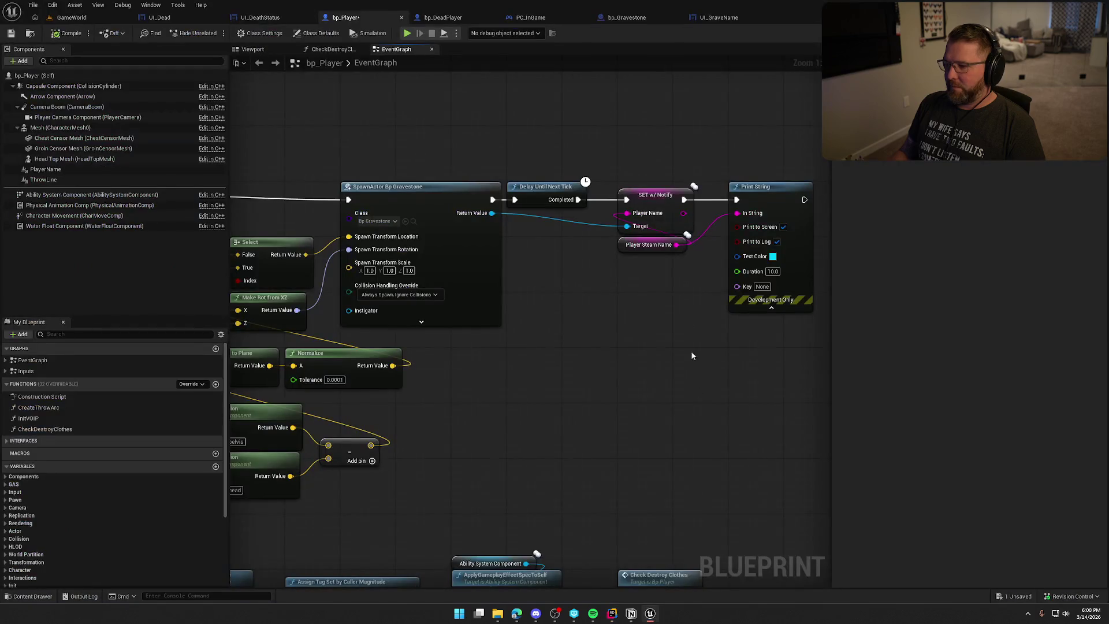
pyautogui.click(619, 238)
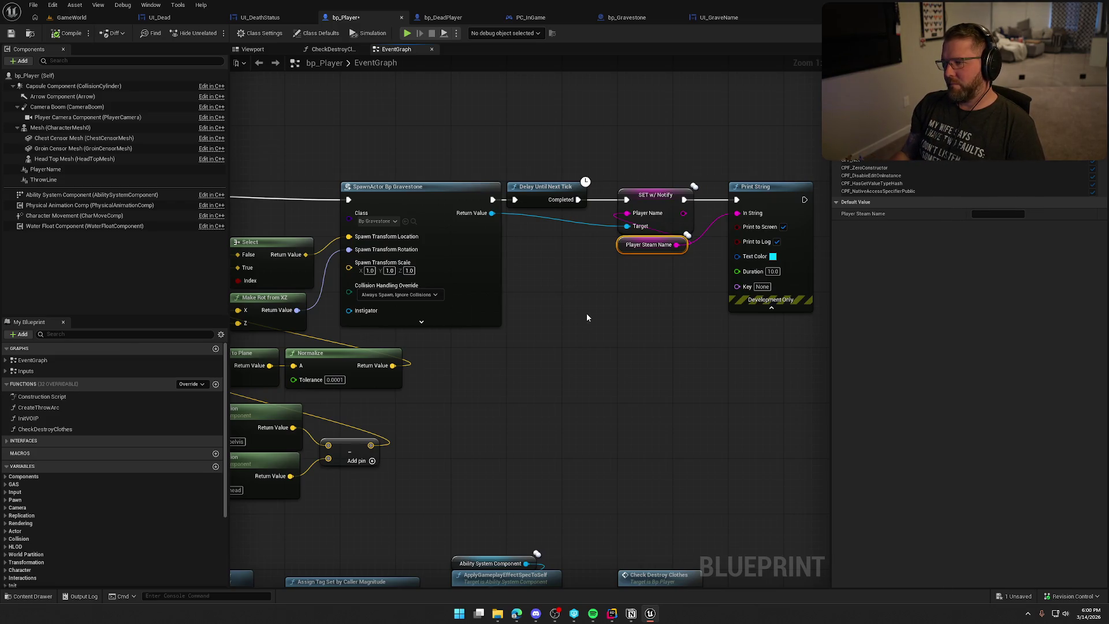
pyautogui.moveTo(586, 315)
pyautogui.mouseDown()
pyautogui.moveTo(820, 260)
pyautogui.moveTo(755, 269)
pyautogui.moveTo(642, 324)
pyautogui.moveTo(503, 324)
pyautogui.mouseUp()
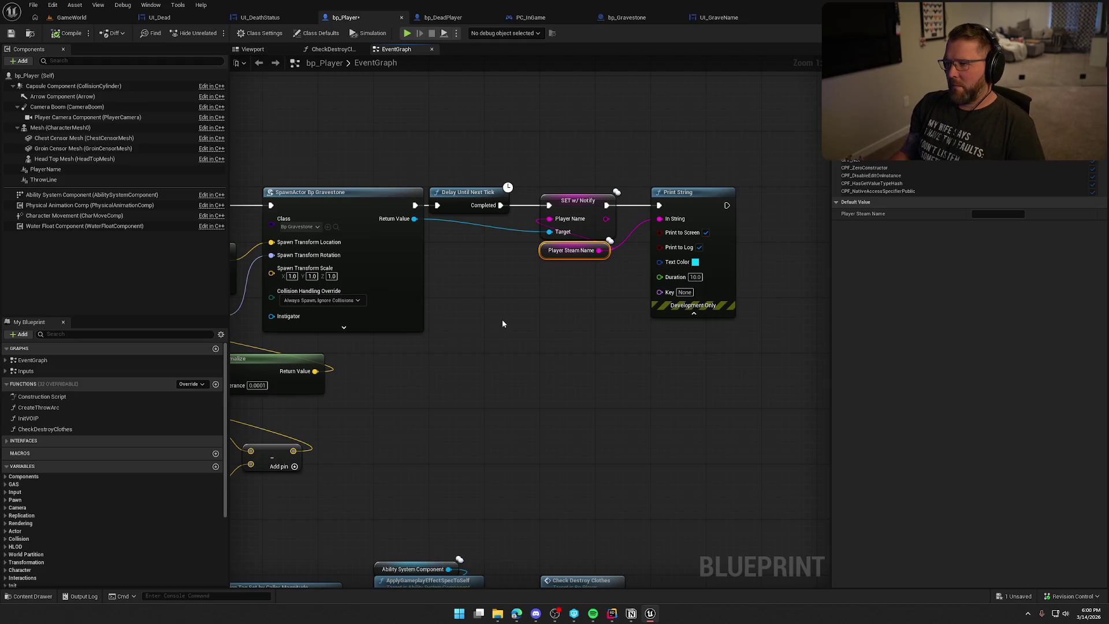
pyautogui.click(536, 293)
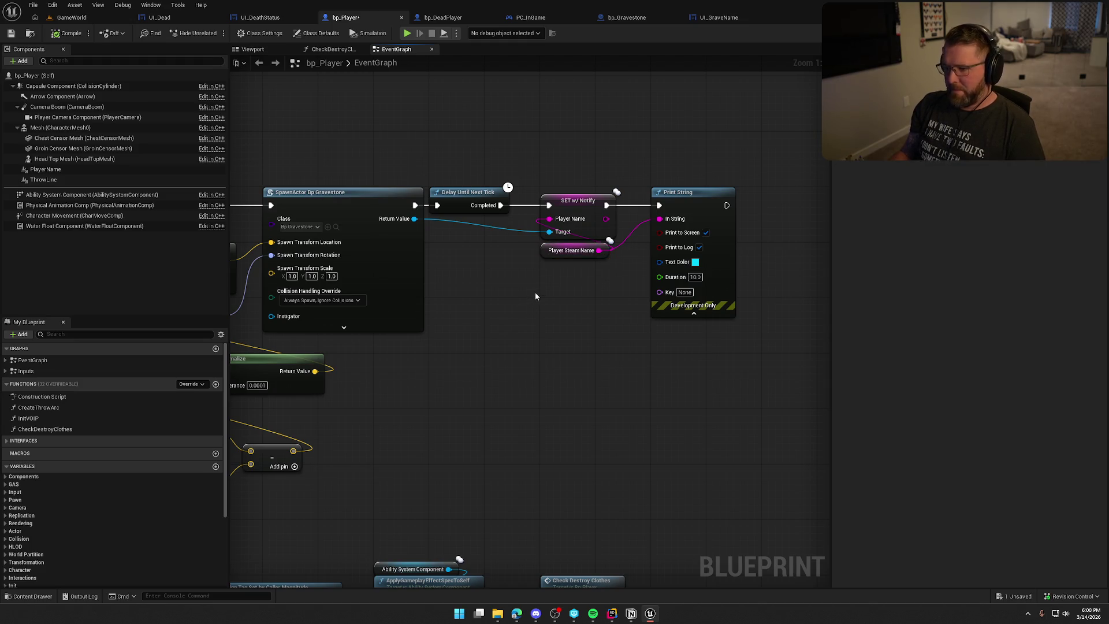
# Step: Dismiss the blueprint action menu, bring Print String into view, and return to Rider
pyautogui.rightClick(536, 297)
pyautogui.write('get')
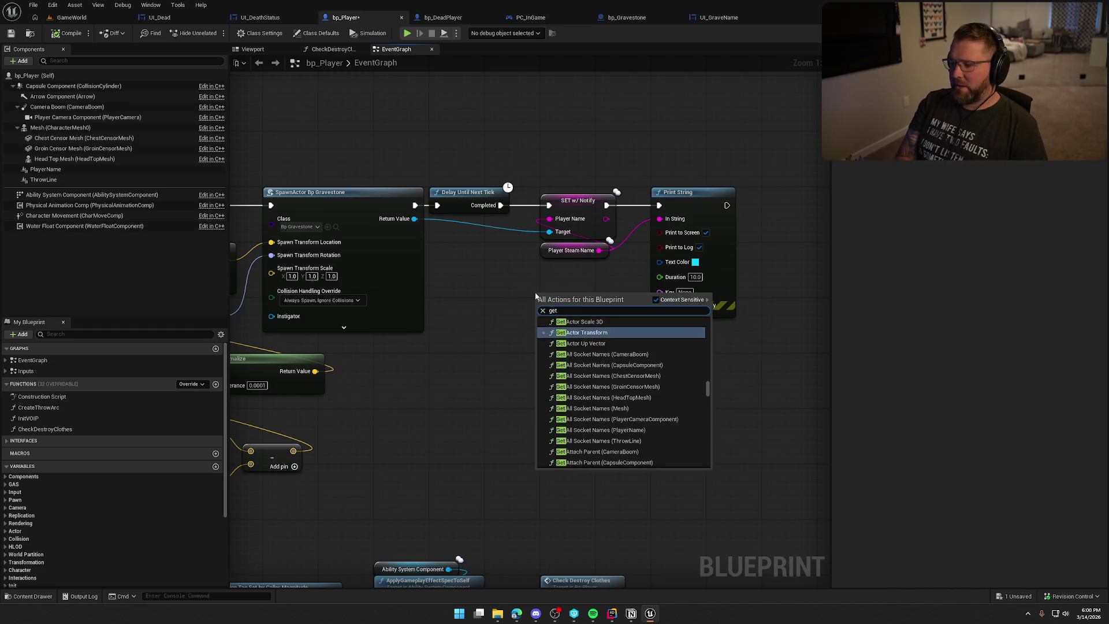
pyautogui.moveTo(536, 296)
pyautogui.mouseDown()
pyautogui.moveTo(959, 346)
pyautogui.moveTo(682, 369)
pyautogui.mouseUp()
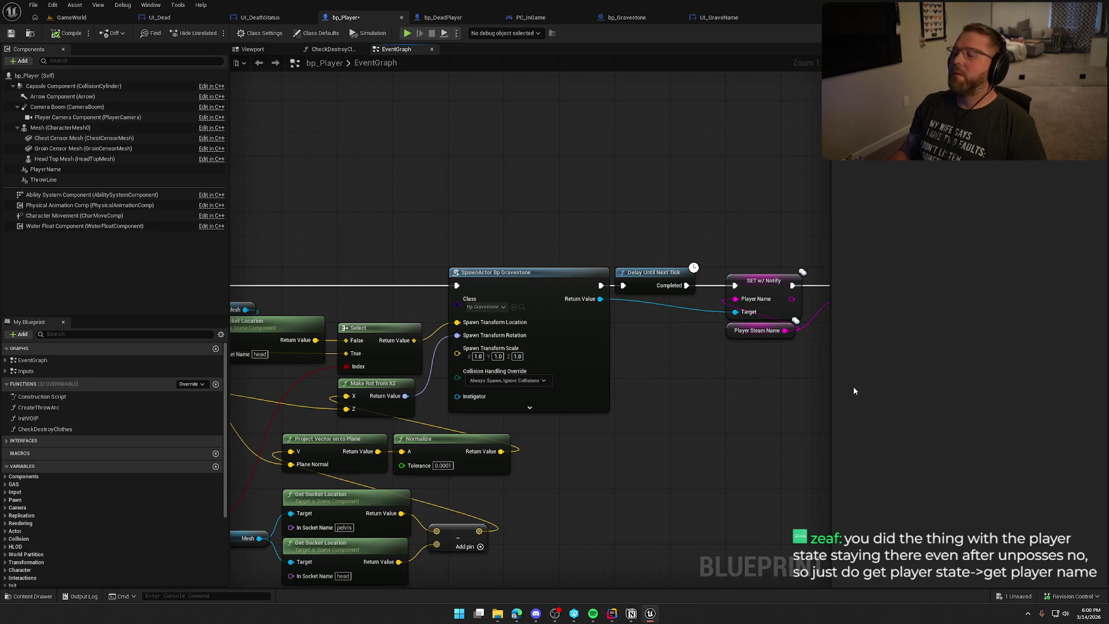
pyautogui.moveTo(744, 382); pyautogui.dragTo(577, 387)
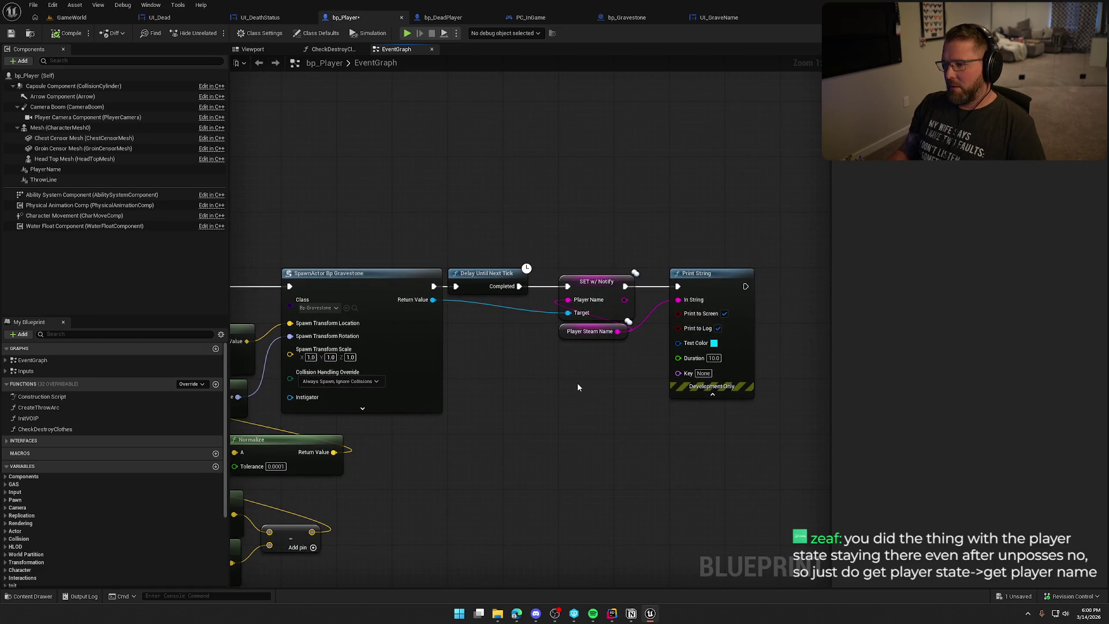
pyautogui.click(613, 616)
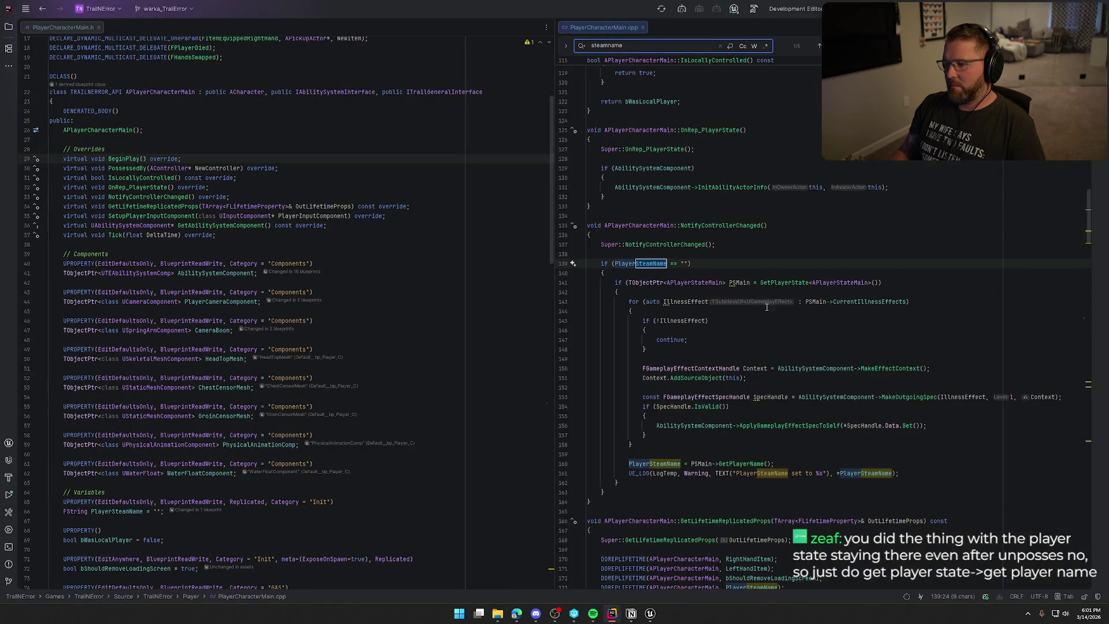
# Step: Add an else branch logging a LogTrailNError warning when PlayerStateMain is invalid
pyautogui.click(742, 266)
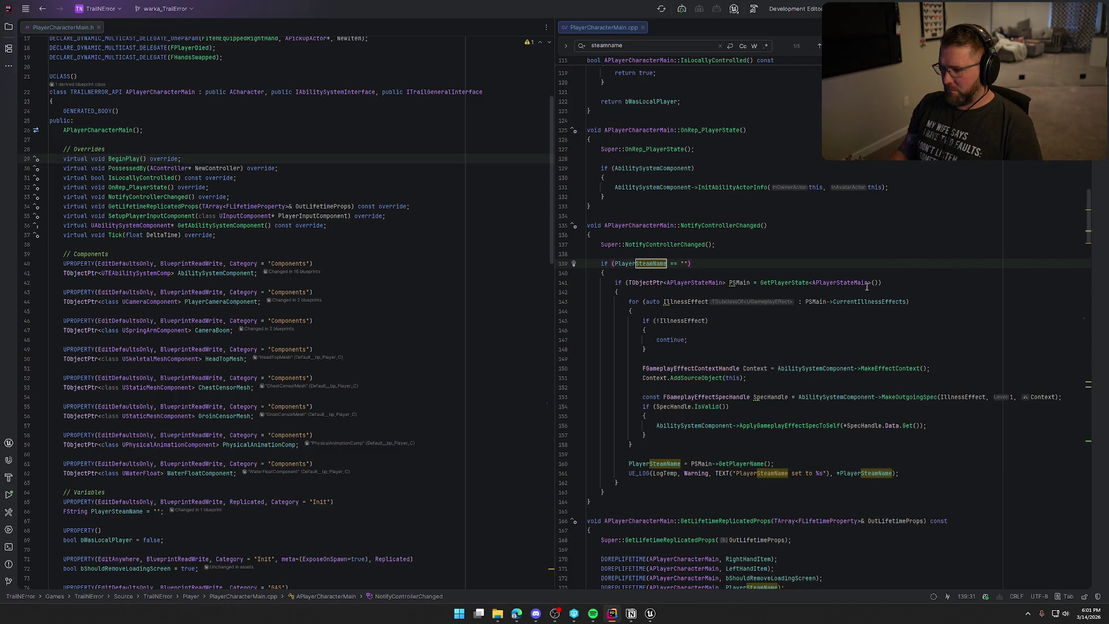
pyautogui.click(898, 283)
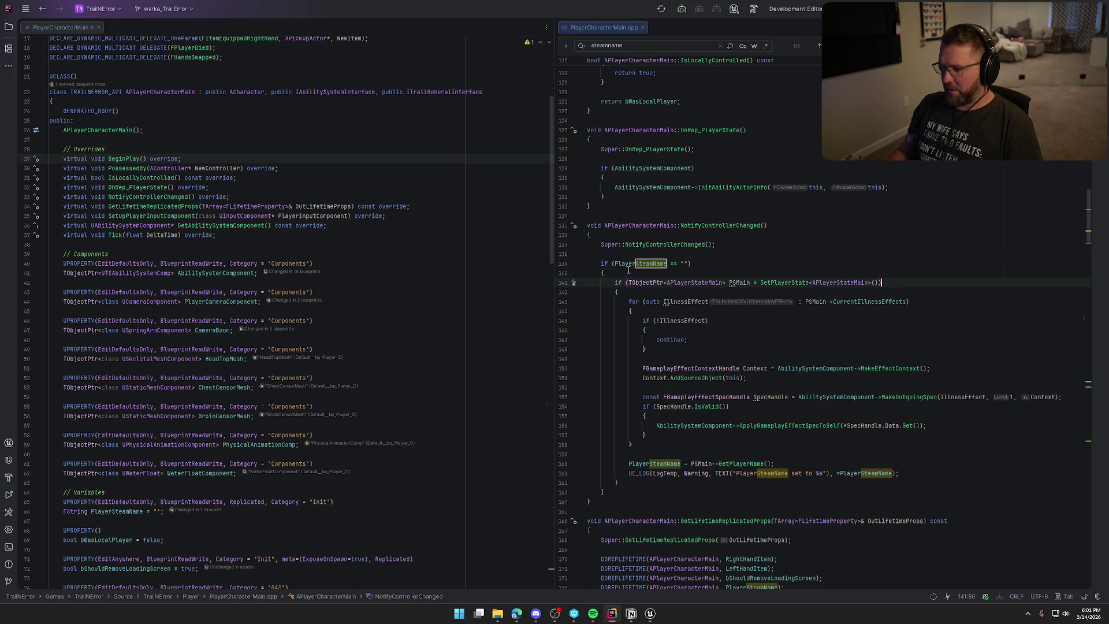
pyautogui.click(627, 483)
pyautogui.write('else {')
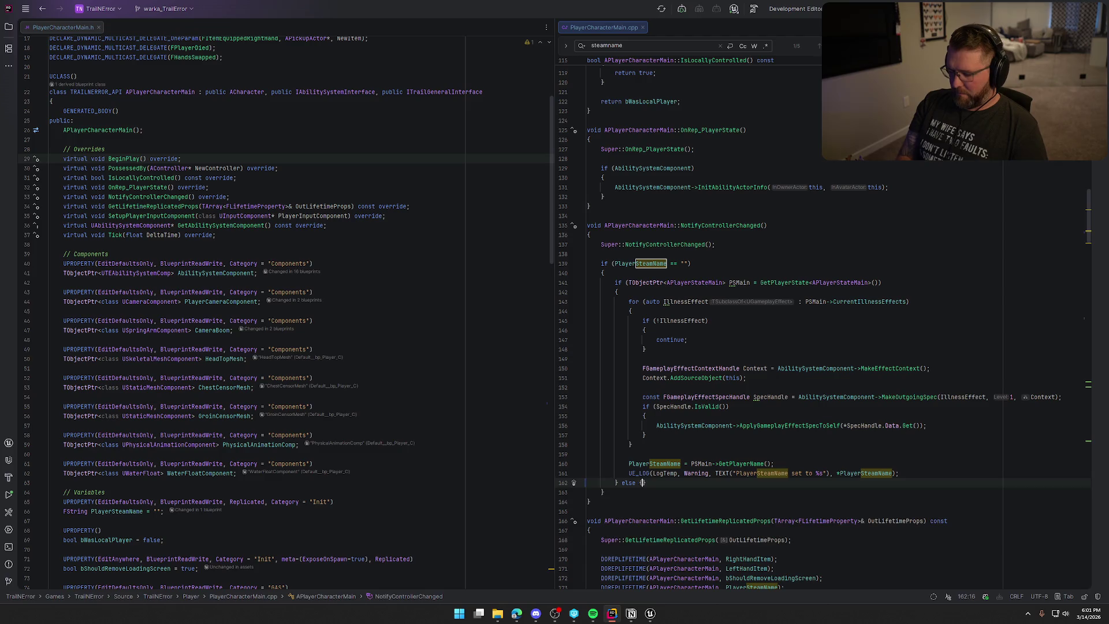
pyautogui.press('Return')
pyautogui.write('UE_LOG(')
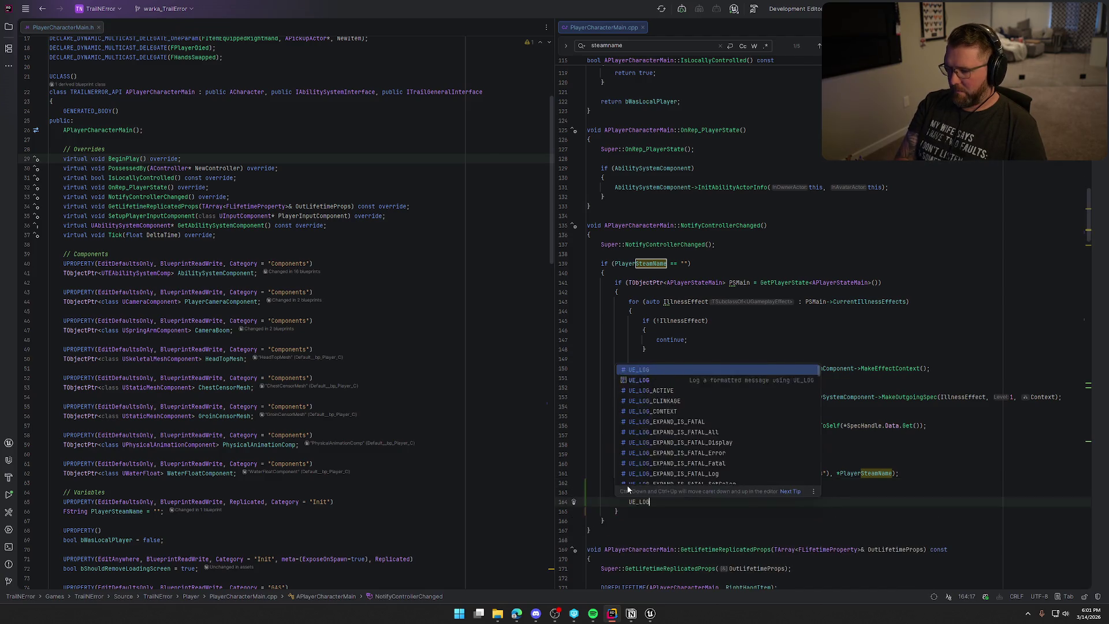
pyautogui.write('LogTrail')
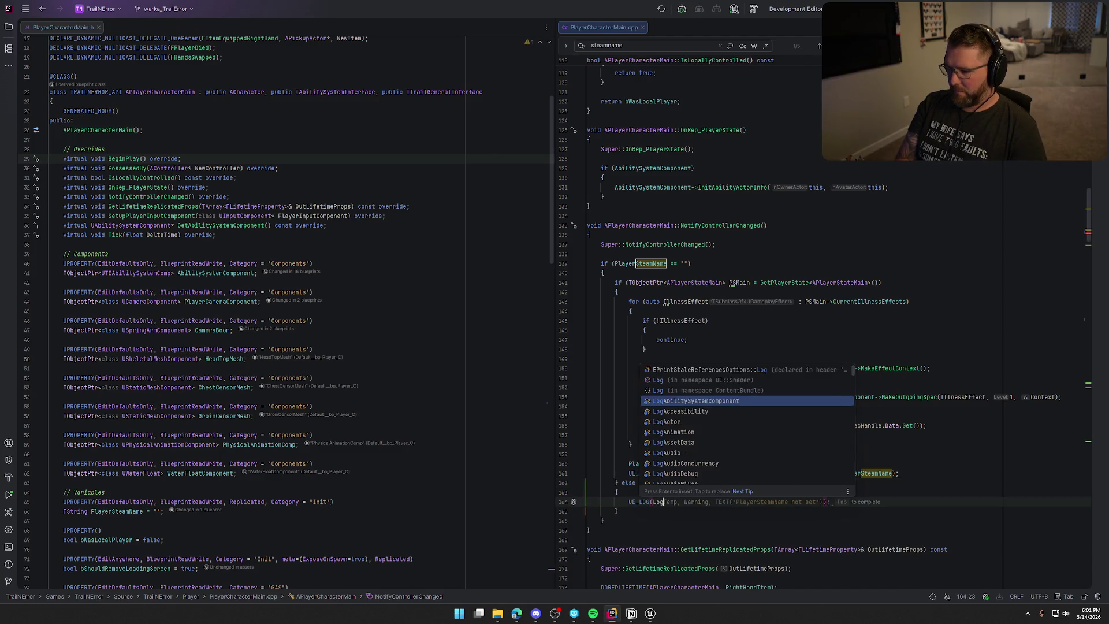
pyautogui.press('Return')
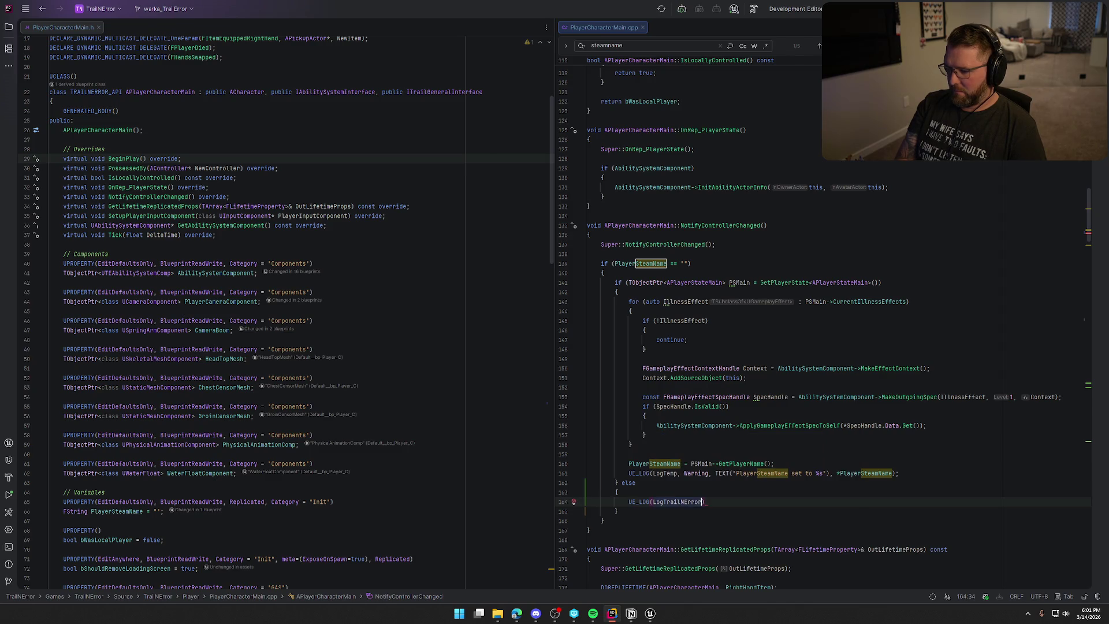
pyautogui.press('Tab')
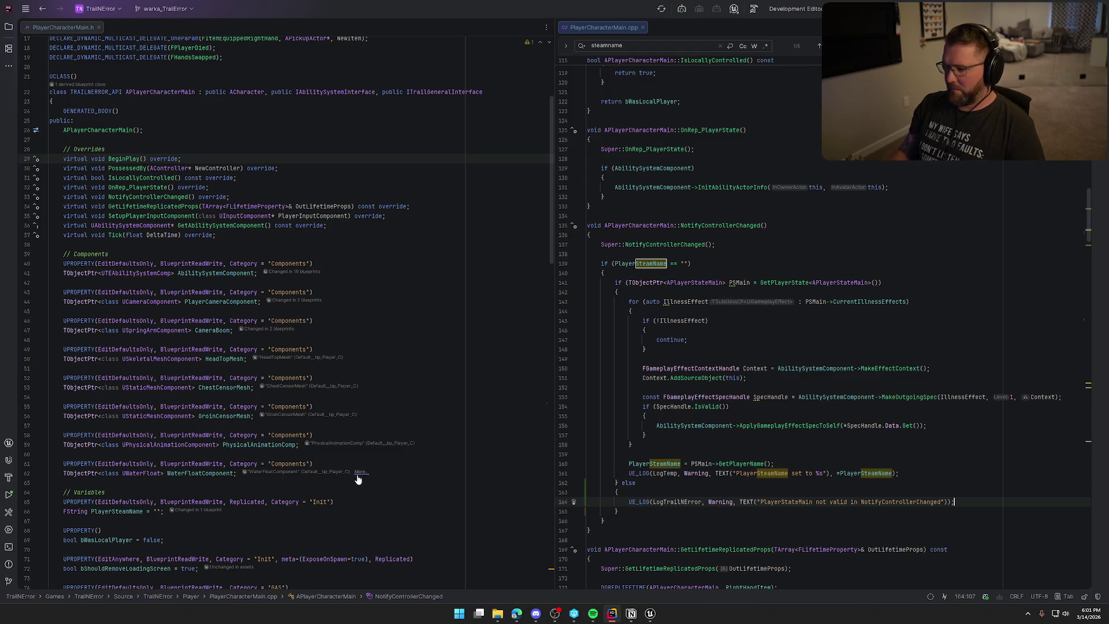
# Step: Replace LogTemp with LogTrailNError in the steam-name log on line 161
pyautogui.doubleClick(678, 502)
pyautogui.hotkey('ctrl', 'c')
pyautogui.doubleClick(673, 474)
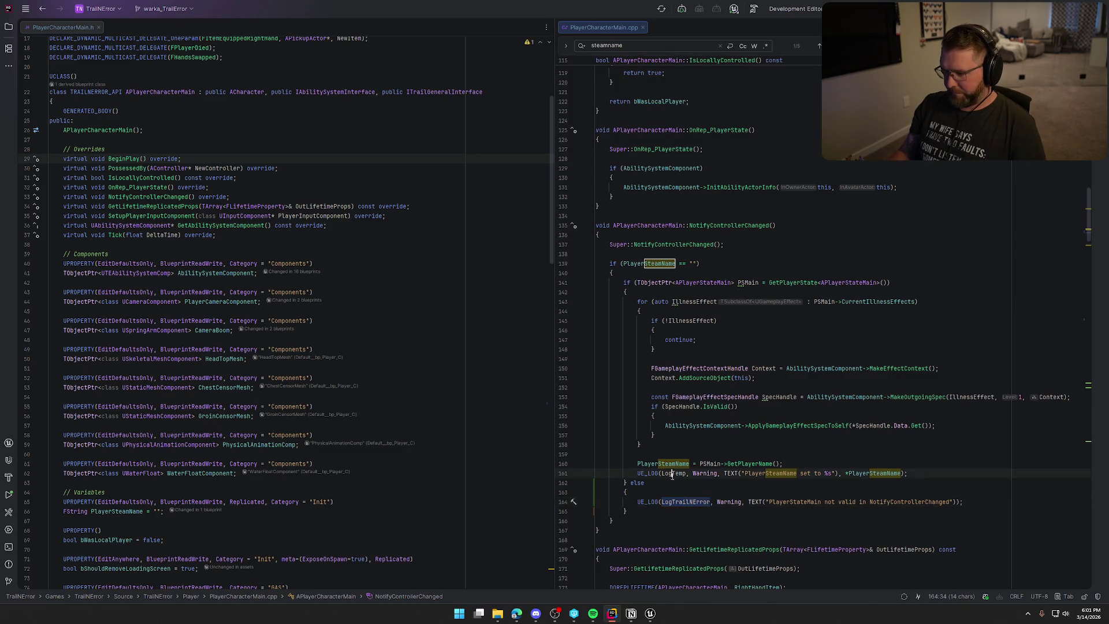
pyautogui.hotkey('ctrl', 'v')
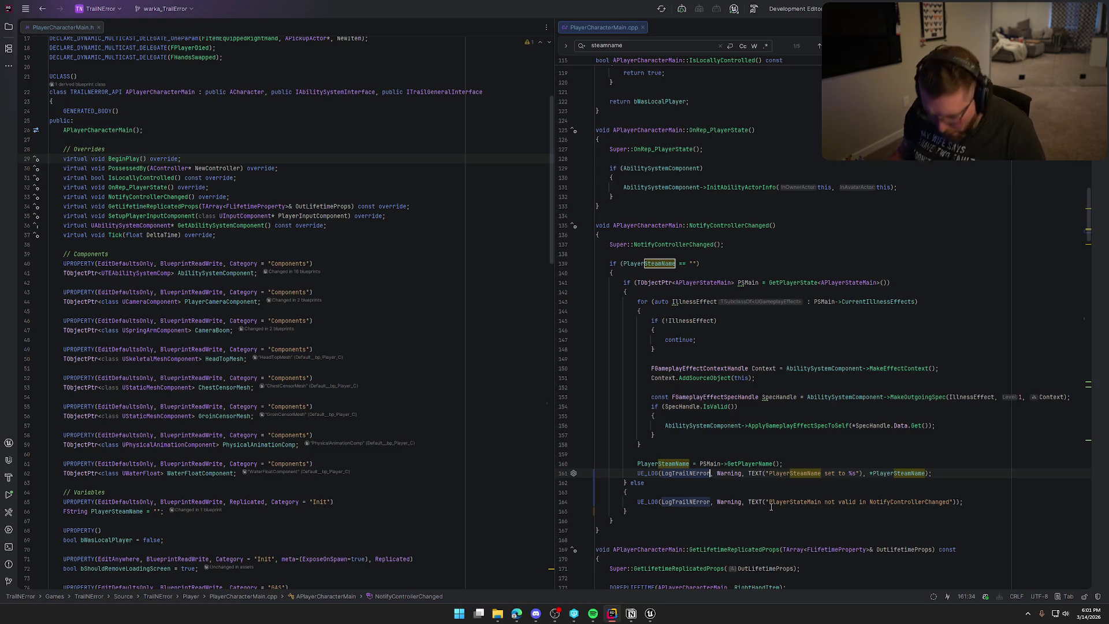
pyautogui.click(816, 518)
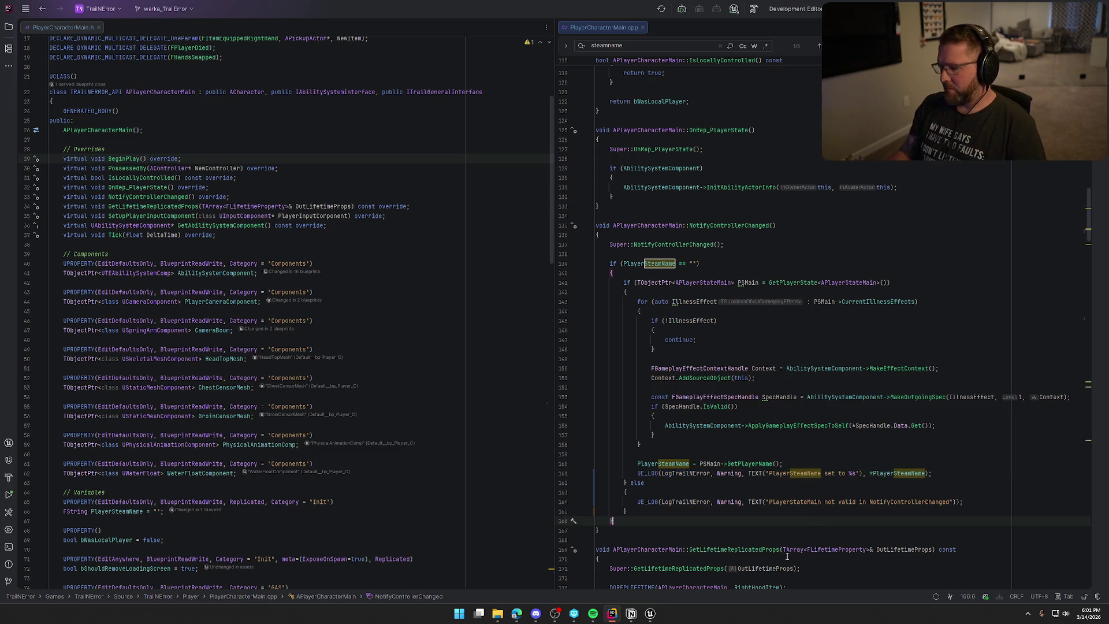
pyautogui.click(651, 614)
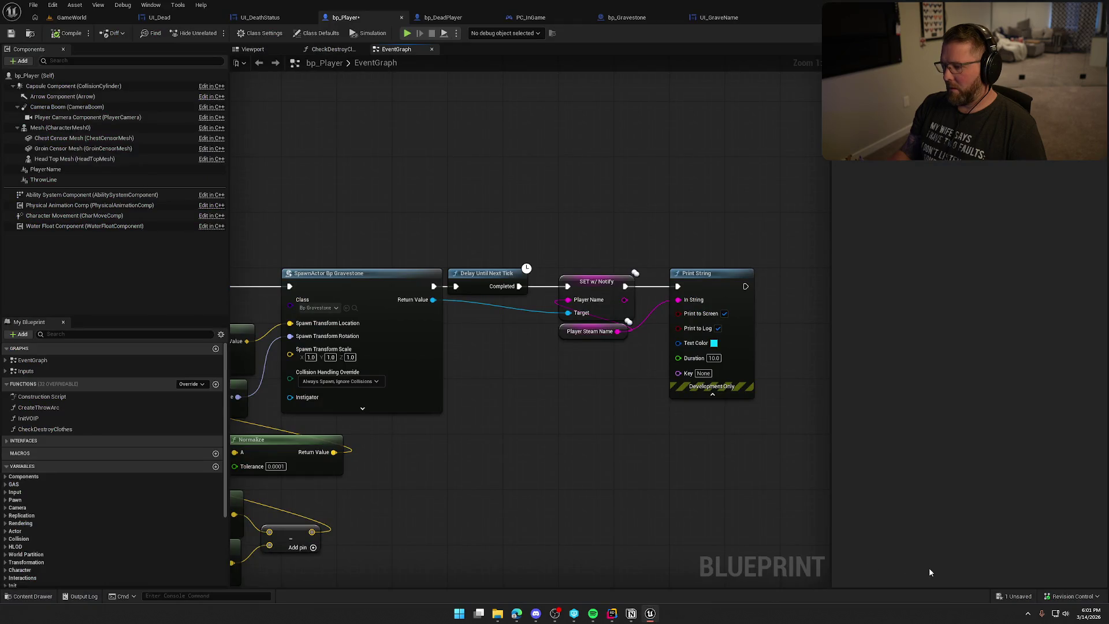
# Step: Live-compile the PlayerCharacterMain.cpp changes from GameWorld with Ctrl+Alt+F11, then close the log
pyautogui.click(70, 19)
pyautogui.hotkey('ctrl', 'alt', 'F11')
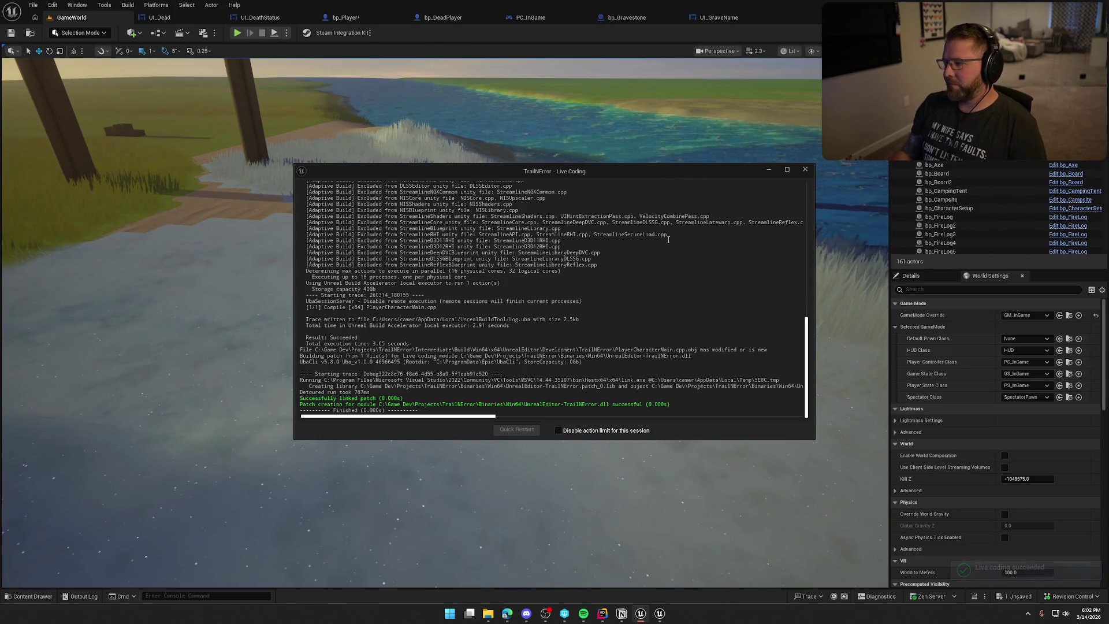
pyautogui.click(805, 171)
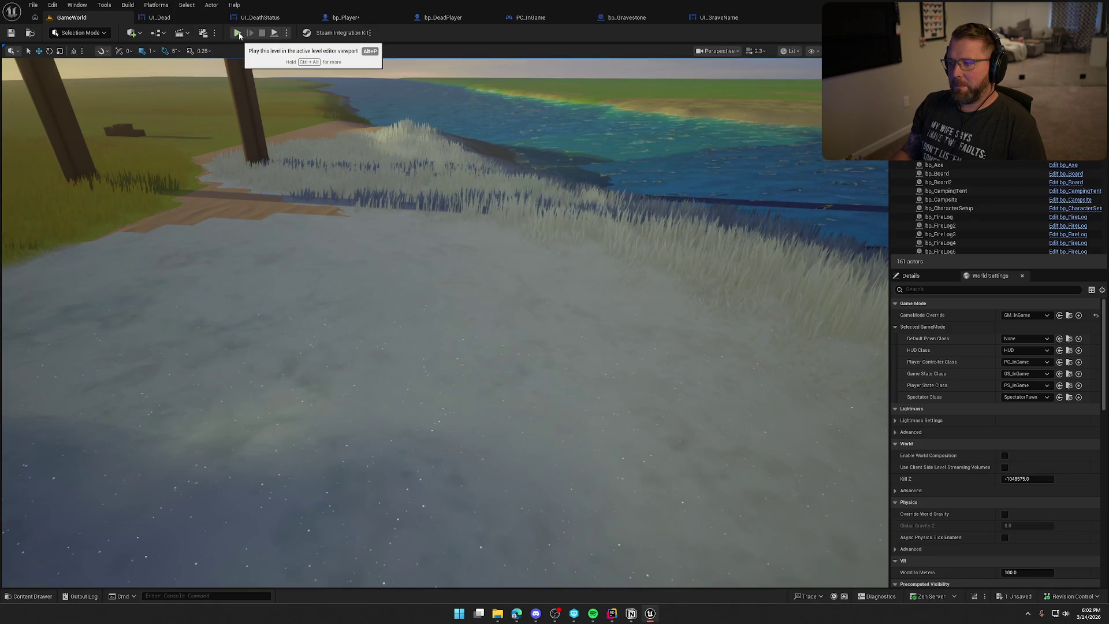
# Step: Start a play-in-editor test, sprint the character, and check the output log
pyautogui.click(239, 33)
pyautogui.click(414, 208)
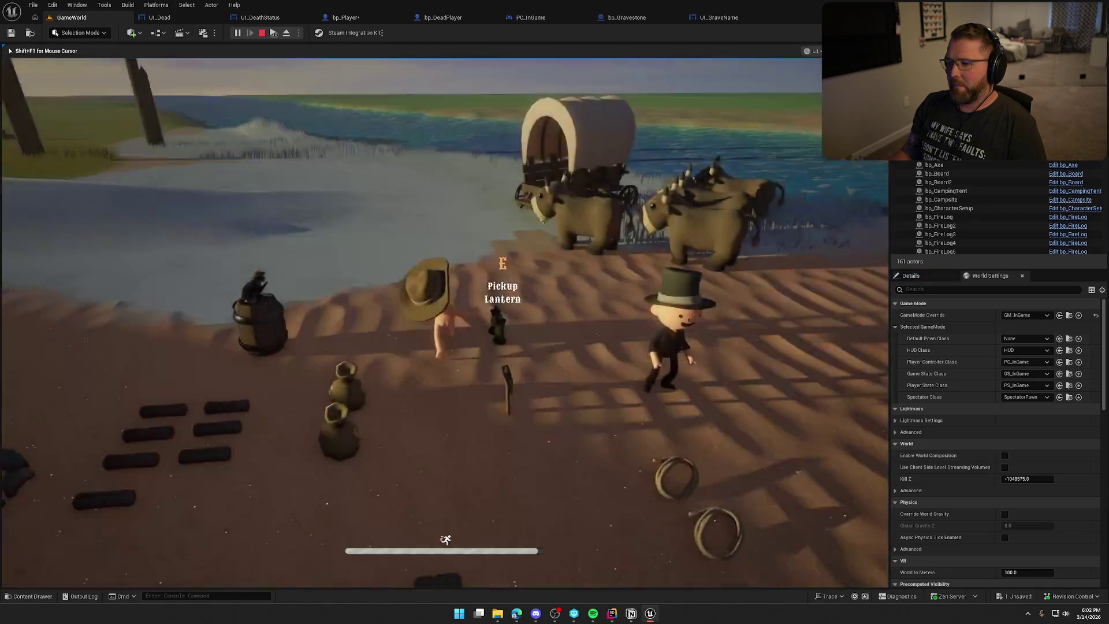
pyautogui.hotkey('shift', 'w')
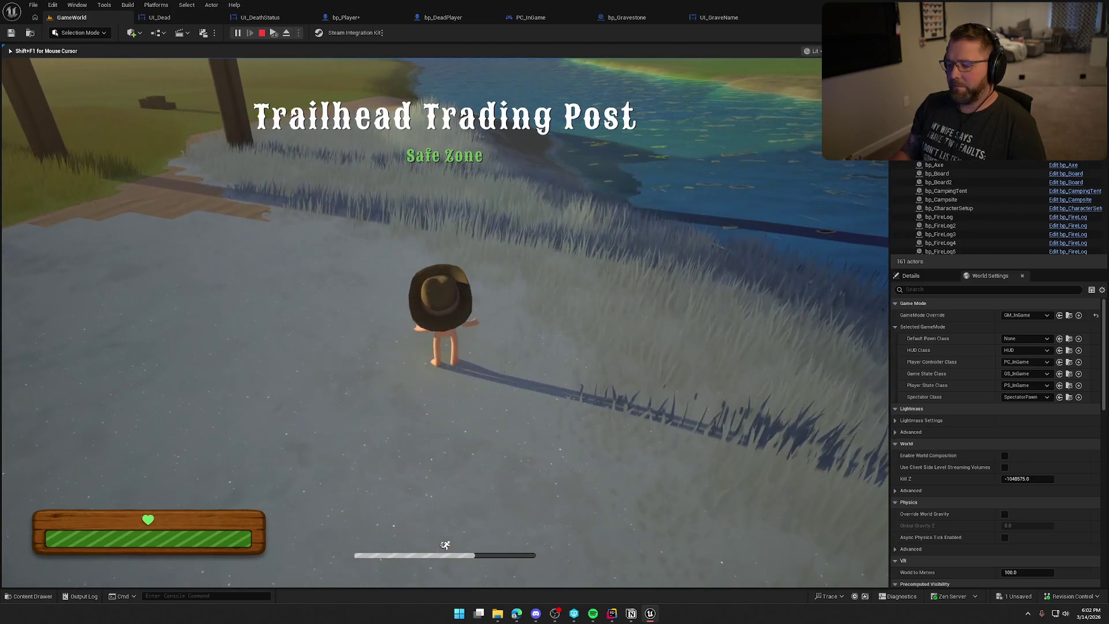
pyautogui.press('super')
pyautogui.click(84, 595)
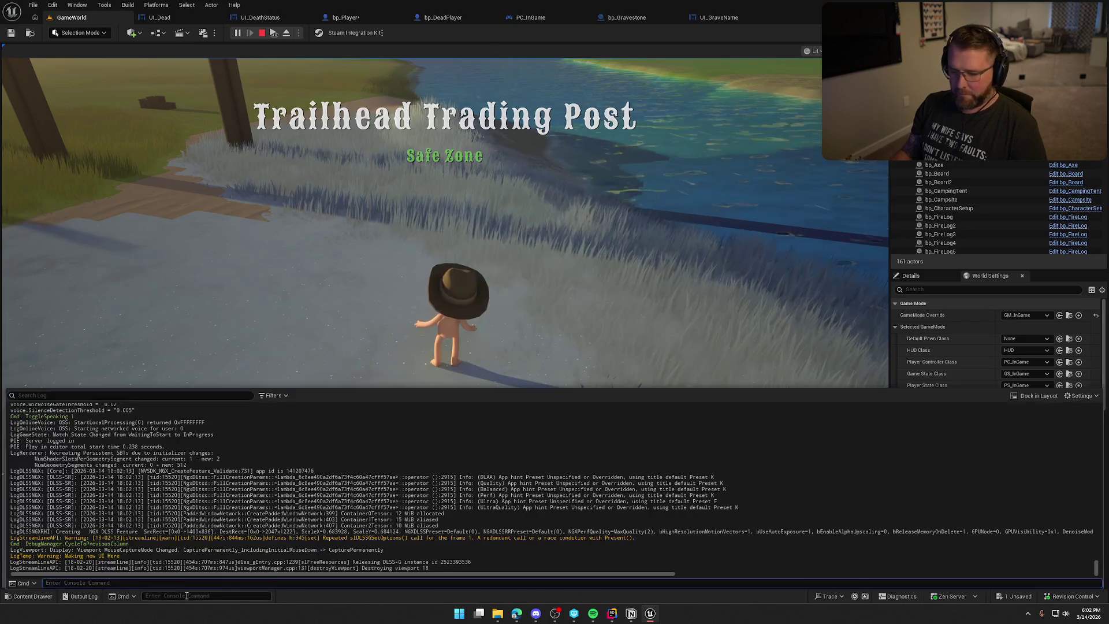
pyautogui.click(1035, 397)
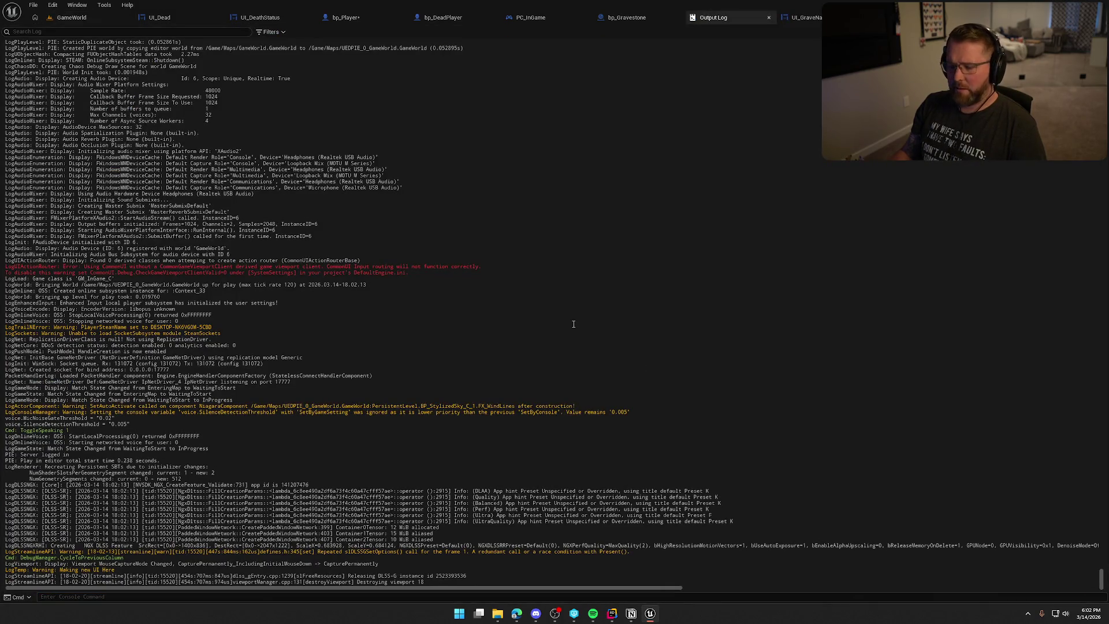
pyautogui.click(769, 18)
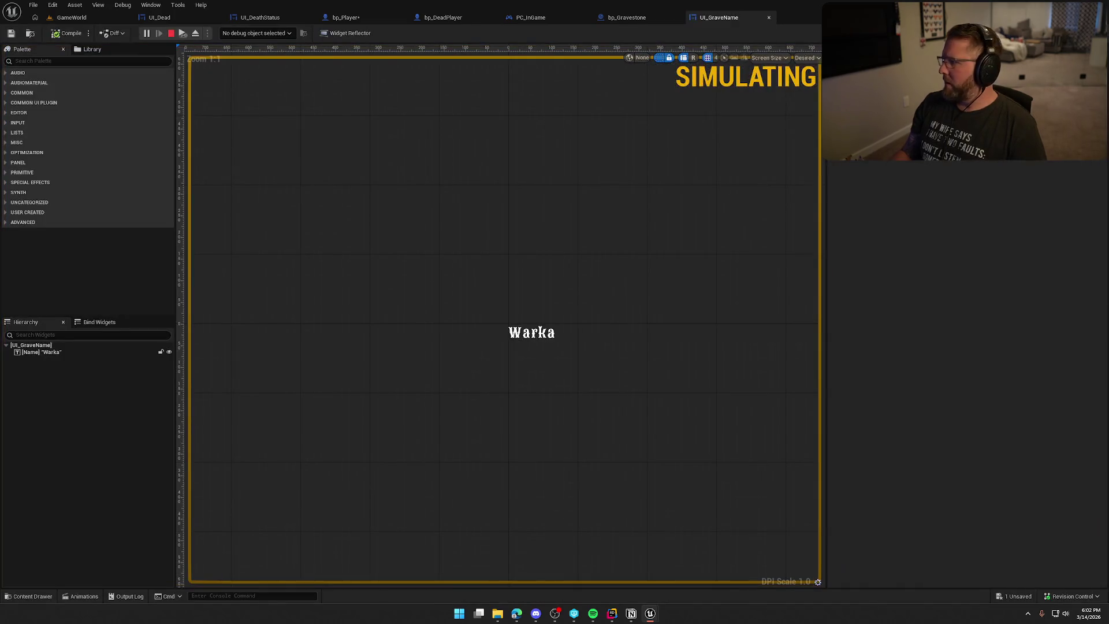
pyautogui.click(71, 17)
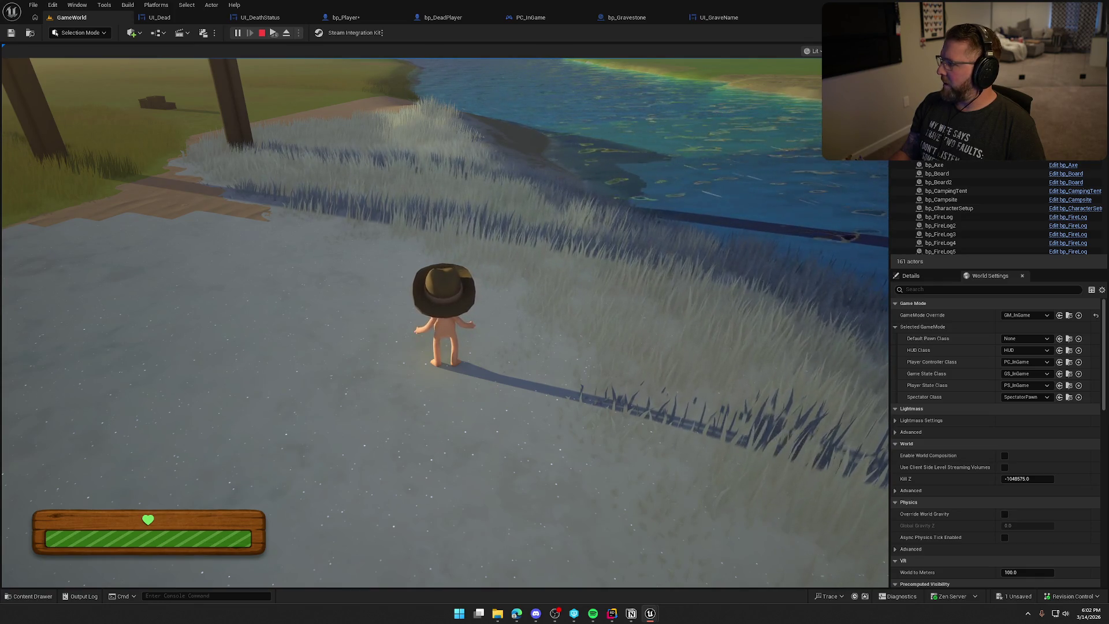
# Step: Respawn the dead player as a ghost, stop the session, and go to bp_Player
pyautogui.click(445, 323)
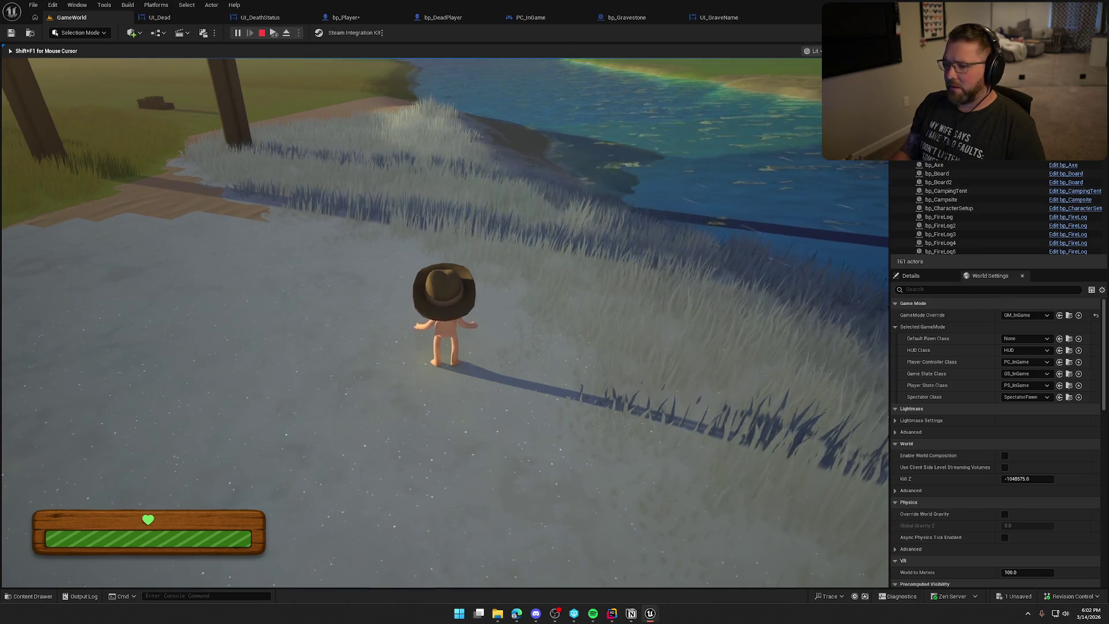
pyautogui.hotkey('shift', 'F1')
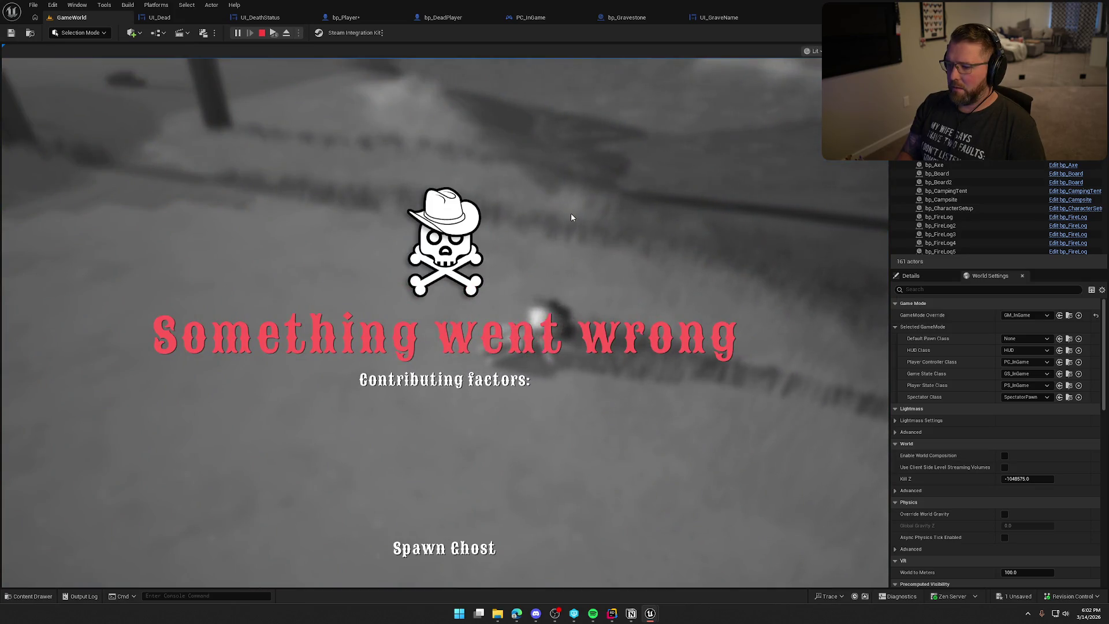
pyautogui.click(444, 548)
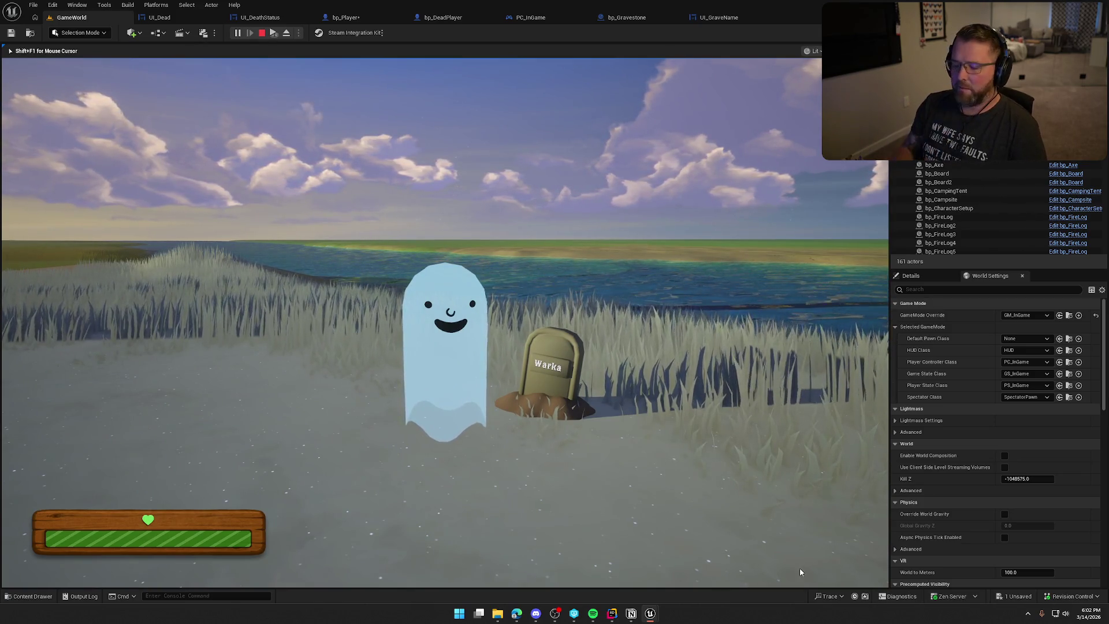
pyautogui.press('Escape')
pyautogui.click(353, 18)
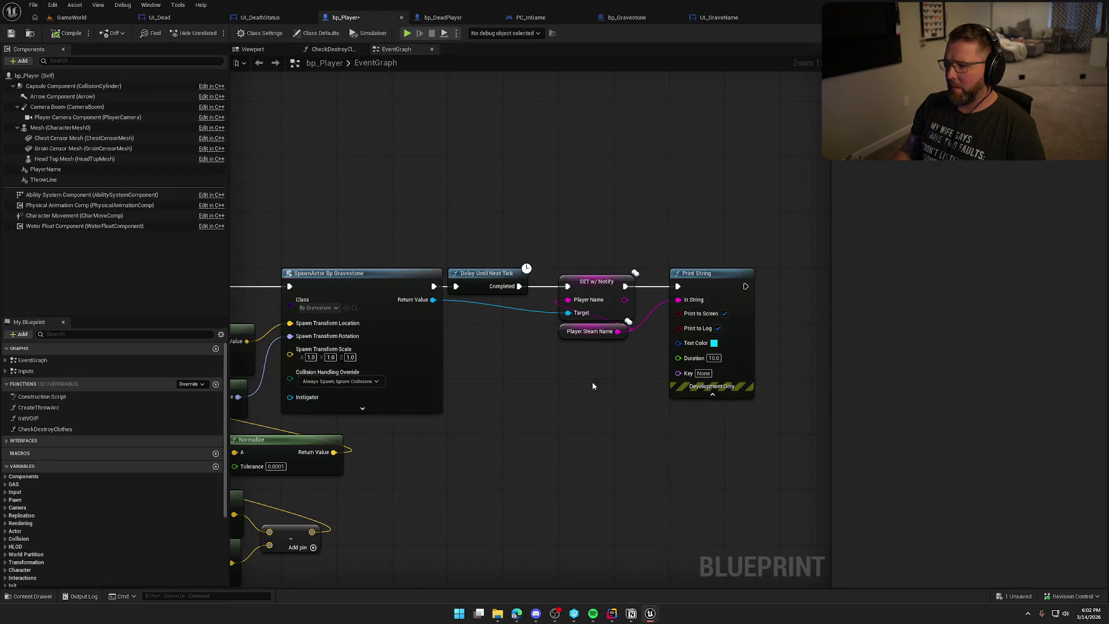
# Step: Feed Print String an Append of 'Player Name: ' and Player Steam Name, then save bp_Player
pyautogui.moveTo(593, 386)
pyautogui.mouseDown()
pyautogui.moveTo(573, 304)
pyautogui.moveTo(684, 303)
pyautogui.moveTo(566, 339)
pyautogui.mouseUp()
pyautogui.write('appe')
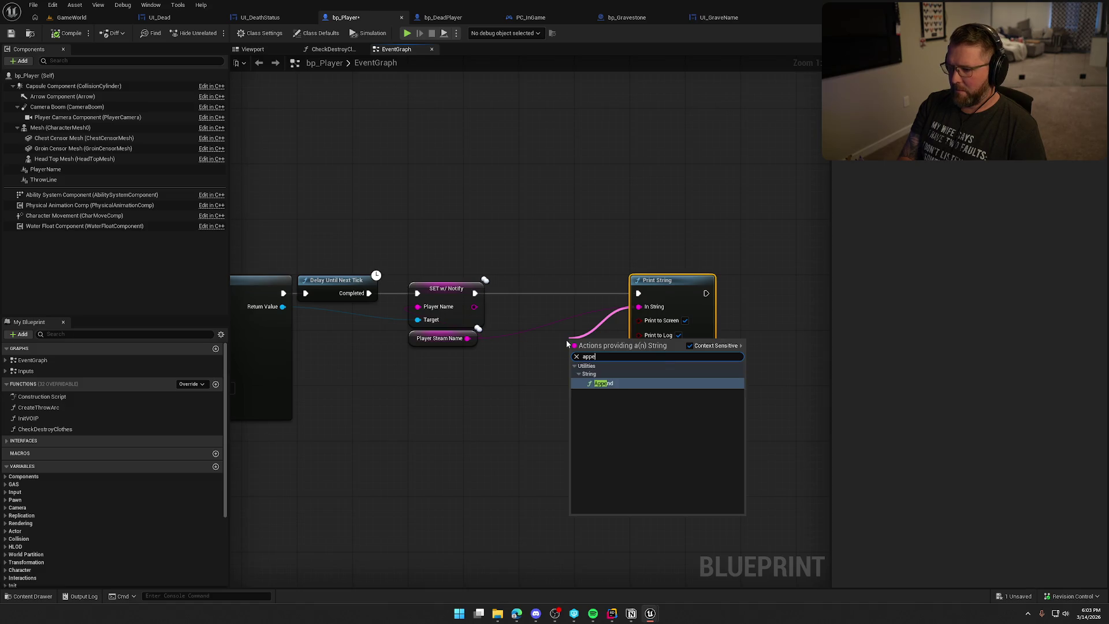
pyautogui.press('Return')
pyautogui.moveTo(588, 347)
pyautogui.mouseDown()
pyautogui.moveTo(530, 311)
pyautogui.moveTo(542, 314)
pyautogui.mouseUp()
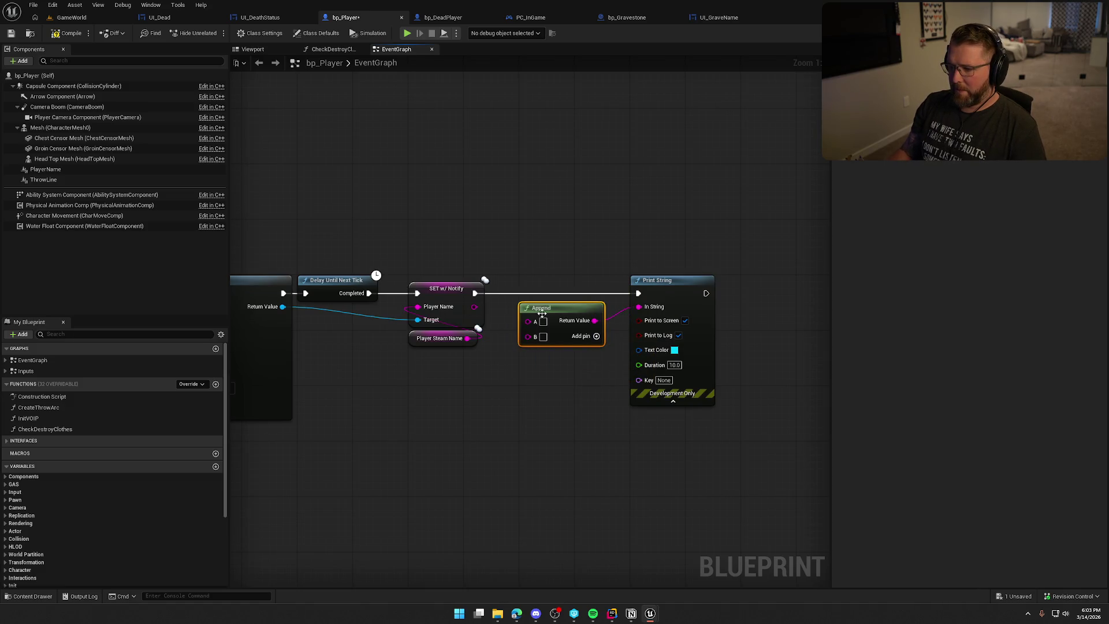
pyautogui.write('Plan')
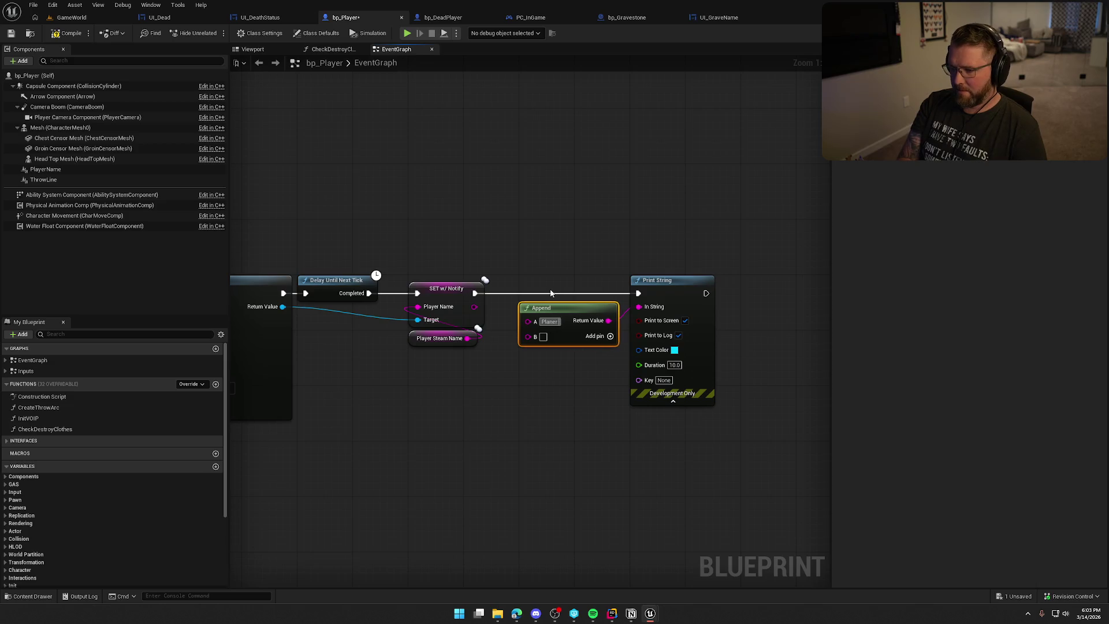
pyautogui.write('er Name:')
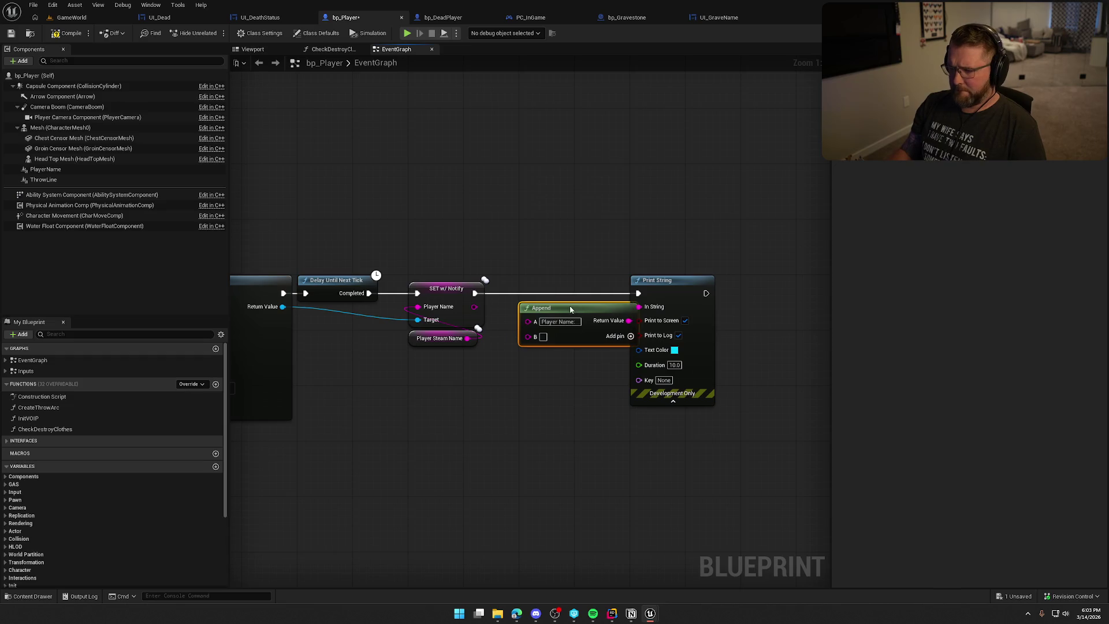
pyautogui.moveTo(551, 308); pyautogui.dragTo(539, 308)
pyautogui.moveTo(467, 338); pyautogui.dragTo(513, 336)
pyautogui.click(570, 217)
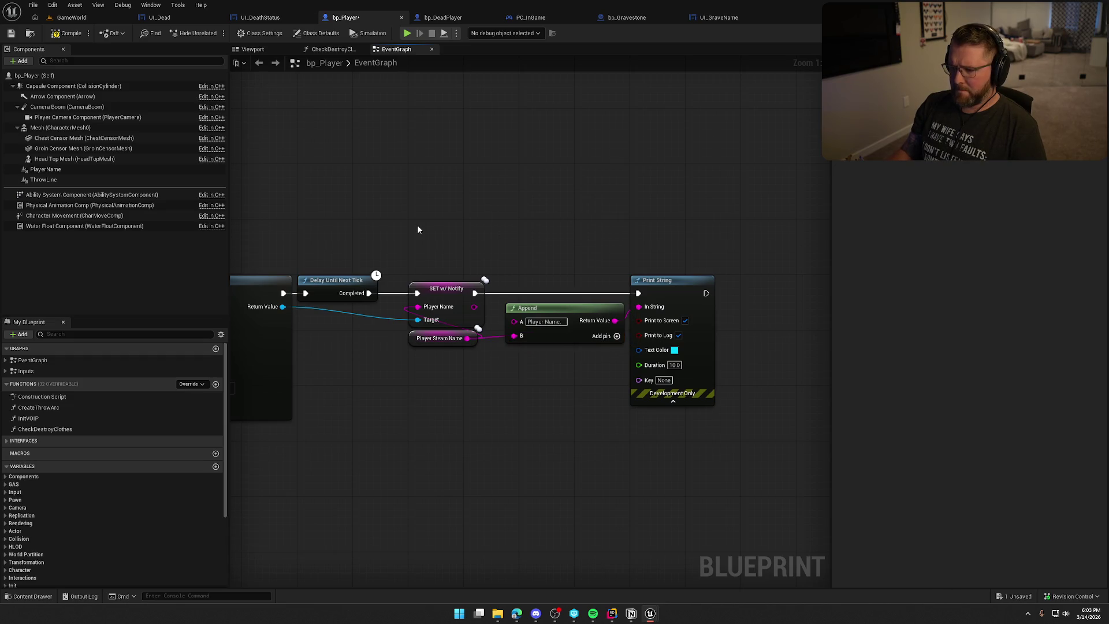
pyautogui.hotkey('ctrl', 's')
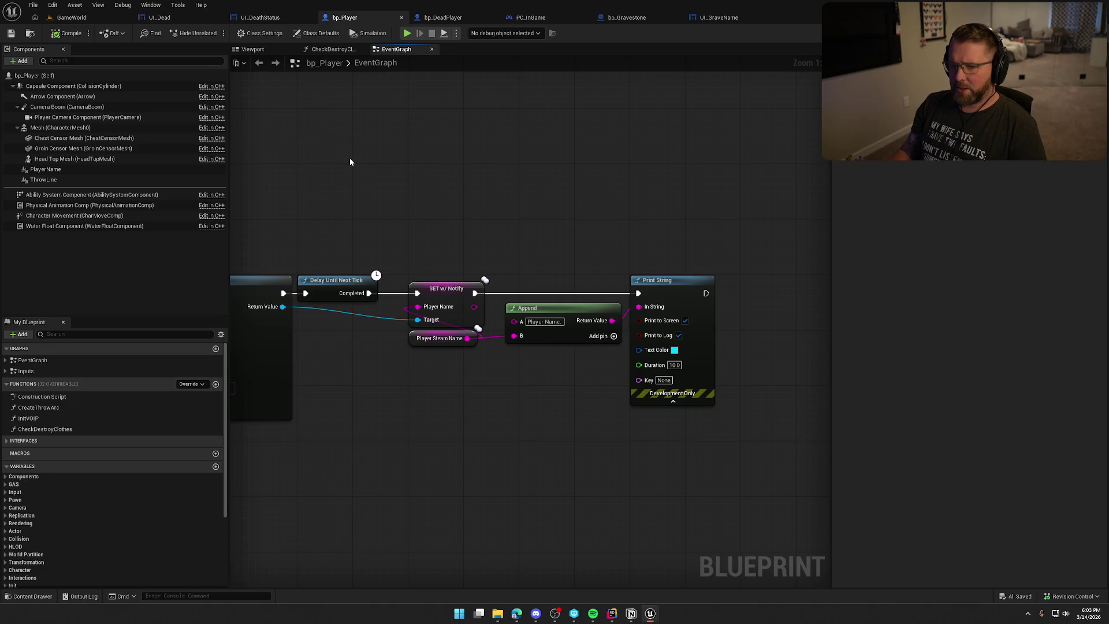
pyautogui.click(72, 17)
# Step: Playtest, kill the player with KillPlayer, spawn the ghost, view the gravestone, then stop
pyautogui.hotkey('alt', 'p')
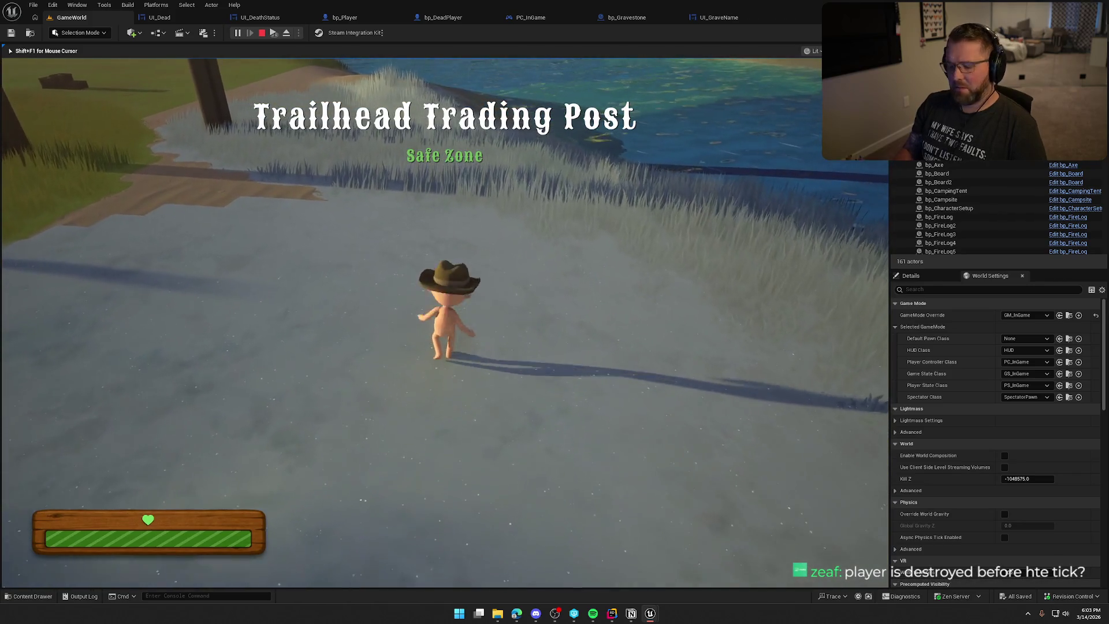
pyautogui.press('`')
pyautogui.press('Up')
pyautogui.press('Return')
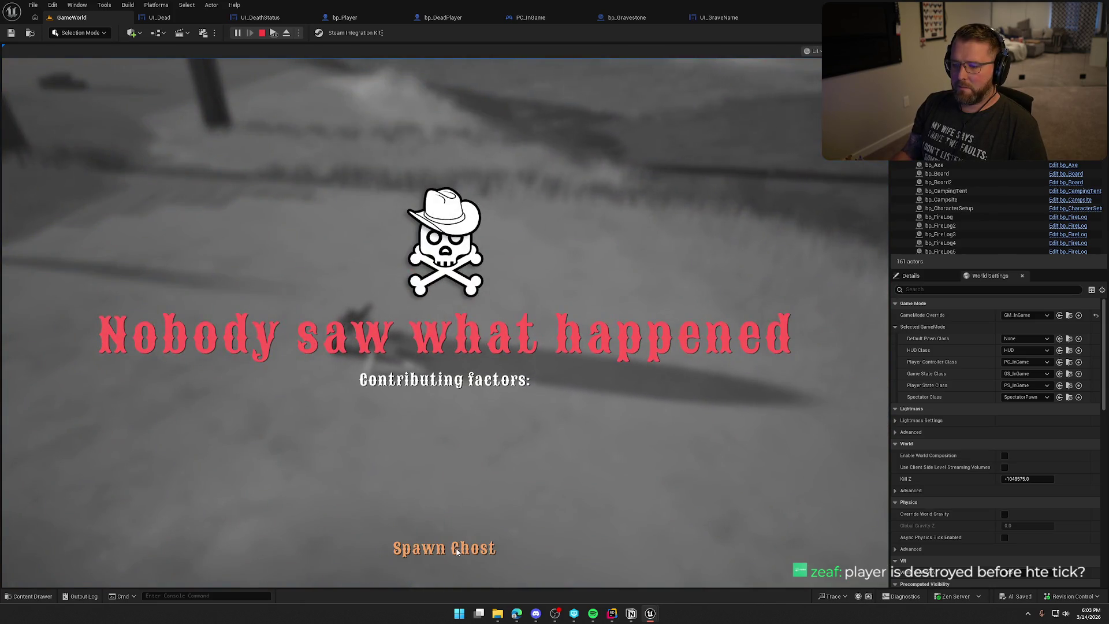
pyautogui.click(444, 547)
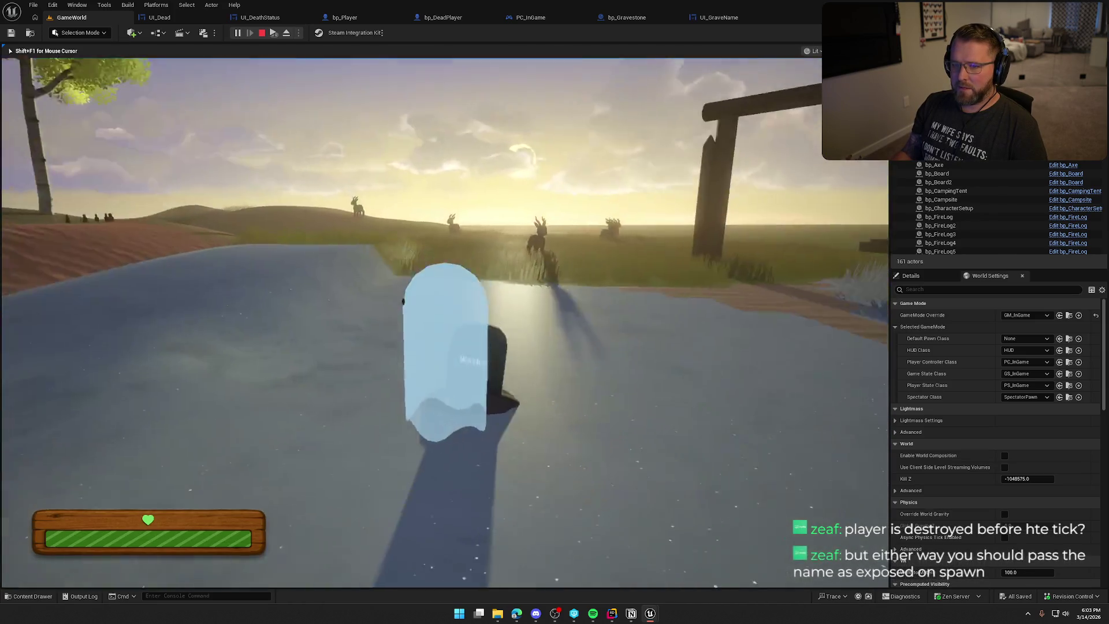
pyautogui.press('s')
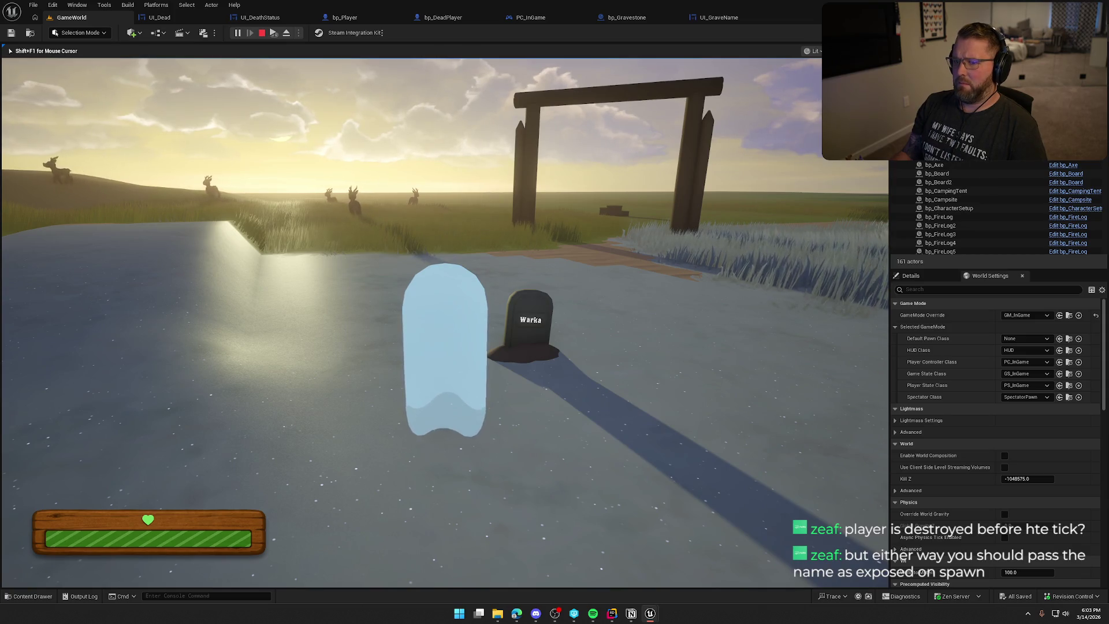
pyautogui.press('Escape')
# Step: Run net.AllowPIESeamlessTravel true in the editor console
pyautogui.press('`')
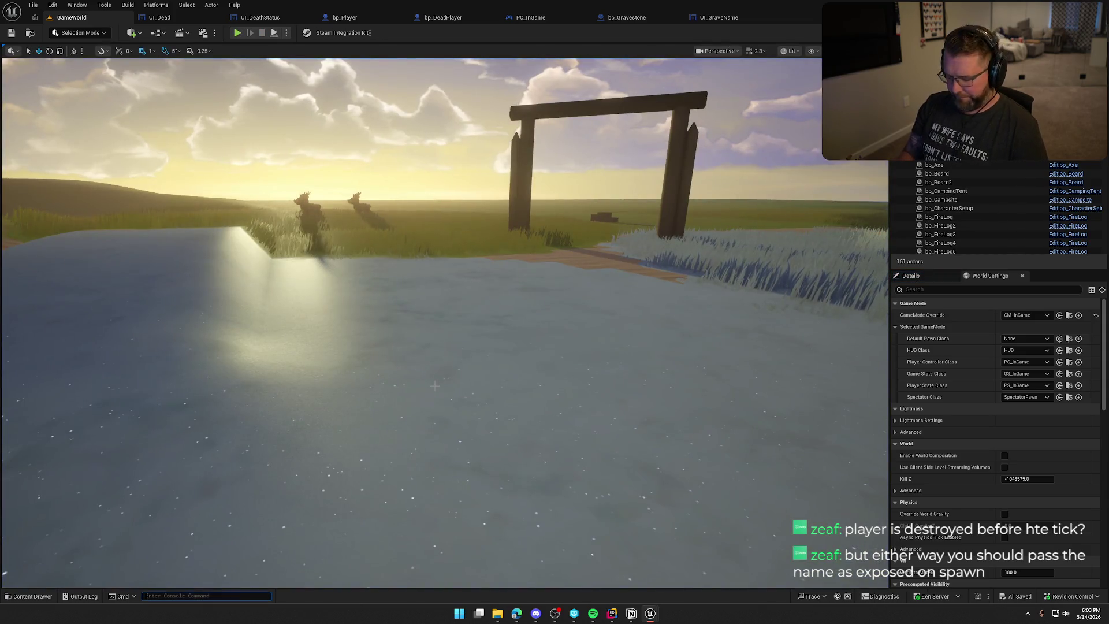
pyautogui.press('Up')
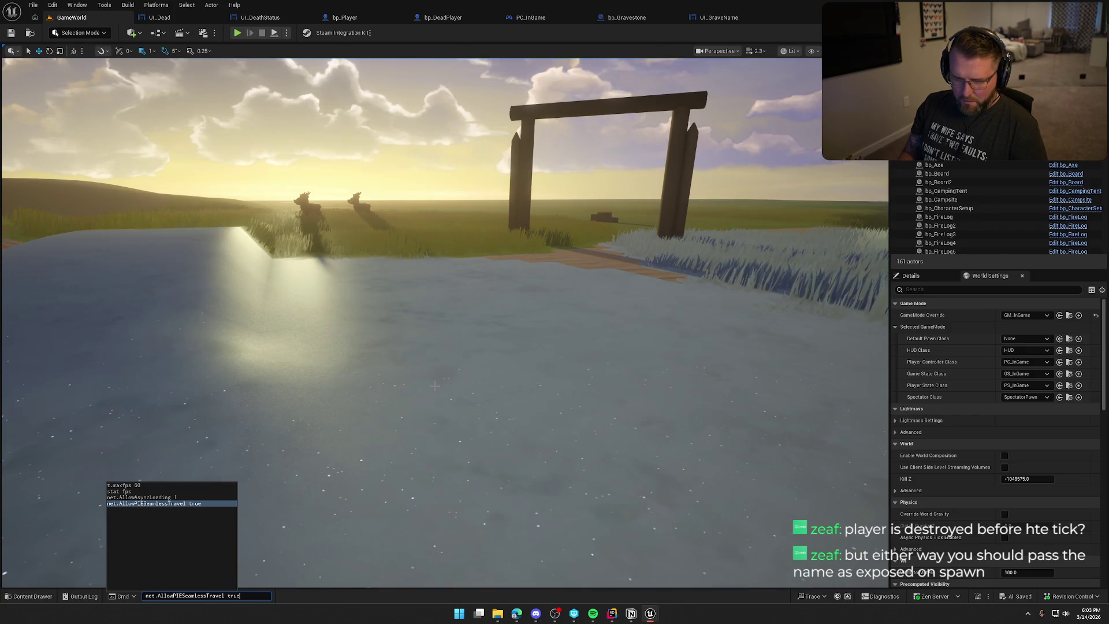
pyautogui.press('Return')
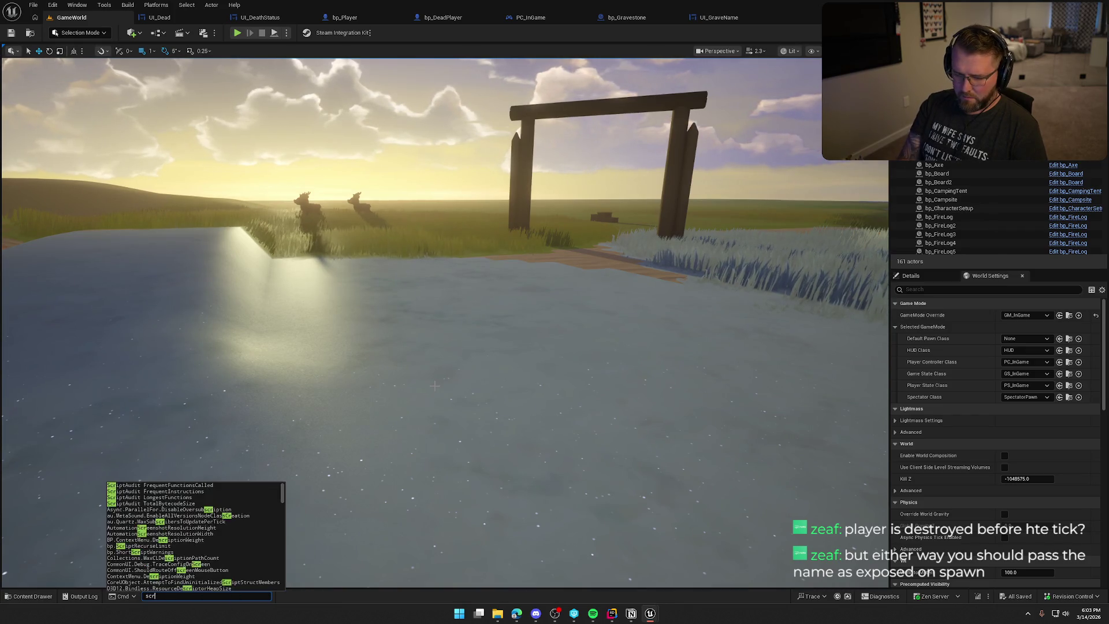
# Step: Run DisableAllScreenMessages, then EnableAllScreenMessages in the editor console
pyautogui.write('disable all')
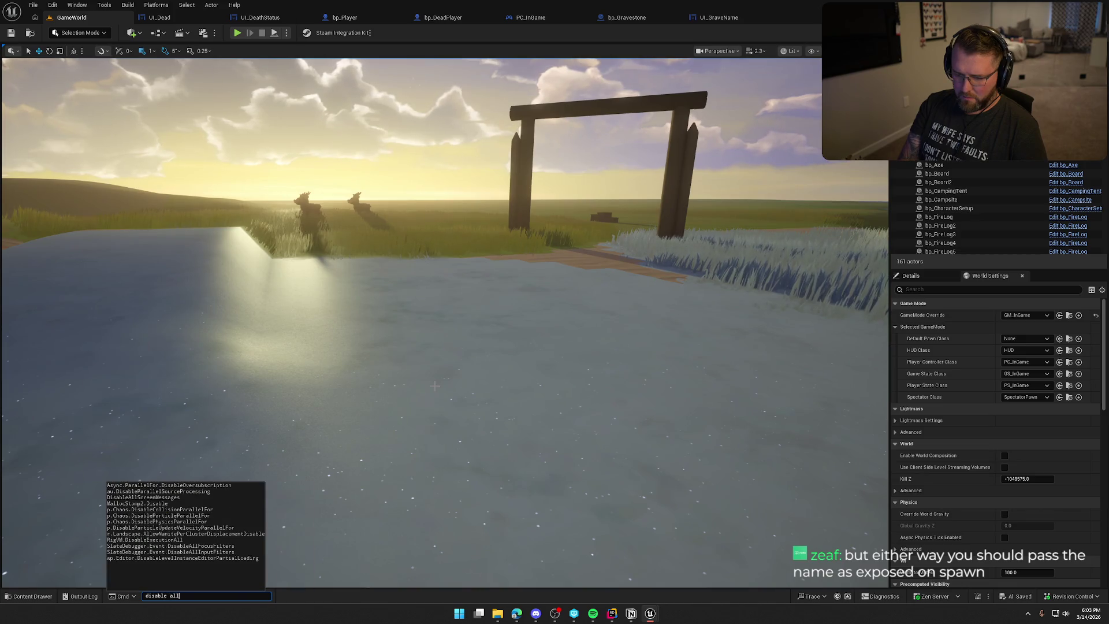
pyautogui.press('BackSpace')
pyautogui.press('BackSpace')
pyautogui.press('BackSpace')
pyautogui.press('BackSpace')
pyautogui.press('BackSpace')
pyautogui.write('all')
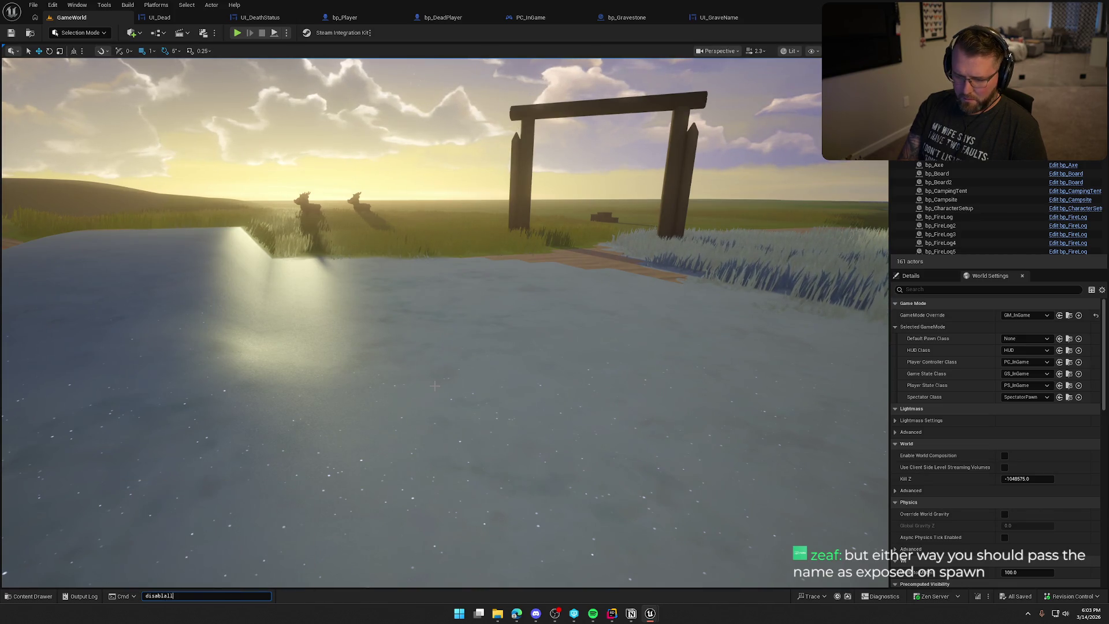
pyautogui.press('BackSpace')
pyautogui.press('BackSpace')
pyautogui.press('BackSpace')
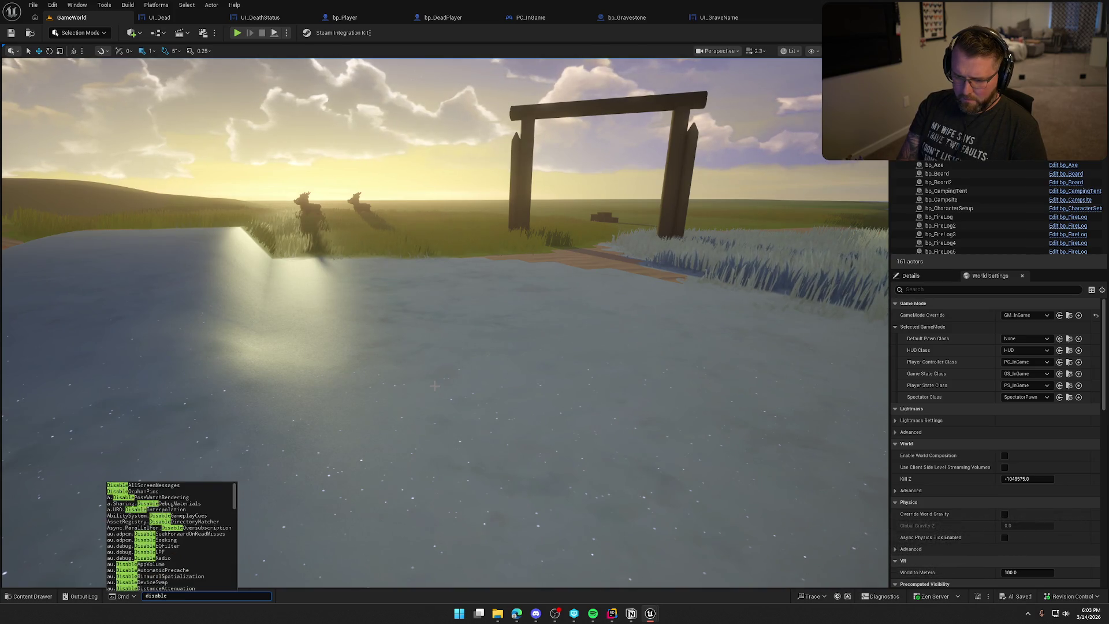
pyautogui.write('al')
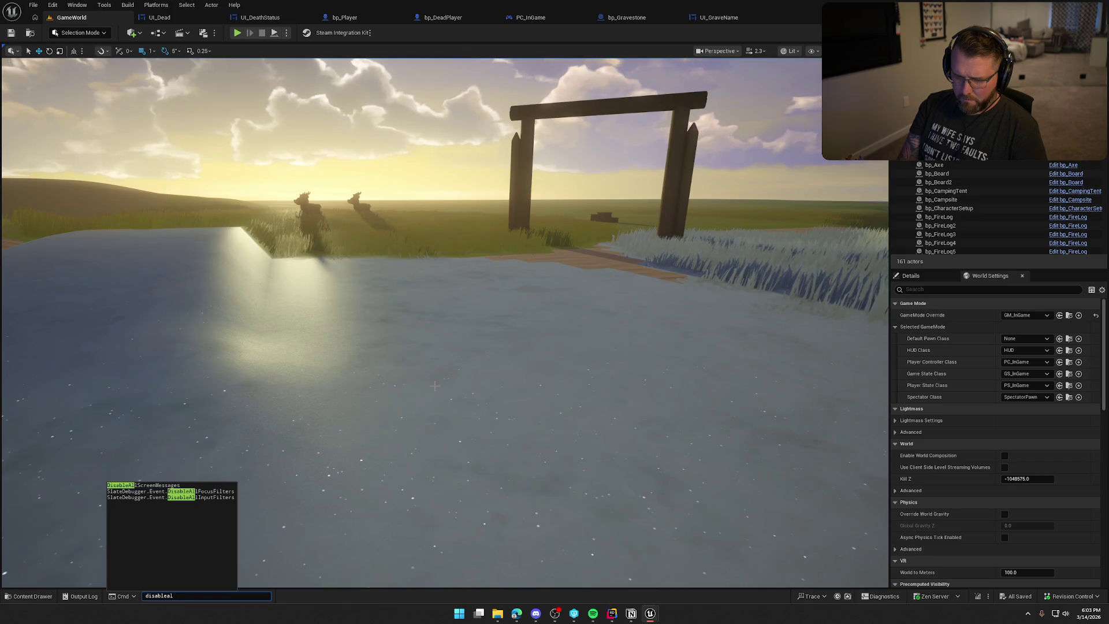
pyautogui.press('Return')
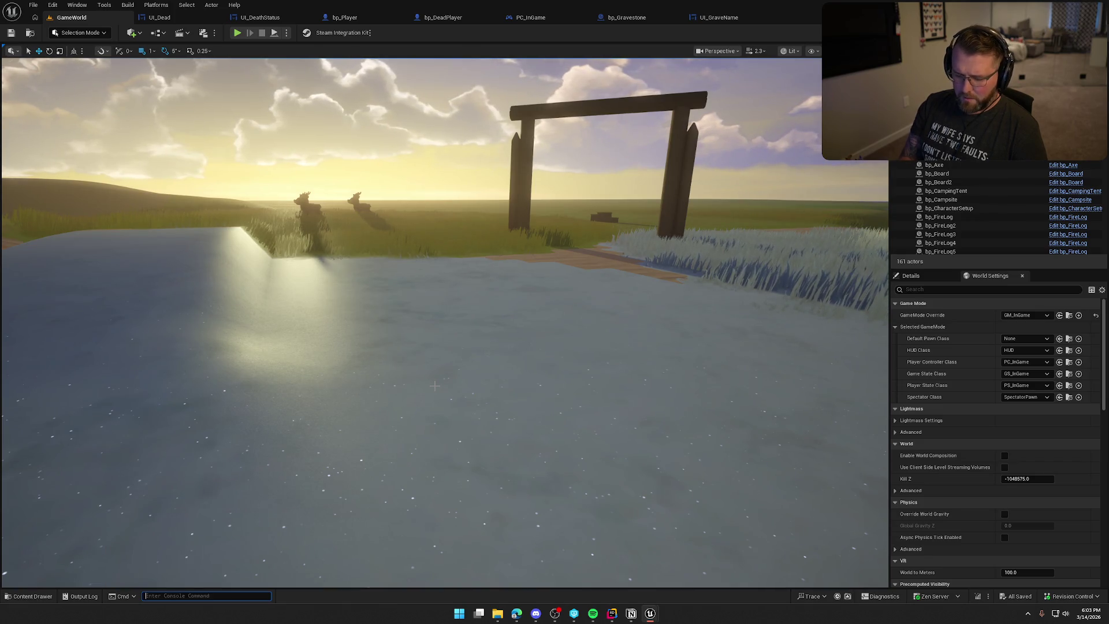
pyautogui.write('en')
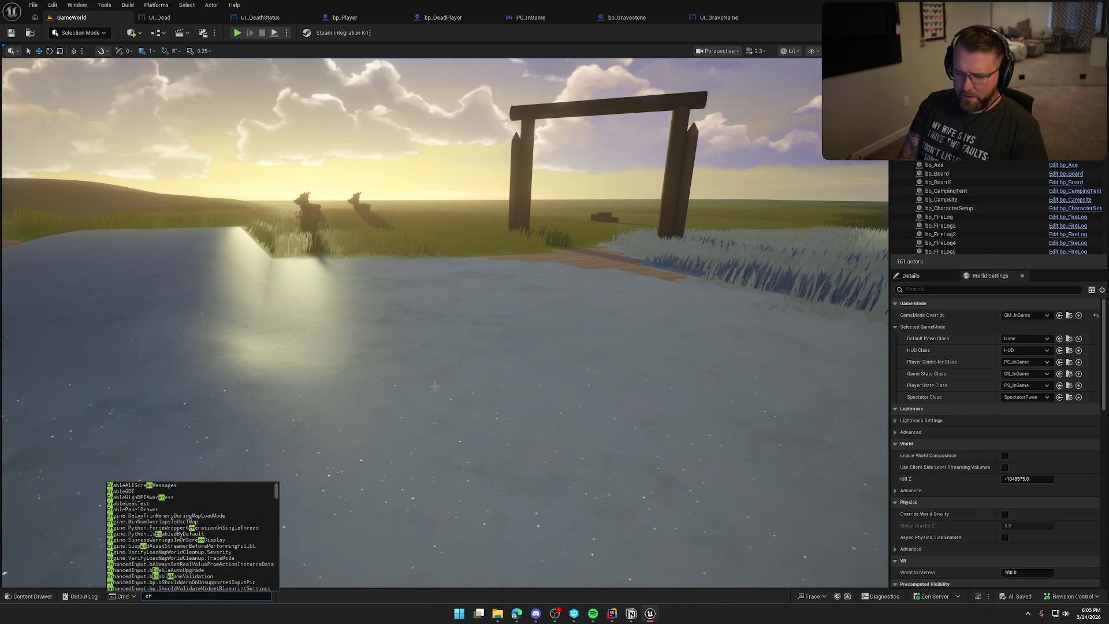
pyautogui.write('ableallScreenMessages')
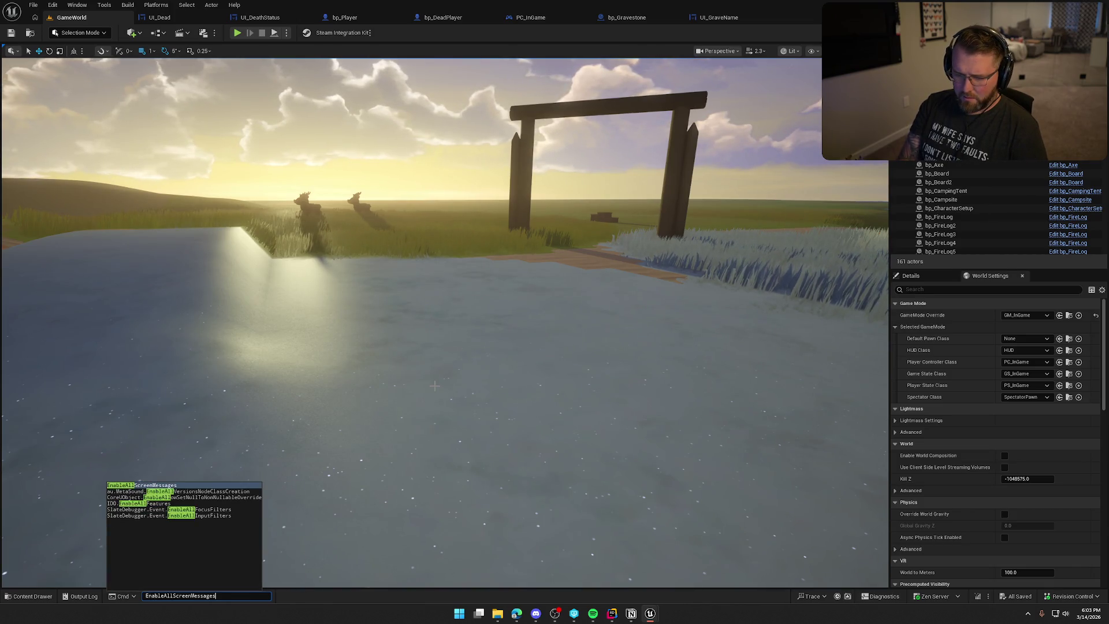
pyautogui.press('Return')
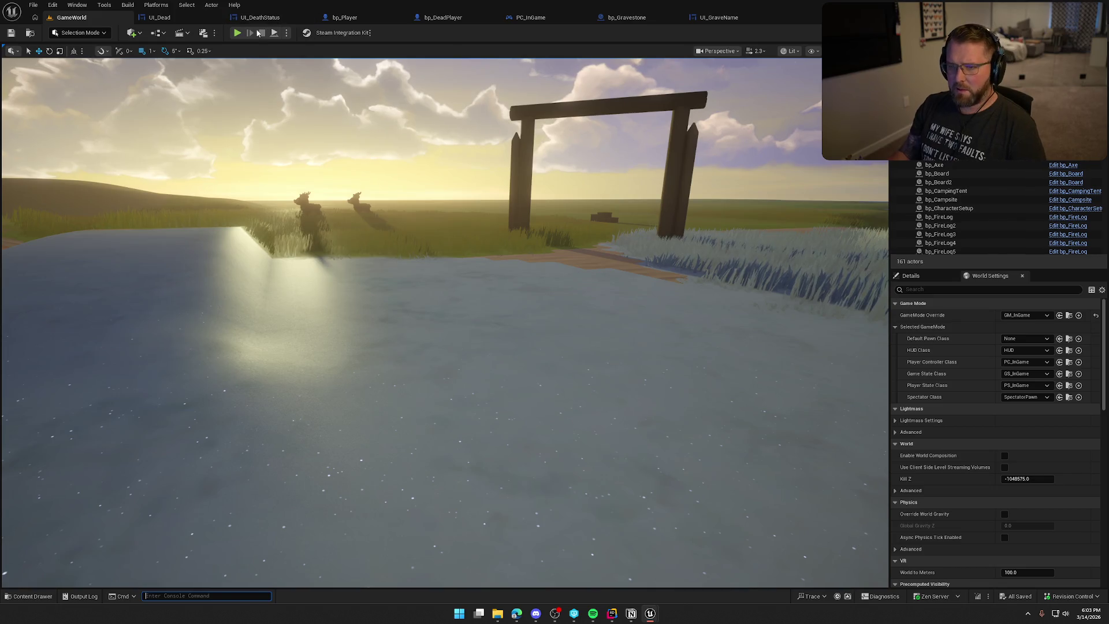
# Step: Playtest again, kill the player with KillPlayer, and respawn as a ghost
pyautogui.hotkey('alt', 'p')
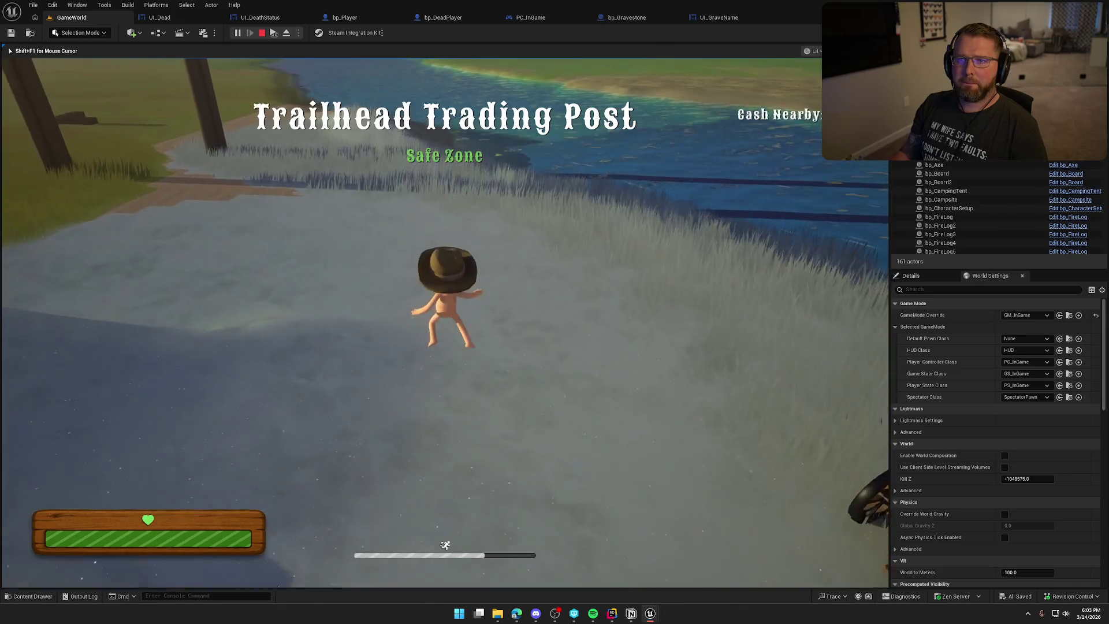
pyautogui.press('w')
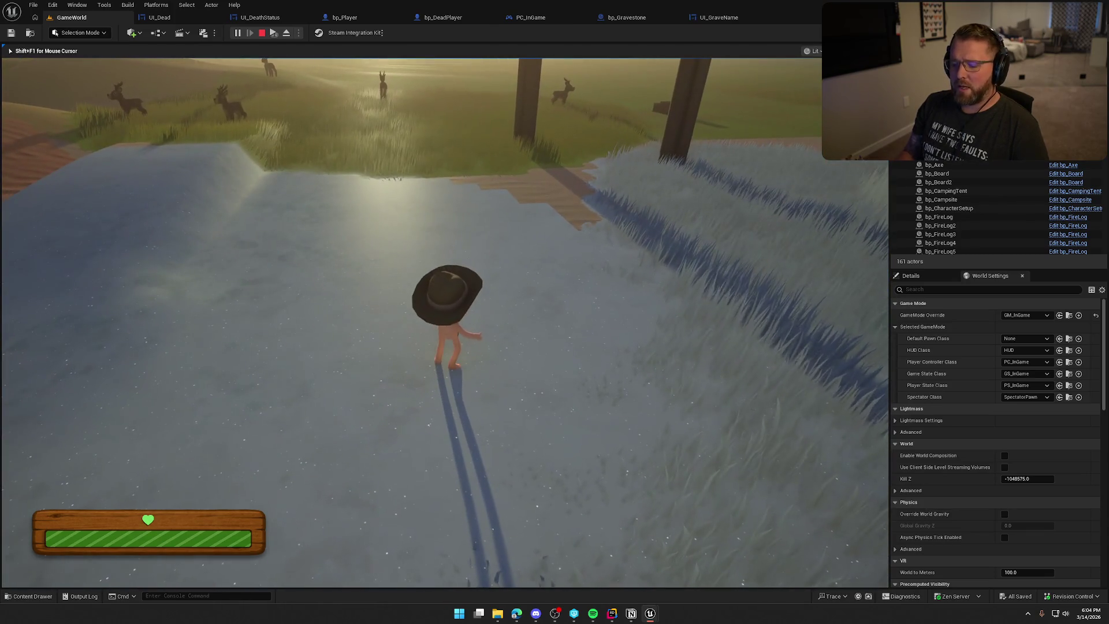
pyautogui.press('`')
pyautogui.press('Up')
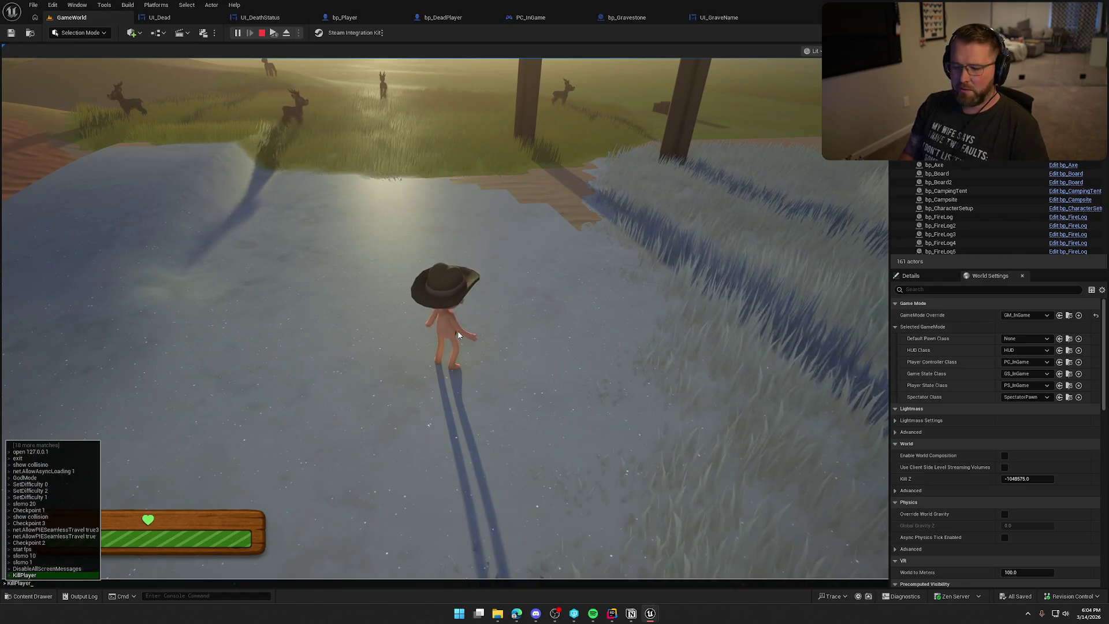
pyautogui.press('Return')
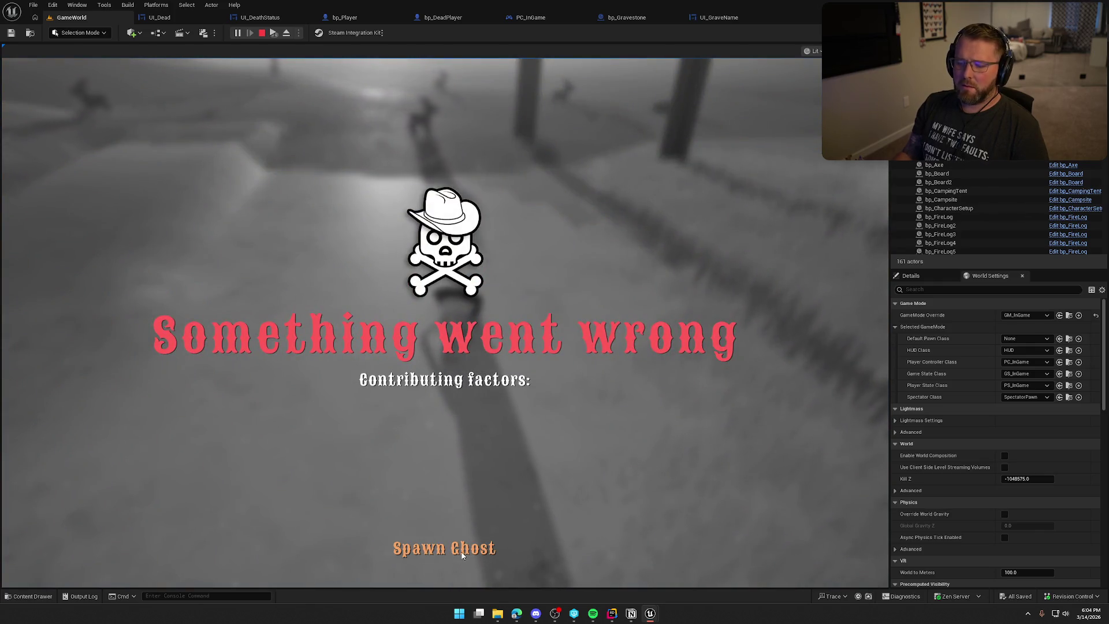
pyautogui.click(462, 555)
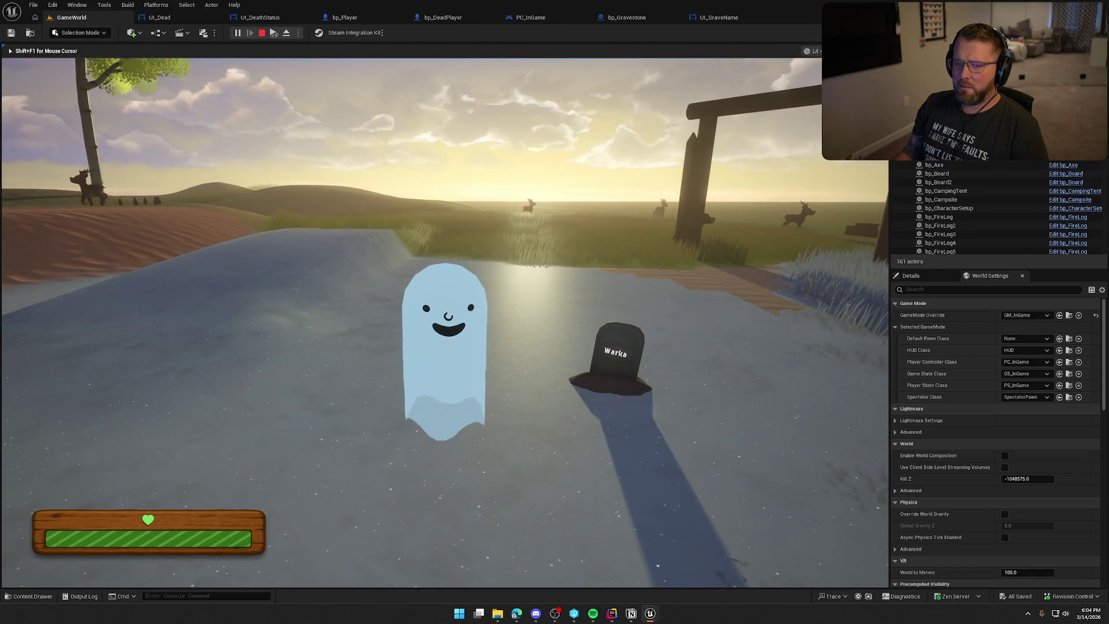
# Step: Locate the gravestone spawn and name-setting nodes in the bp_Player event graph
pyautogui.hotkey('shift', 'F1')
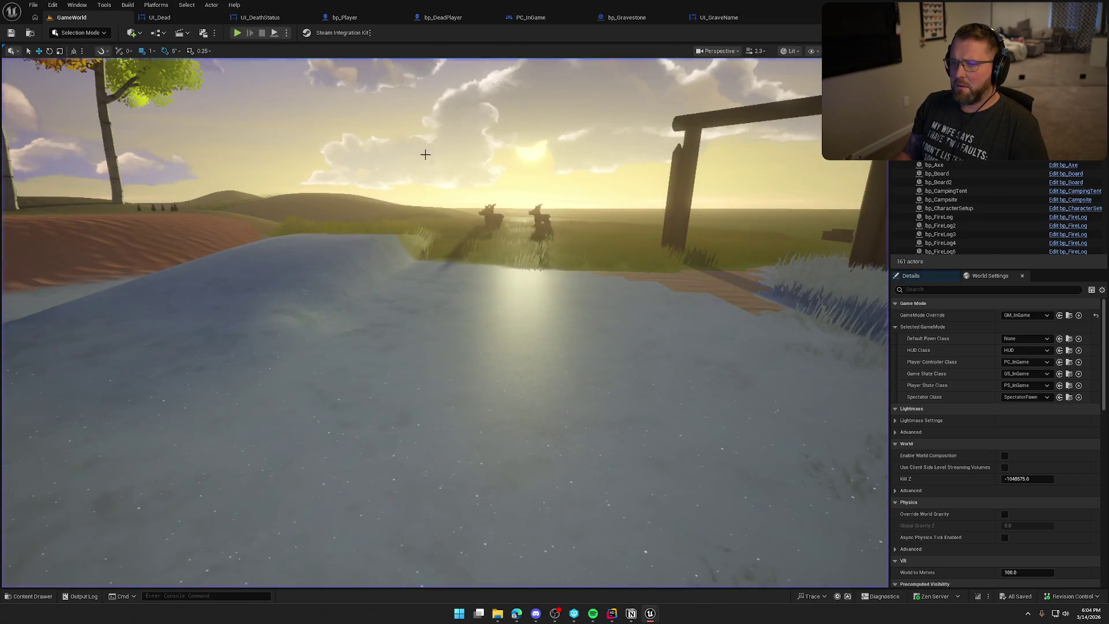
pyautogui.click(345, 18)
pyautogui.moveTo(587, 390)
pyautogui.mouseDown()
pyautogui.moveTo(731, 424)
pyautogui.moveTo(661, 431)
pyautogui.moveTo(726, 550)
pyautogui.mouseUp()
pyautogui.moveTo(556, 169)
pyautogui.mouseDown()
pyautogui.moveTo(743, 156)
pyautogui.moveTo(711, 177)
pyautogui.moveTo(747, 173)
pyautogui.moveTo(414, 189)
pyautogui.moveTo(424, 182)
pyautogui.moveTo(511, 380)
pyautogui.mouseUp()
pyautogui.moveTo(728, 398); pyautogui.dragTo(363, 169)
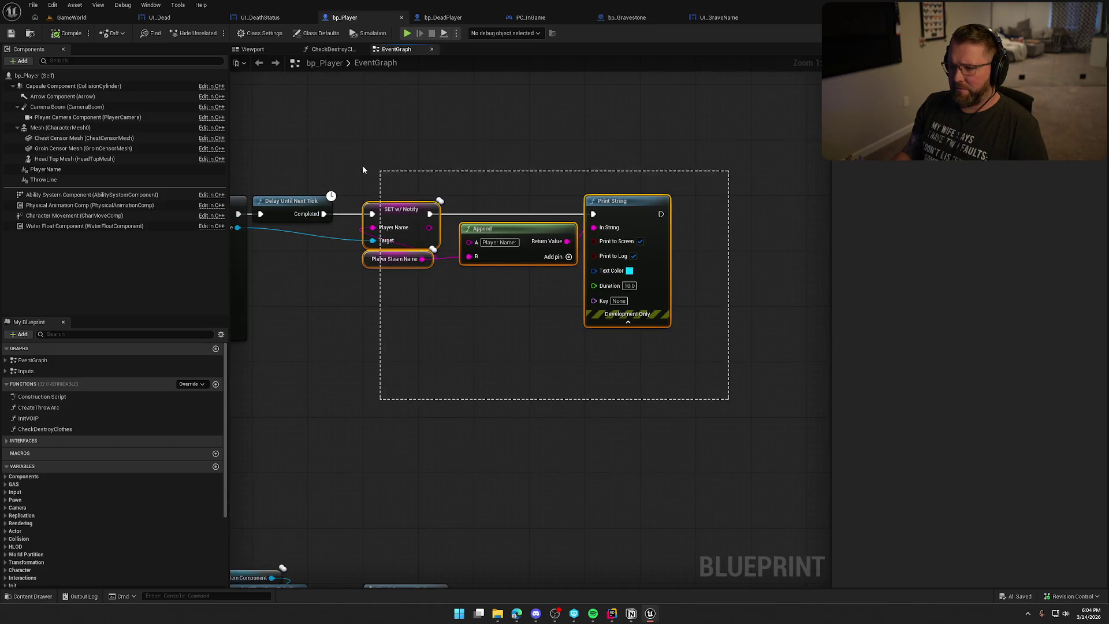
pyautogui.click(361, 352)
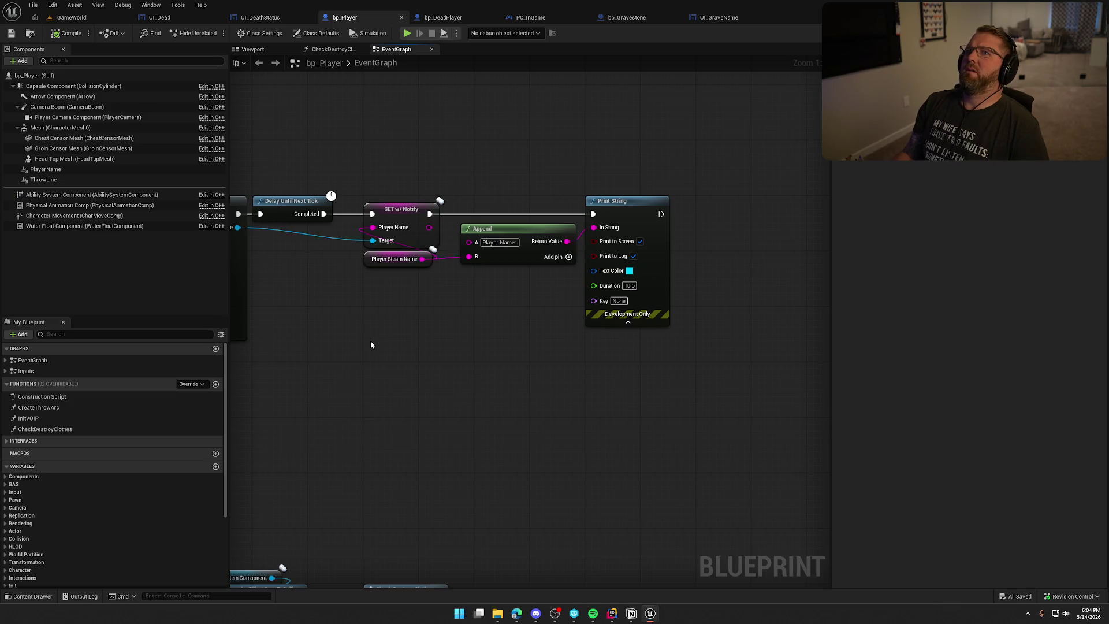
# Step: Move Delay Until Next Tick aside, wire SpawnActor directly into SET, and compile and save
pyautogui.moveTo(371, 345); pyautogui.dragTo(479, 347)
pyautogui.moveTo(380, 158); pyautogui.dragTo(758, 354)
pyautogui.click(583, 399)
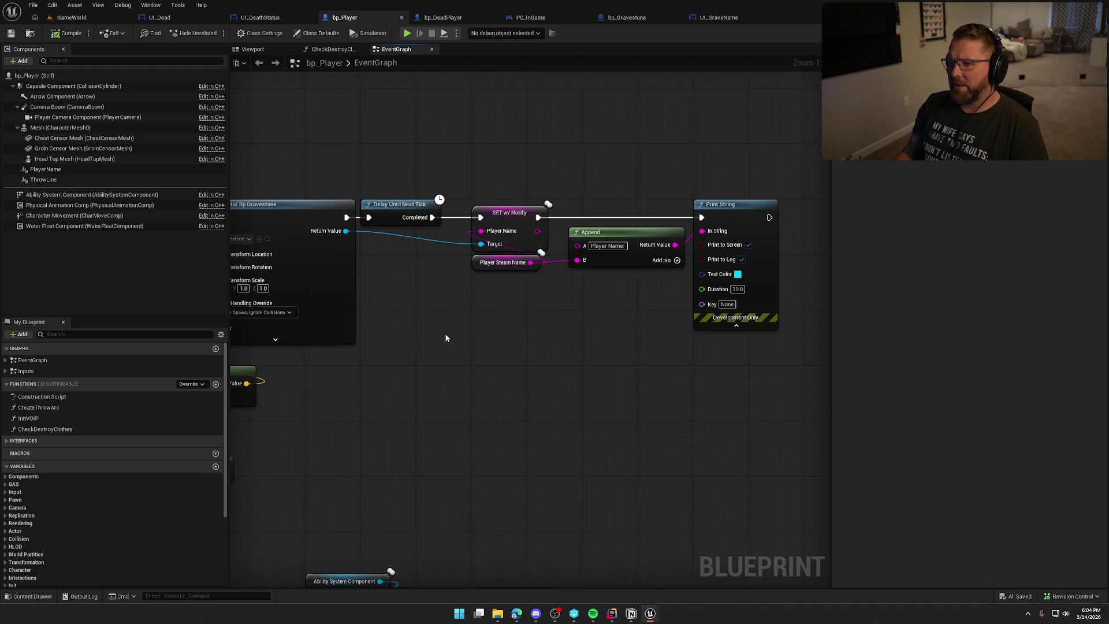
pyautogui.moveTo(445, 338); pyautogui.dragTo(518, 331)
pyautogui.moveTo(470, 199); pyautogui.dragTo(492, 151)
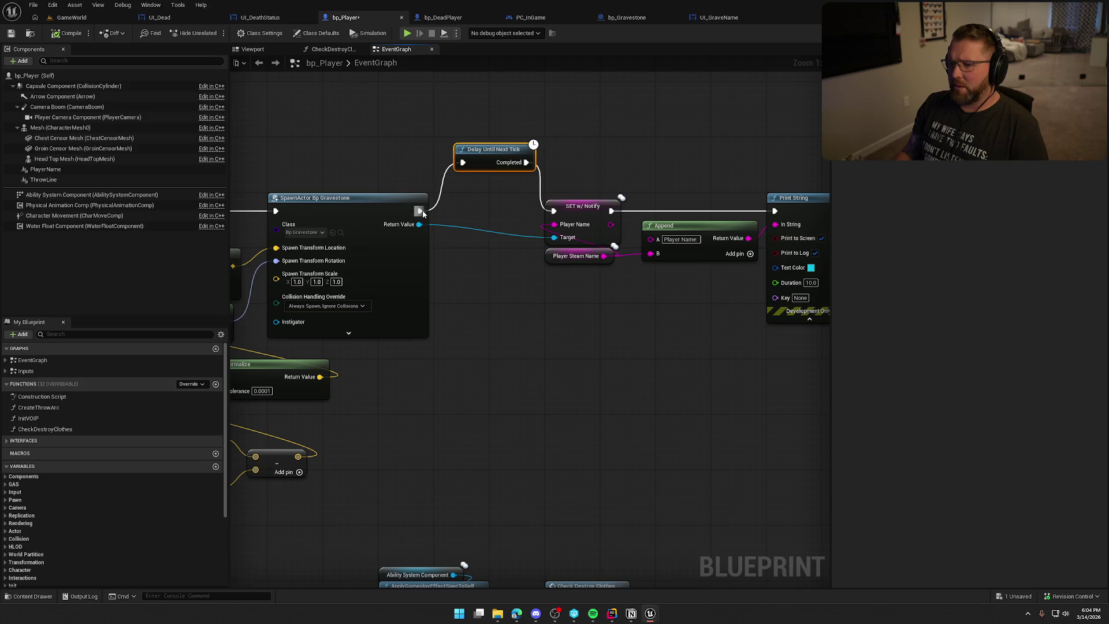
pyautogui.moveTo(422, 212); pyautogui.dragTo(553, 211)
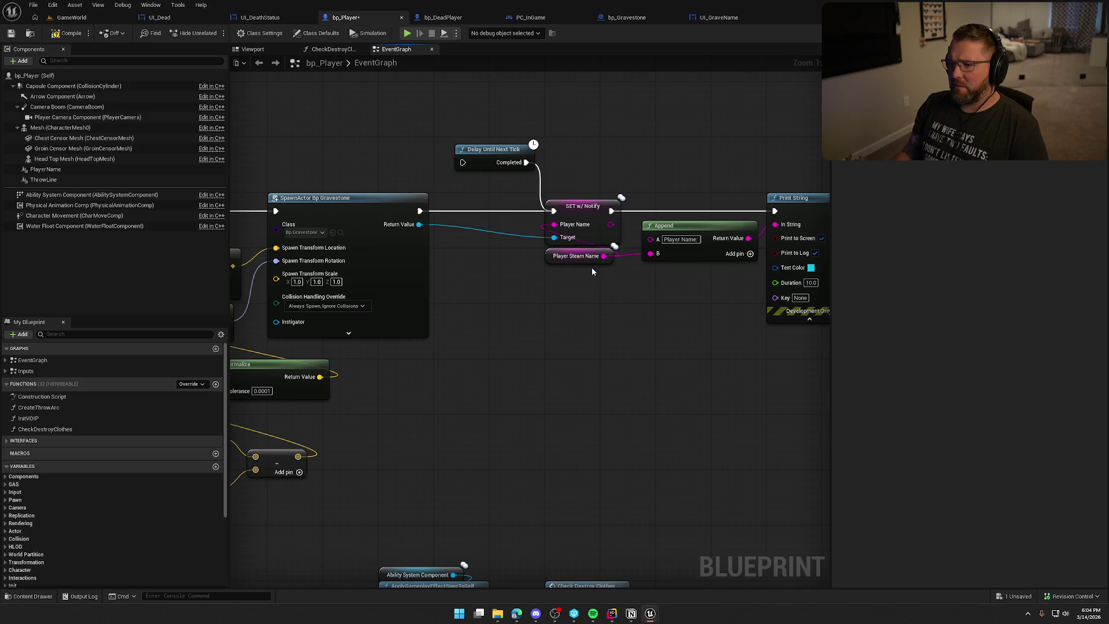
pyautogui.click(68, 33)
pyautogui.click(75, 19)
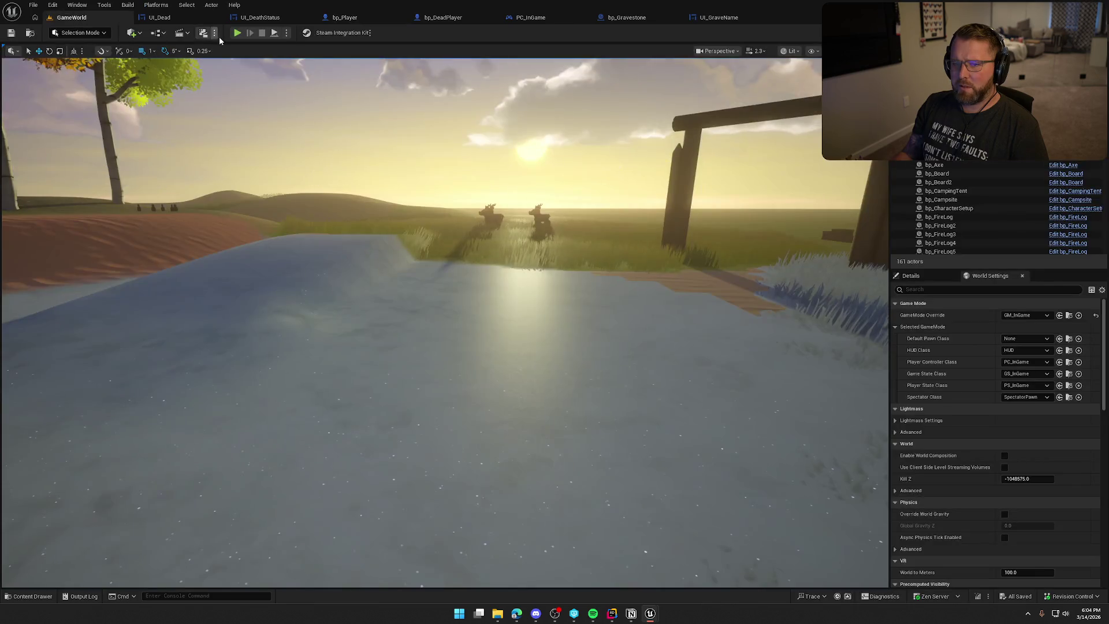
pyautogui.click(273, 33)
pyautogui.hotkey('shift', 'w')
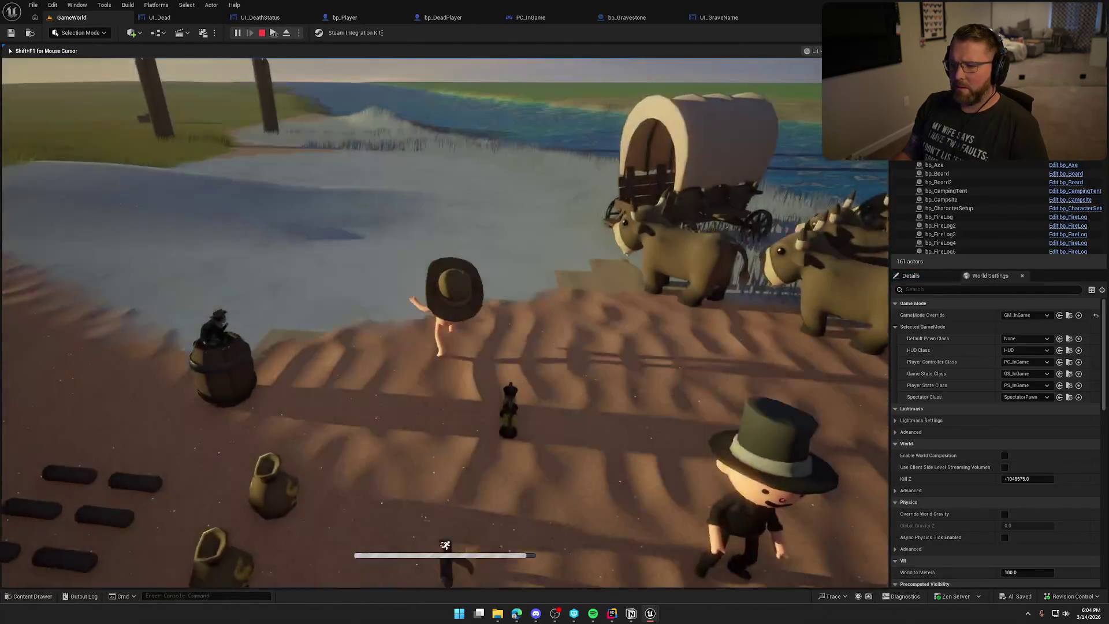
pyautogui.press('w')
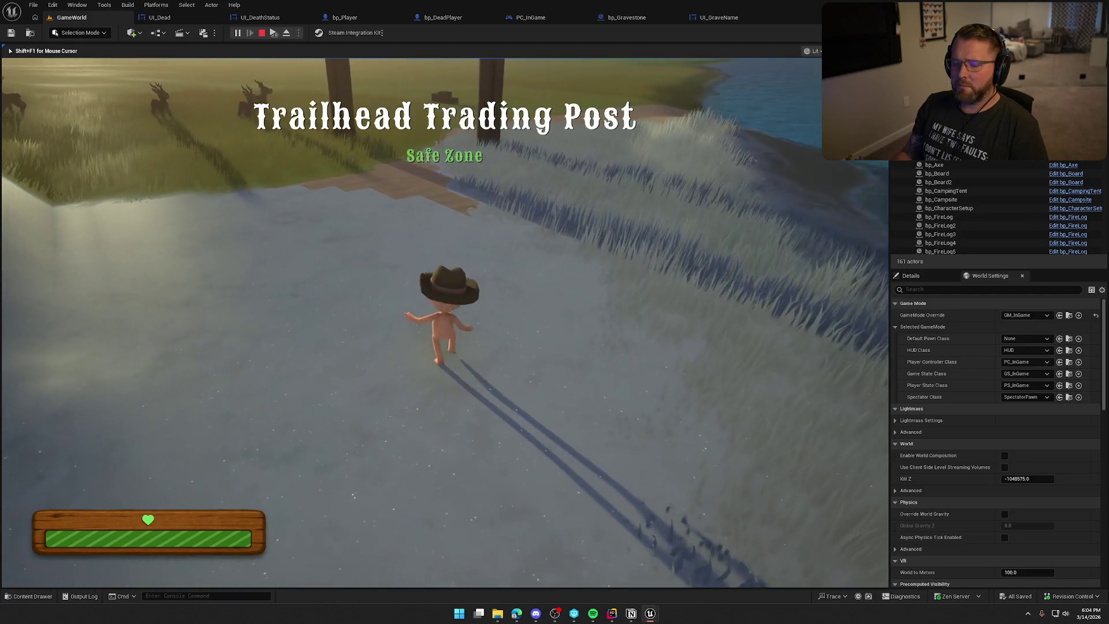
pyautogui.press('`')
pyautogui.write('KillPlayer')
pyautogui.press('Return')
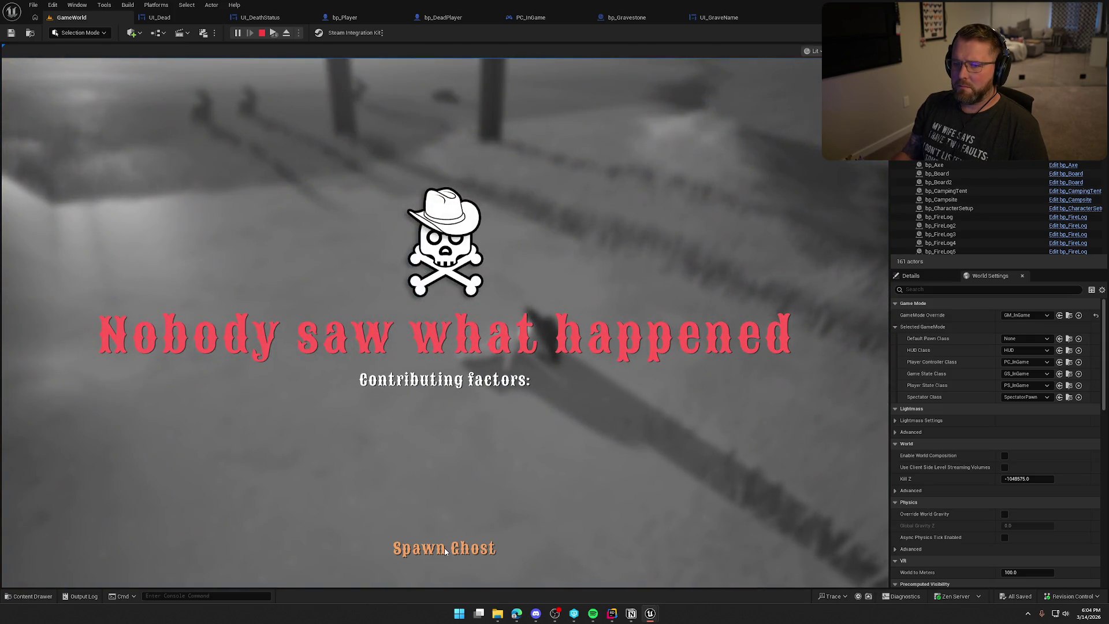
pyautogui.click(445, 551)
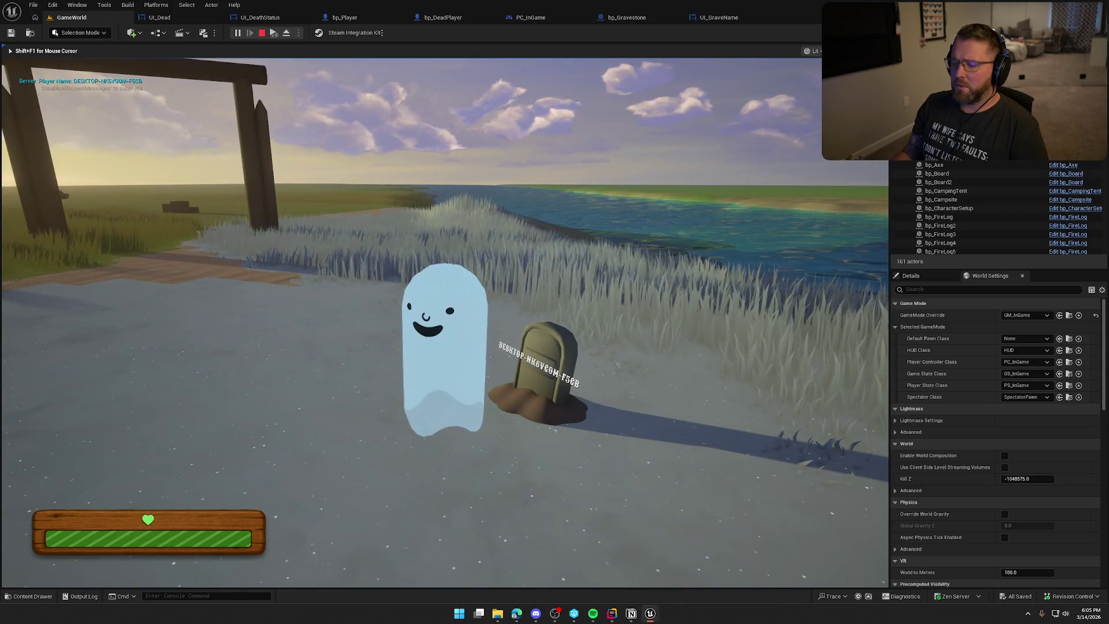
pyautogui.press('a')
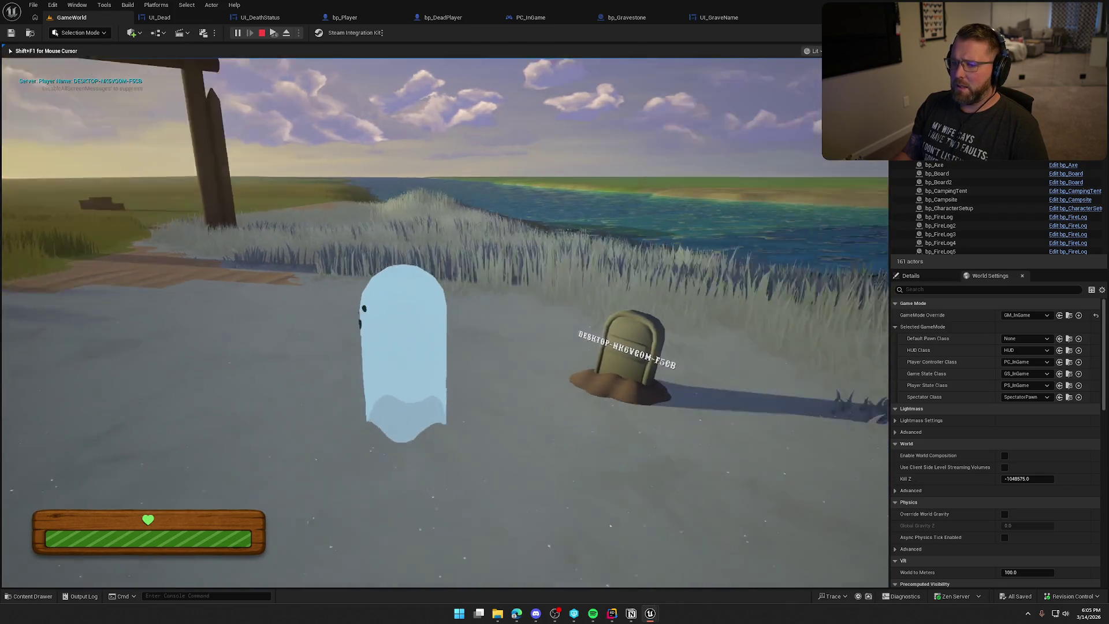
pyautogui.press('Escape')
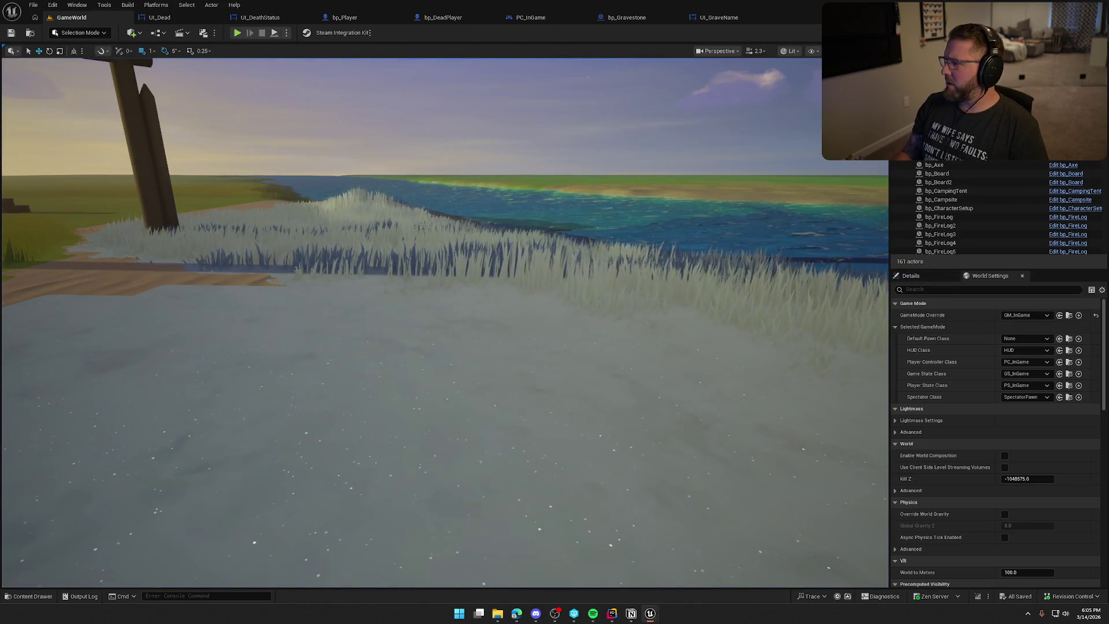
# Step: Review the name-printing nodes and gravestone spawn node in bp_Player's event graph
pyautogui.click(342, 18)
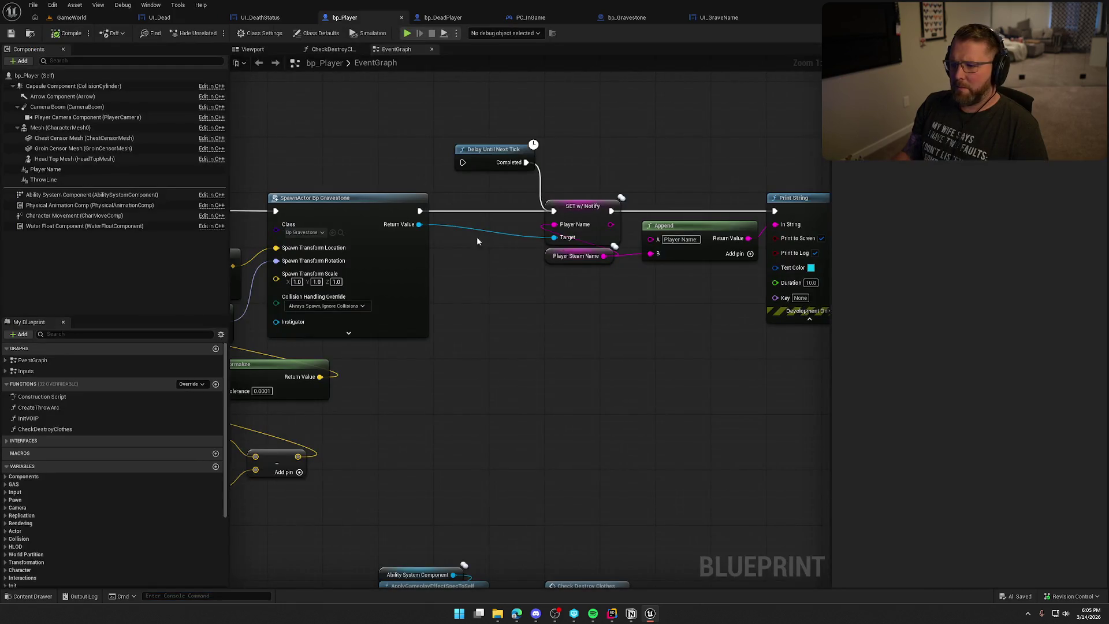
pyautogui.moveTo(692, 331); pyautogui.dragTo(621, 328)
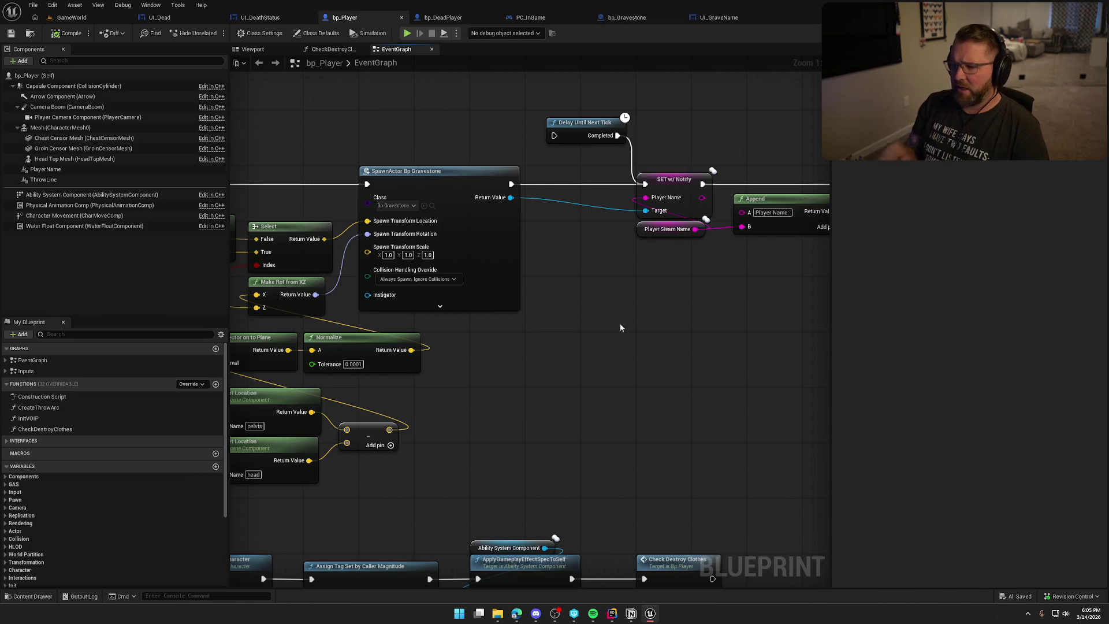
pyautogui.moveTo(654, 300); pyautogui.dragTo(493, 292)
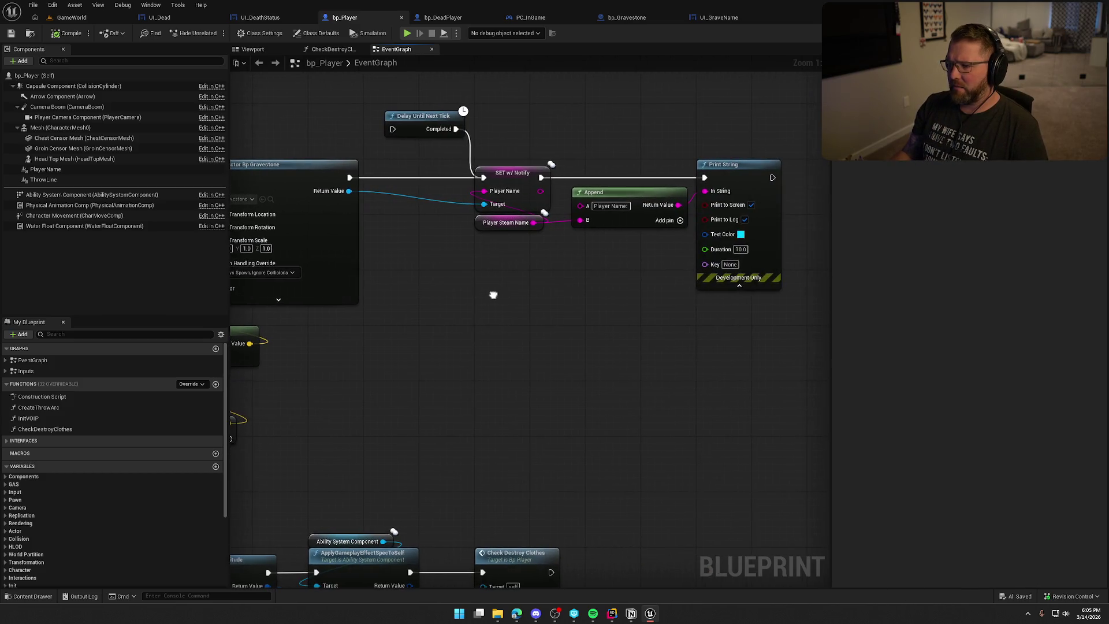
pyautogui.click(429, 122)
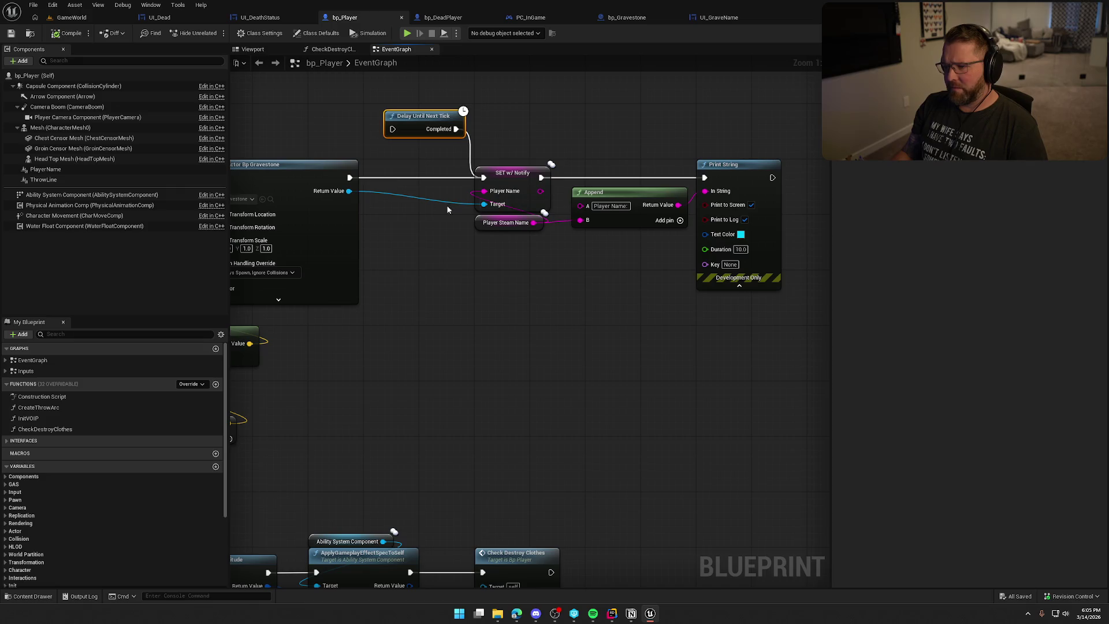
pyautogui.moveTo(322, 133); pyautogui.dragTo(446, 116)
# Step: In bp_Gravestone, make PlayerName Expose on Spawn and Instance Editable
pyautogui.click(395, 184)
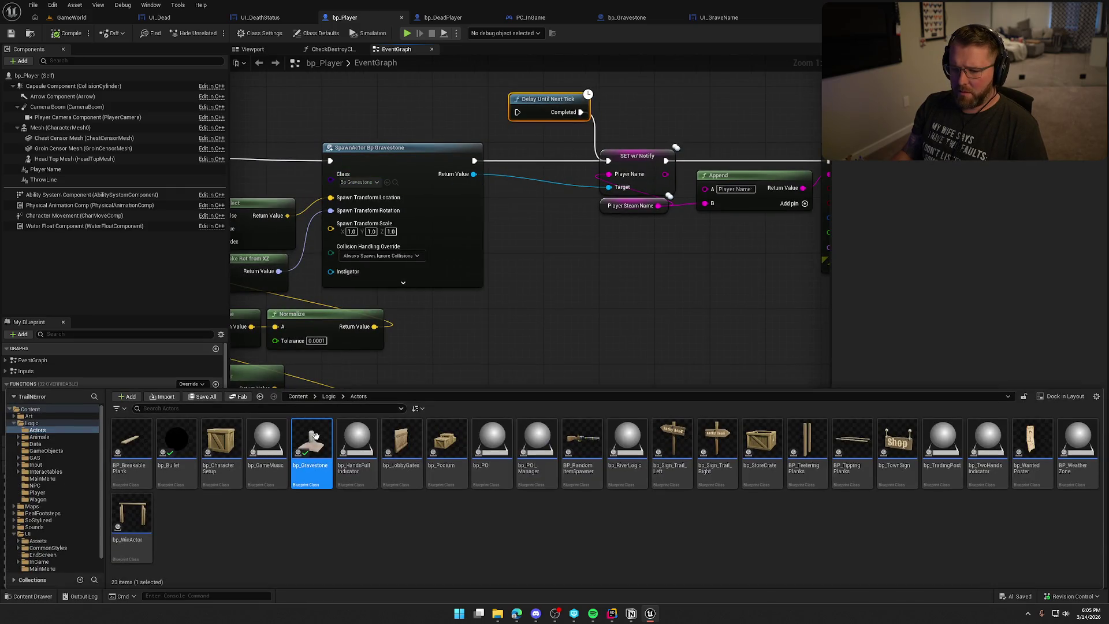
pyautogui.doubleClick(312, 462)
pyautogui.click(482, 321)
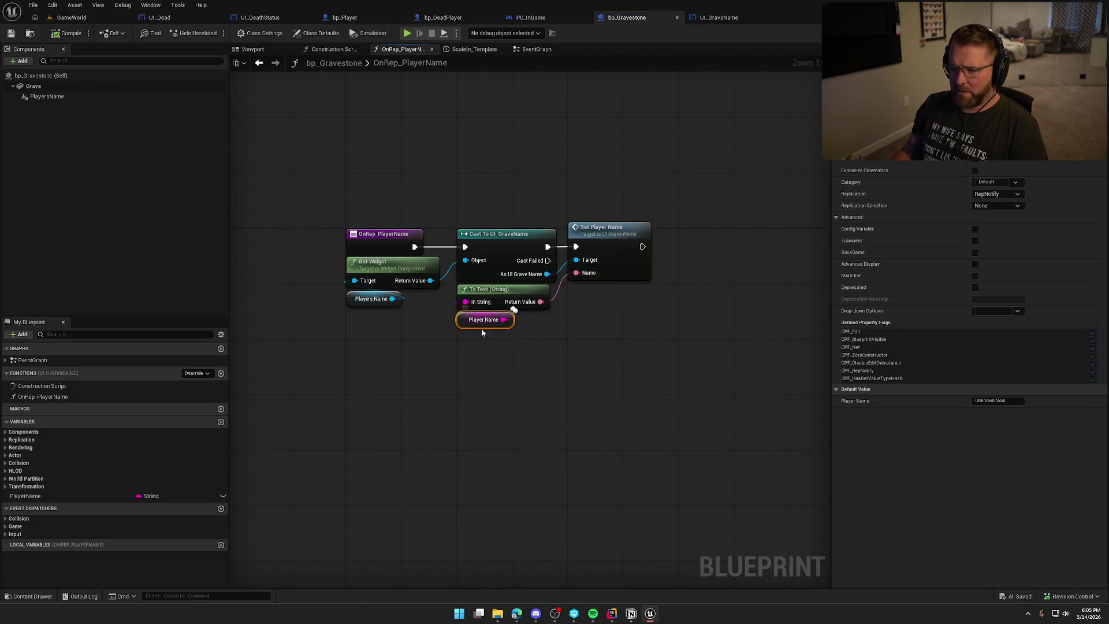
pyautogui.click(975, 162)
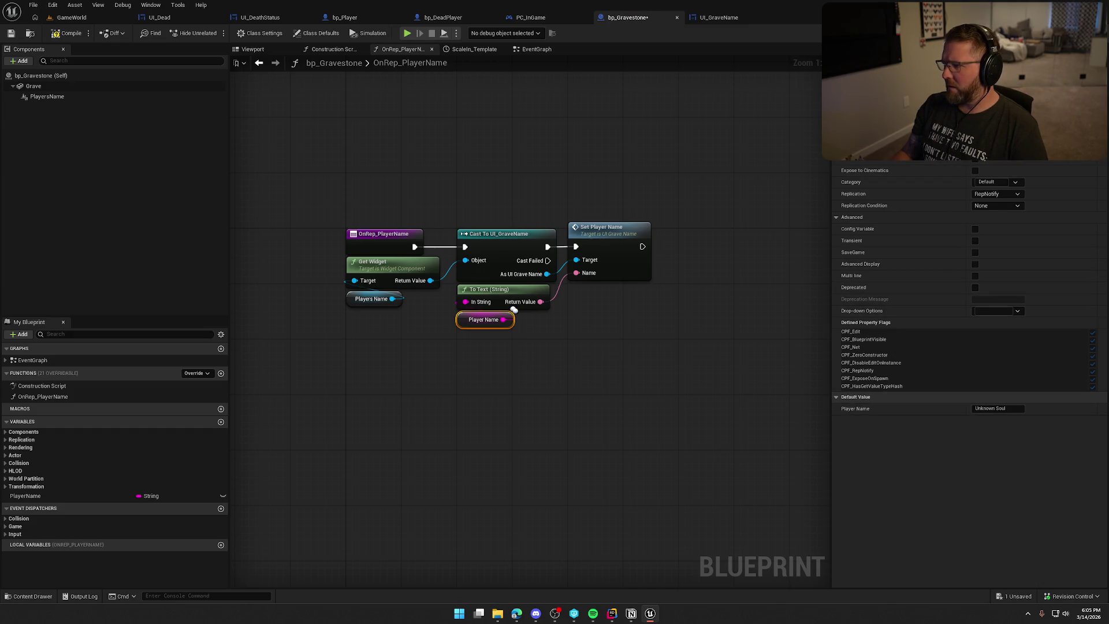
pyautogui.click(975, 123)
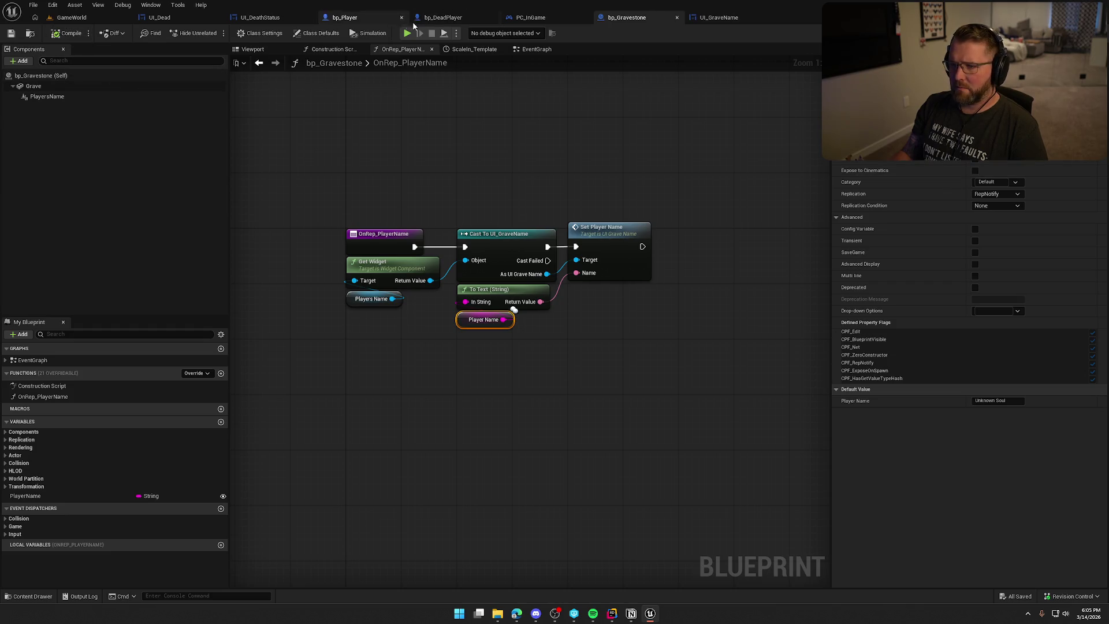
# Step: Refresh bp_Player's gravestone SpawnActor node so it shows the Player Name pin
pyautogui.click(349, 17)
pyautogui.rightClick(410, 161)
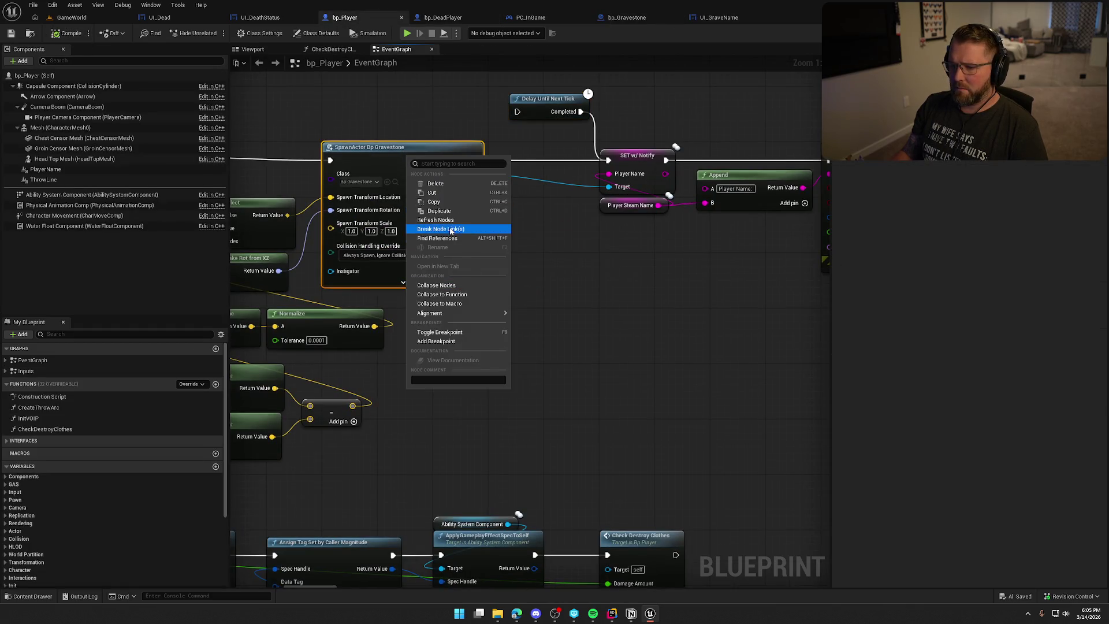
pyautogui.click(451, 235)
pyautogui.rightClick(423, 179)
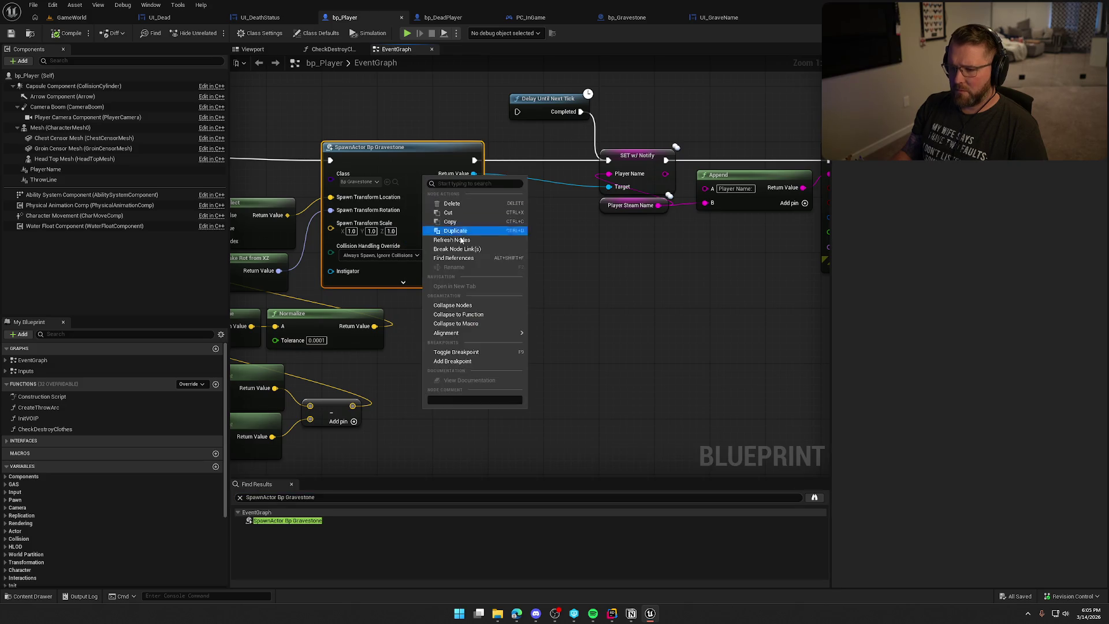
pyautogui.click(457, 238)
pyautogui.moveTo(575, 297); pyautogui.dragTo(717, 277)
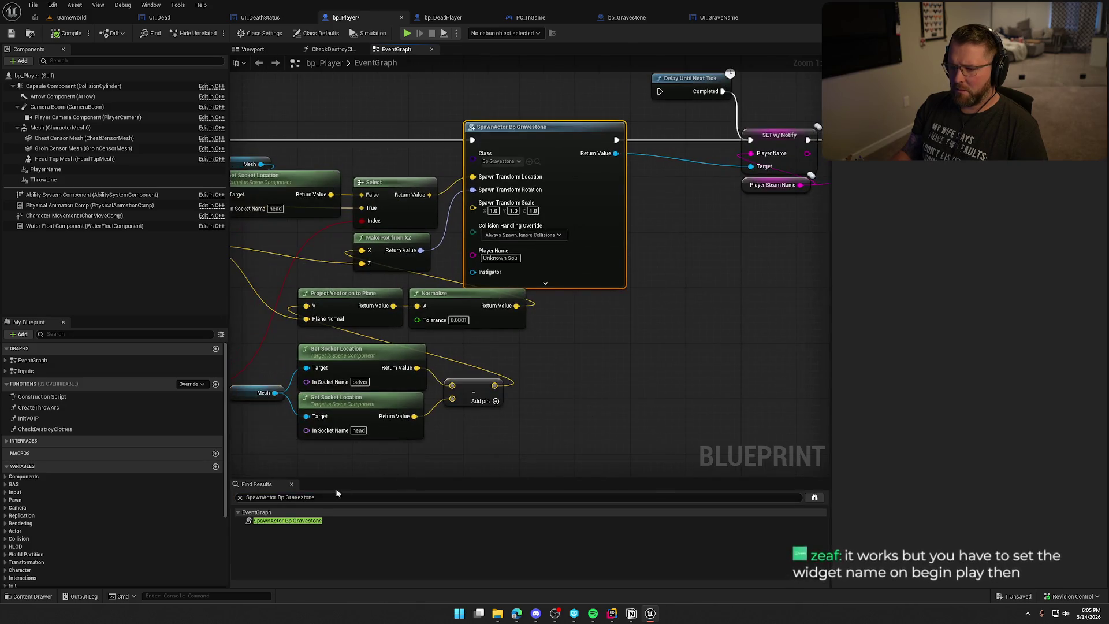
pyautogui.click(291, 485)
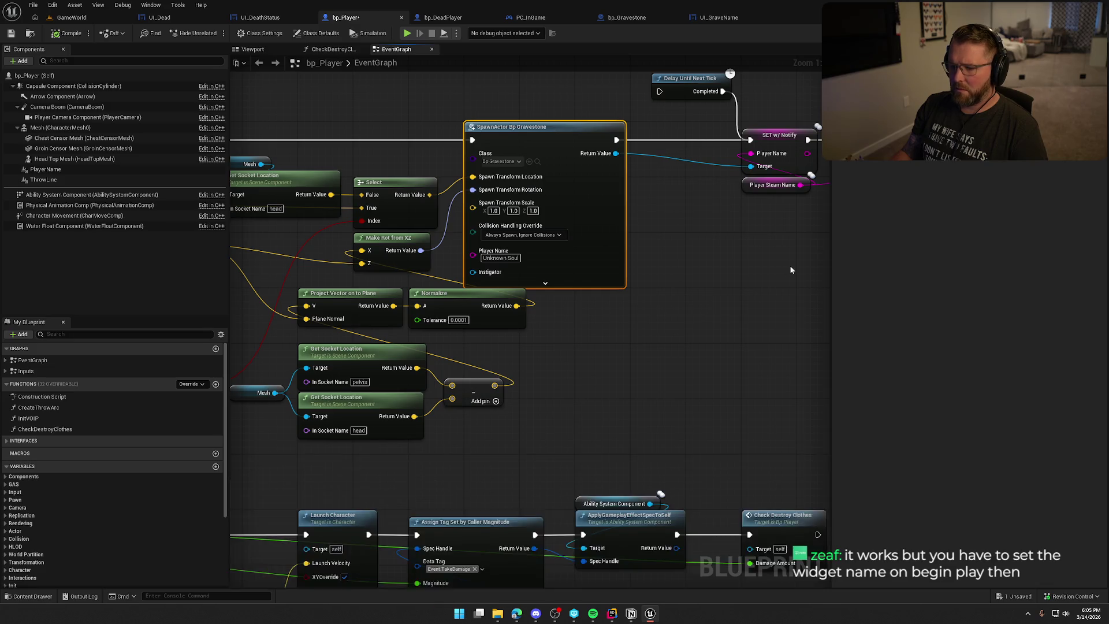
# Step: Wire a Player Steam Name getter into the spawn node's Player Name input
pyautogui.moveTo(789, 265)
pyautogui.mouseDown()
pyautogui.moveTo(613, 249)
pyautogui.moveTo(714, 298)
pyautogui.mouseUp()
pyautogui.click(618, 234)
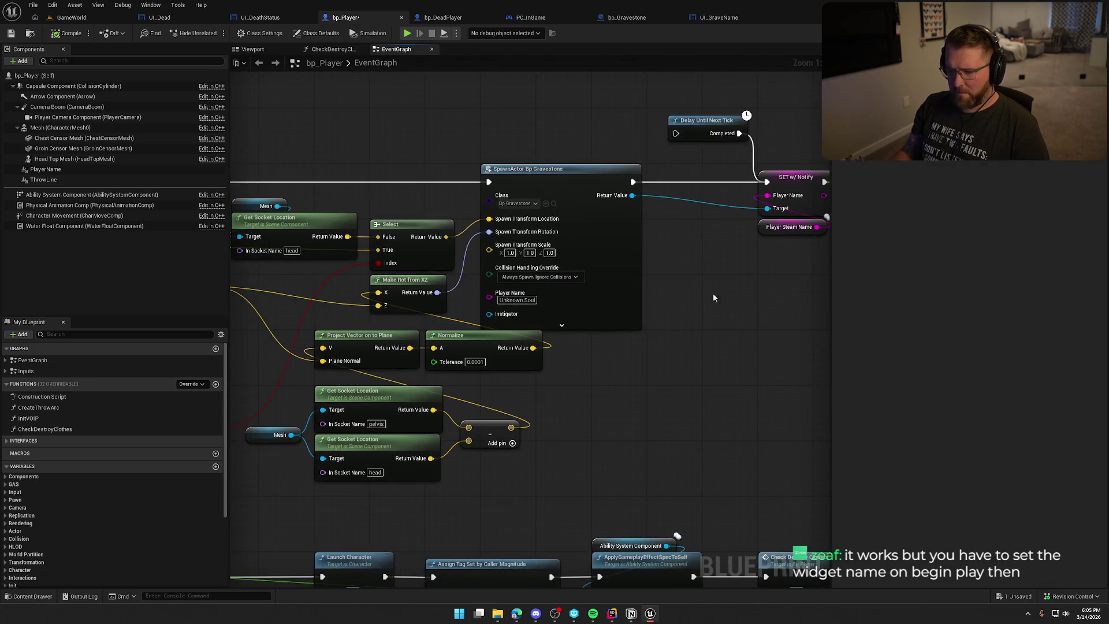
pyautogui.hotkey('ctrl', 'v')
pyautogui.moveTo(436, 206)
pyautogui.mouseDown()
pyautogui.moveTo(491, 265)
pyautogui.moveTo(489, 293)
pyautogui.mouseUp()
# Step: Delete the old Delay, SET, Append and Print String nodes
pyautogui.moveTo(631, 185); pyautogui.dragTo(304, 197)
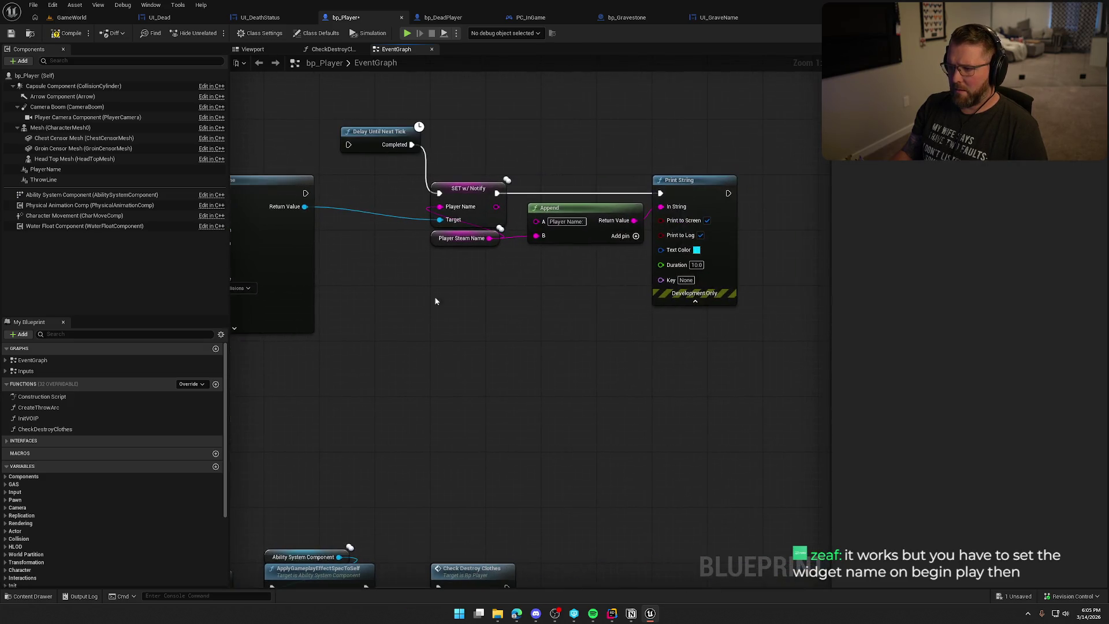
pyautogui.moveTo(466, 293); pyautogui.dragTo(574, 293)
pyautogui.moveTo(470, 104); pyautogui.dragTo(774, 325)
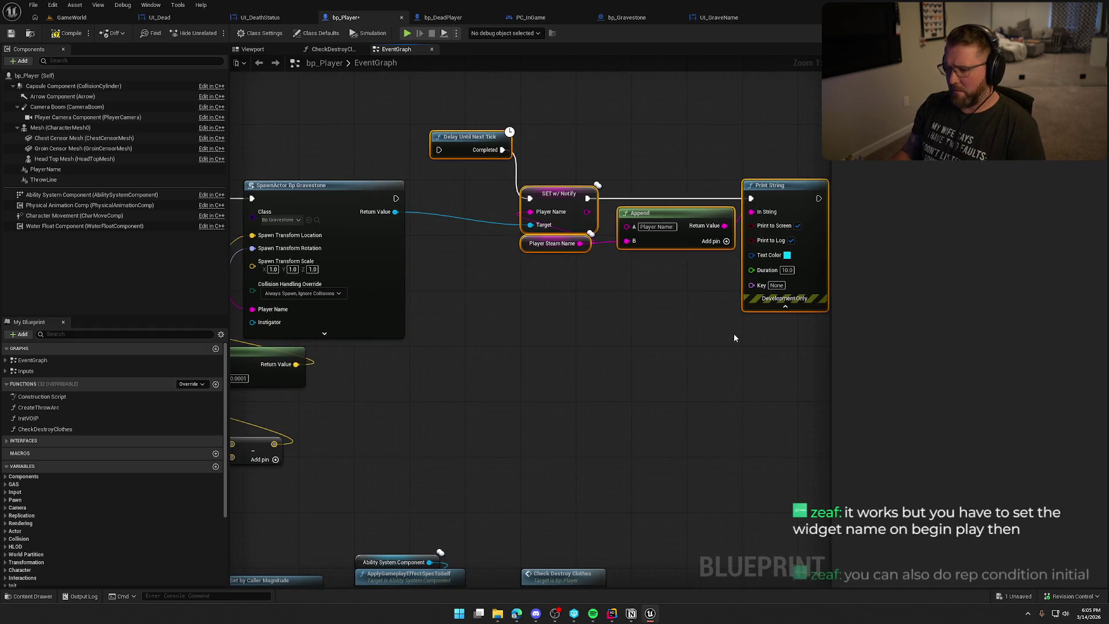
pyautogui.press('Delete')
pyautogui.moveTo(521, 291); pyautogui.dragTo(832, 311)
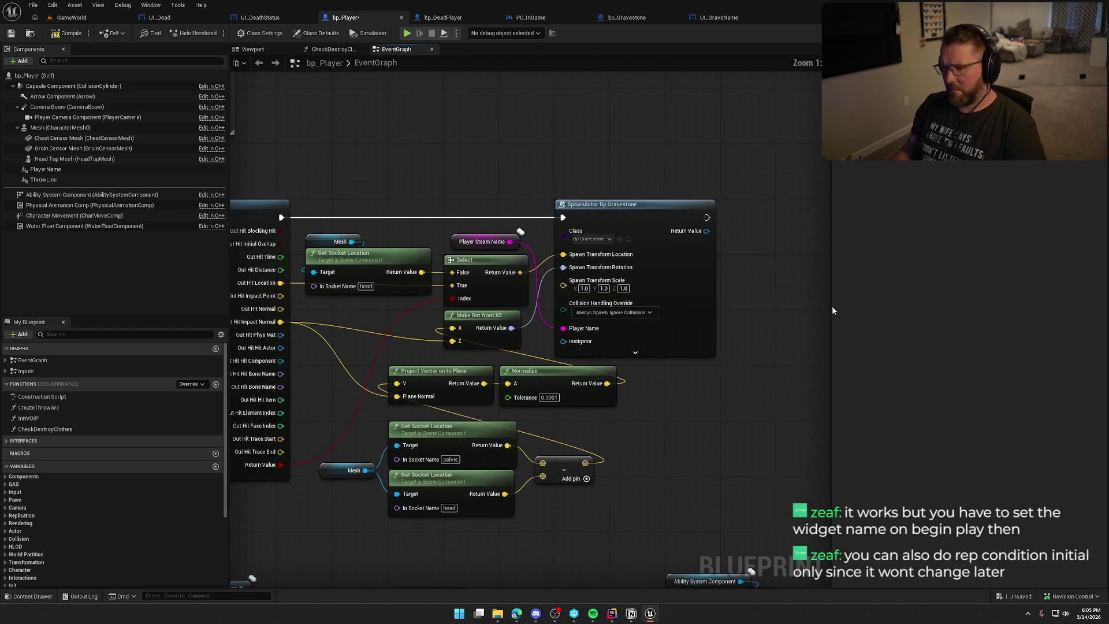
pyautogui.click(67, 17)
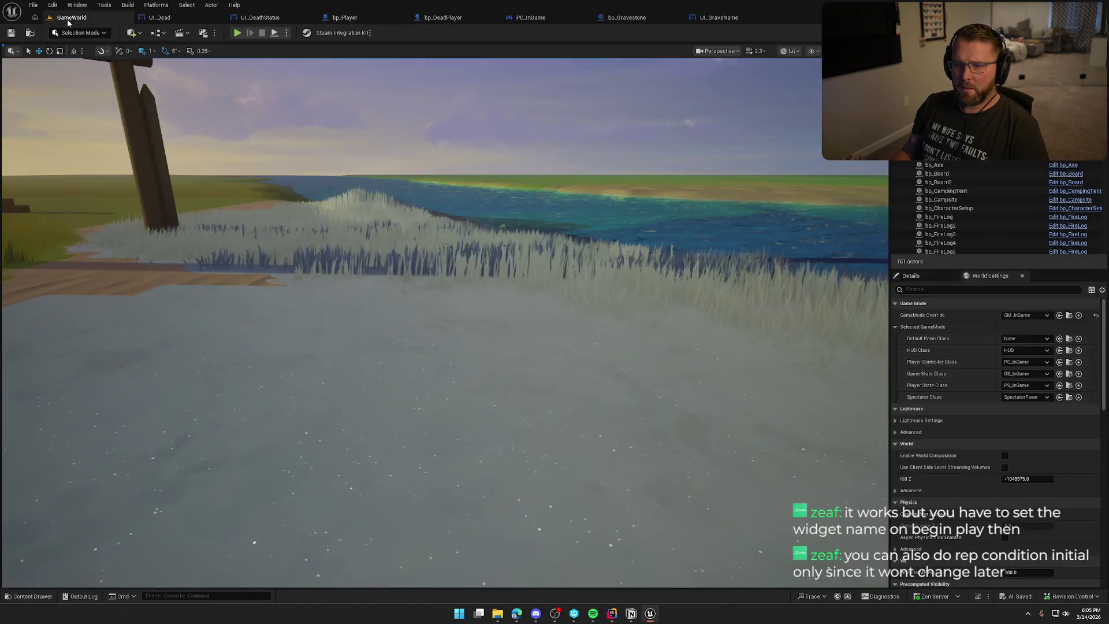
# Step: Run the character briefly toward the trading post, then return to the bp_Player graph
pyautogui.click(238, 33)
pyautogui.press('w')
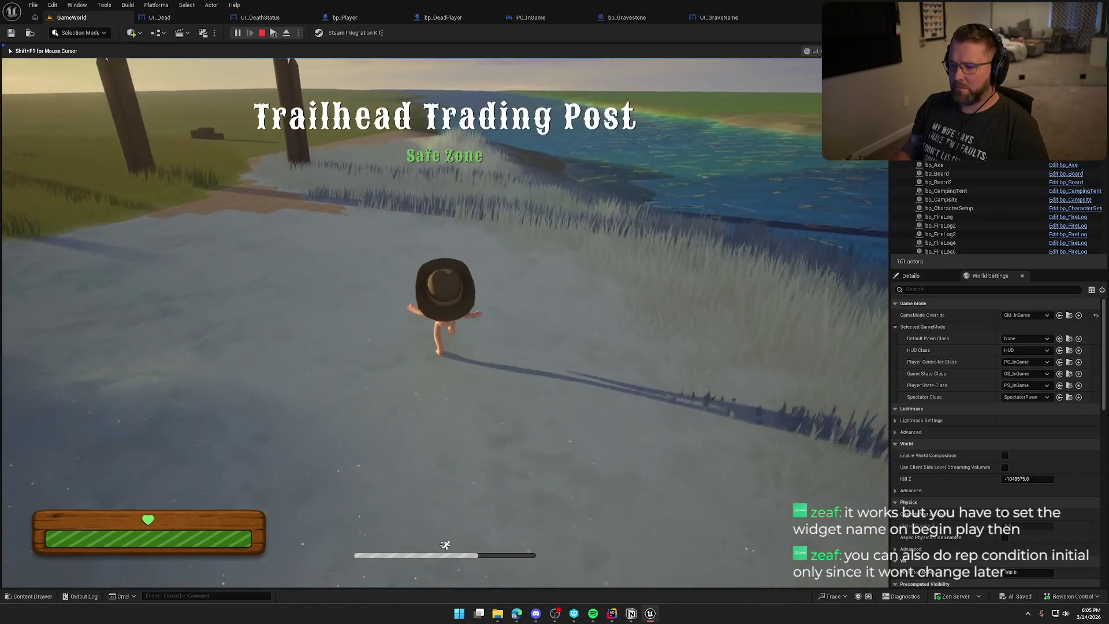
pyautogui.hotkey('shift', 'F1')
pyautogui.click(394, 18)
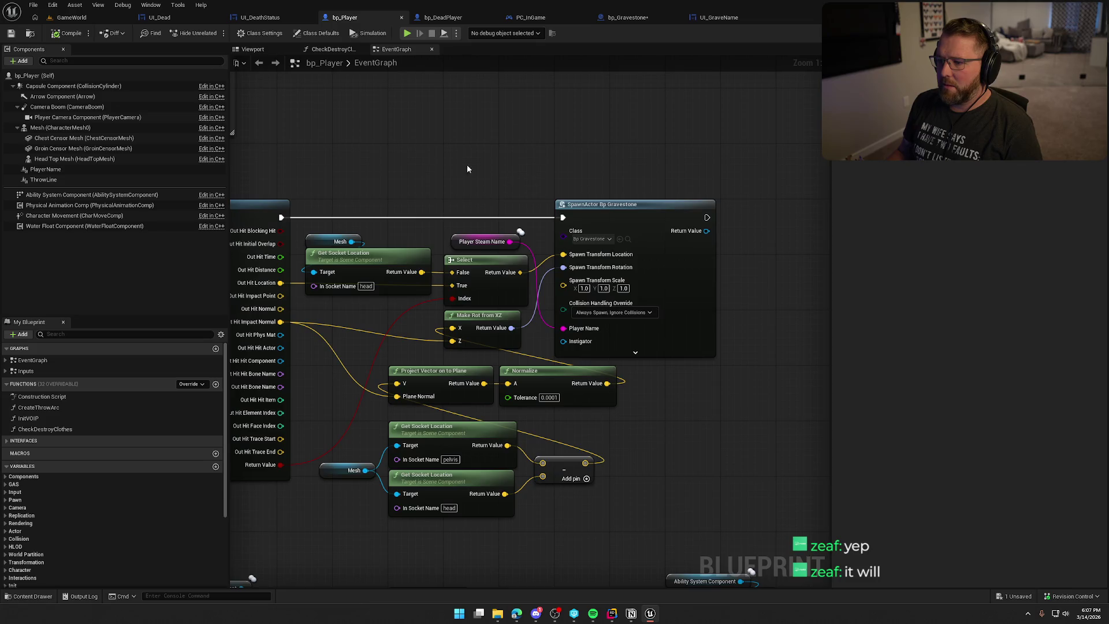
# Step: In bp_Gravestone, copy the OnRep_PlayerName nodes except the entry node, then return to EventGraph
pyautogui.moveTo(467, 165)
pyautogui.mouseDown()
pyautogui.moveTo(744, 187)
pyautogui.moveTo(408, 171)
pyautogui.mouseUp()
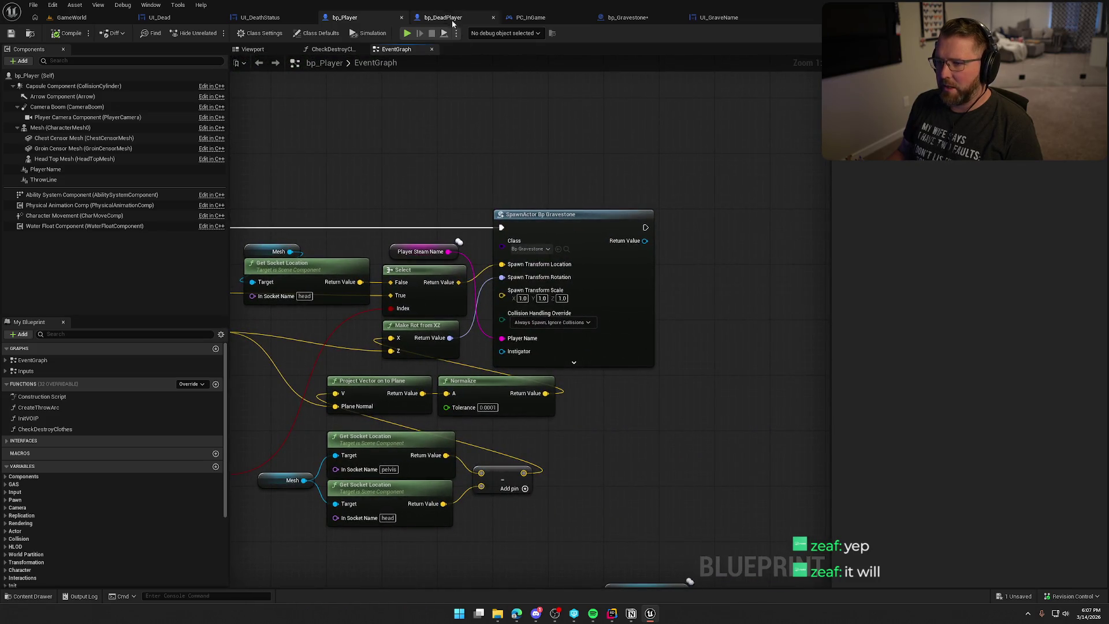
pyautogui.click(615, 18)
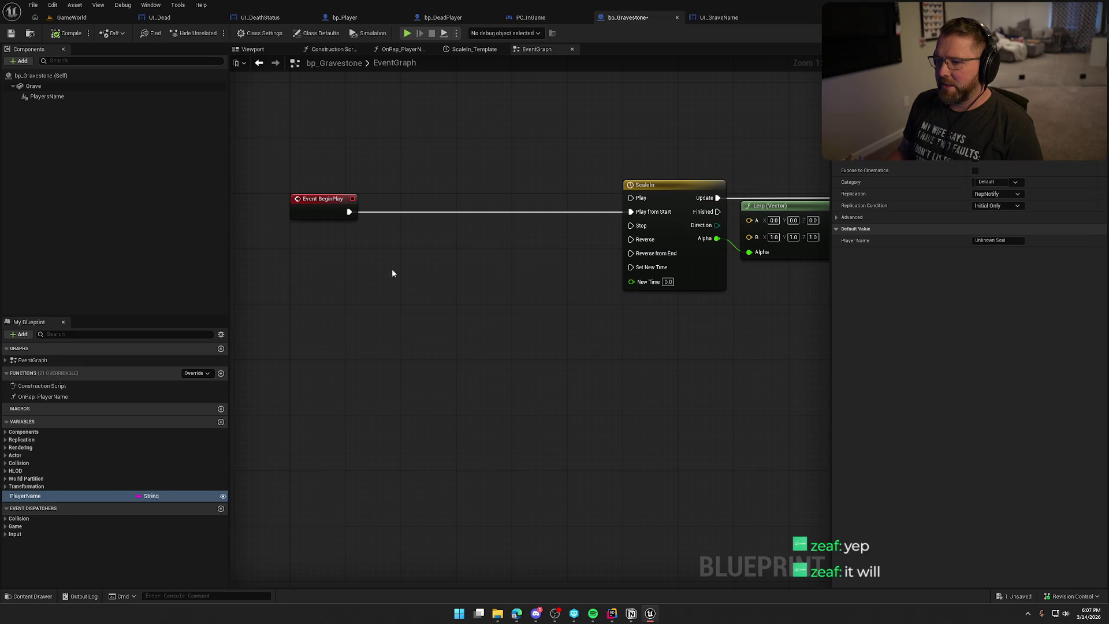
pyautogui.moveTo(28, 497)
pyautogui.mouseDown()
pyautogui.moveTo(409, 241)
pyautogui.moveTo(334, 275)
pyautogui.mouseUp()
pyautogui.click(402, 50)
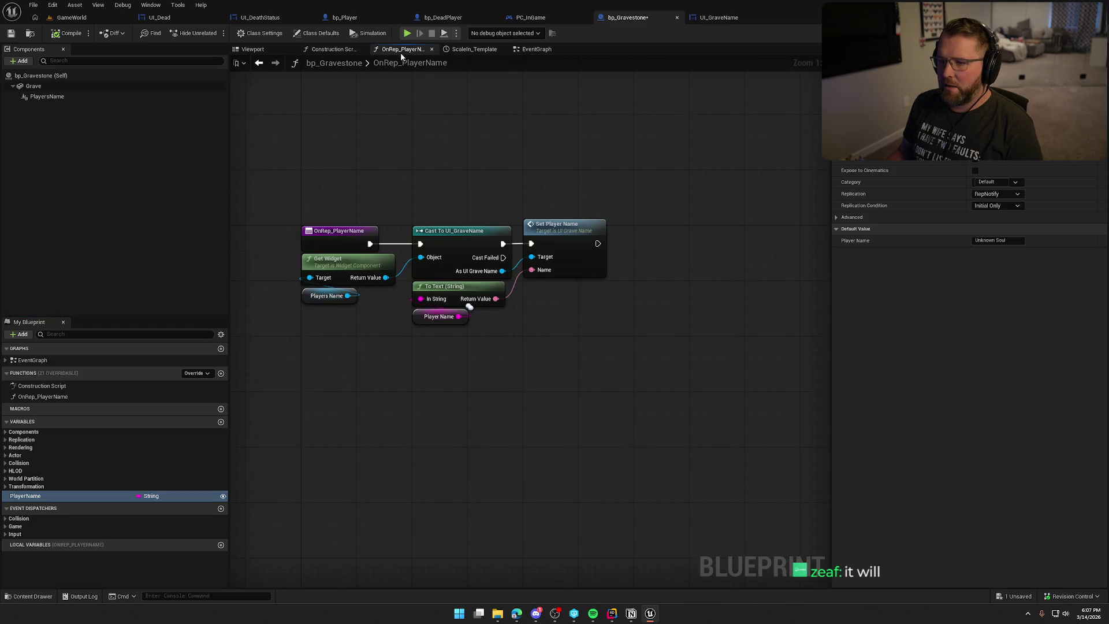
pyautogui.moveTo(585, 343); pyautogui.dragTo(293, 211)
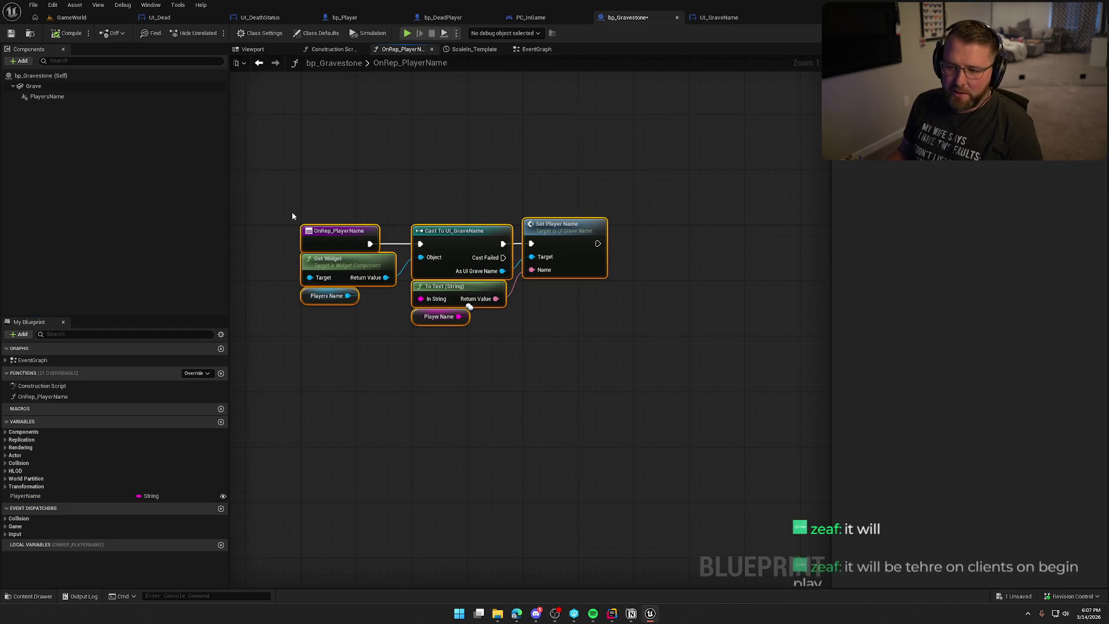
pyautogui.moveTo(512, 348)
pyautogui.mouseDown()
pyautogui.moveTo(346, 266)
pyautogui.moveTo(339, 371)
pyautogui.mouseUp()
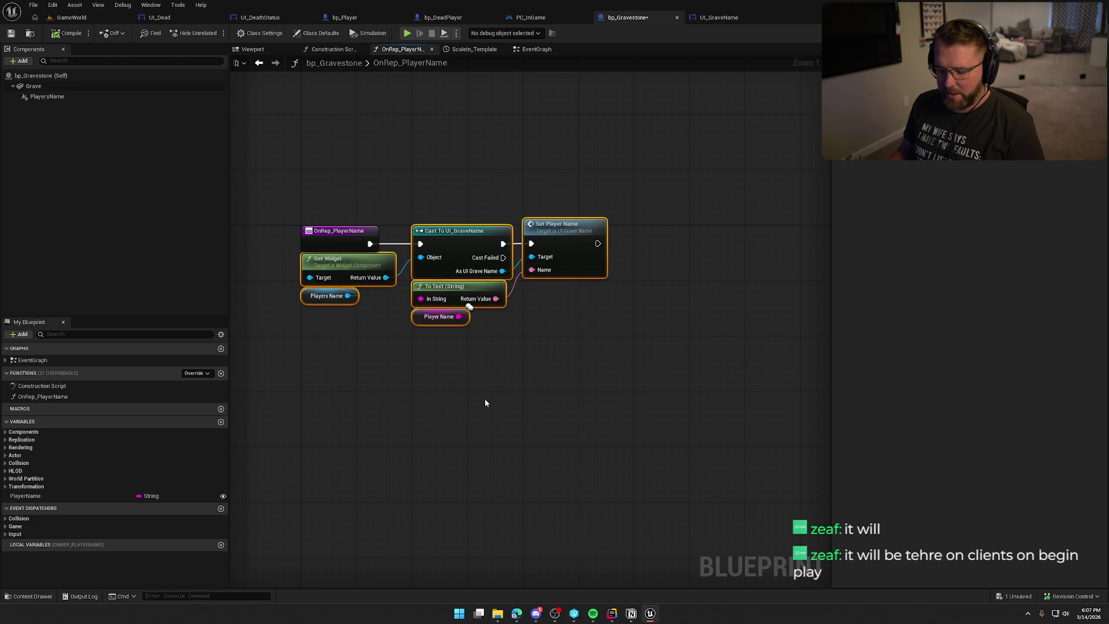
pyautogui.click(523, 50)
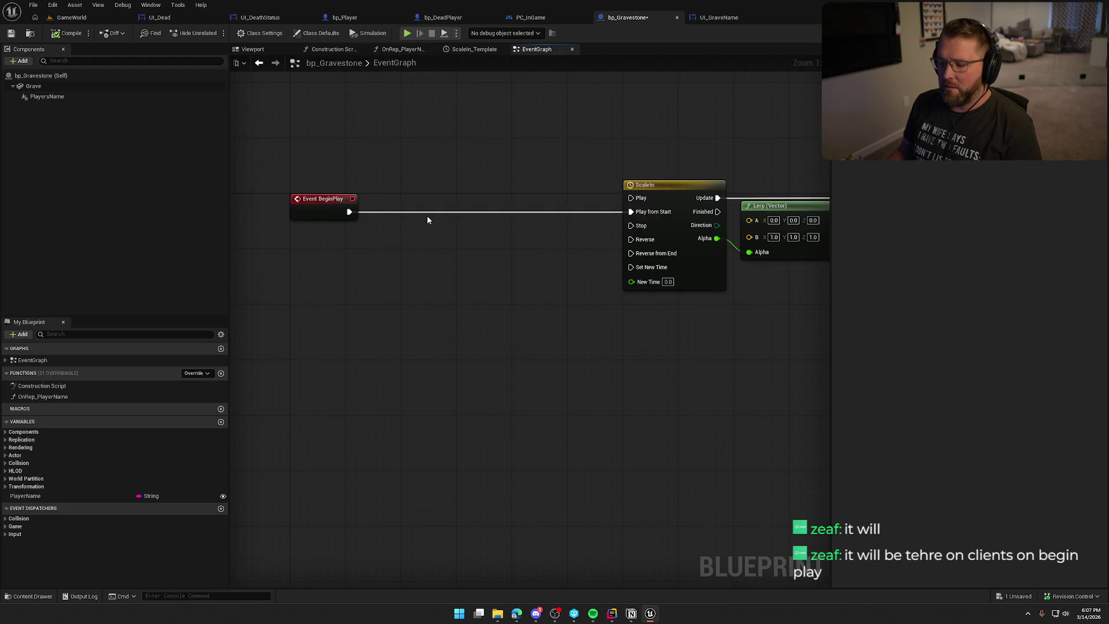
# Step: Paste the name-setting nodes under Event BeginPlay and convert Cast To UI_GraveName to a pure cast
pyautogui.hotkey('ctrl', 'v')
pyautogui.moveTo(484, 200); pyautogui.dragTo(457, 249)
pyautogui.rightClick(462, 248)
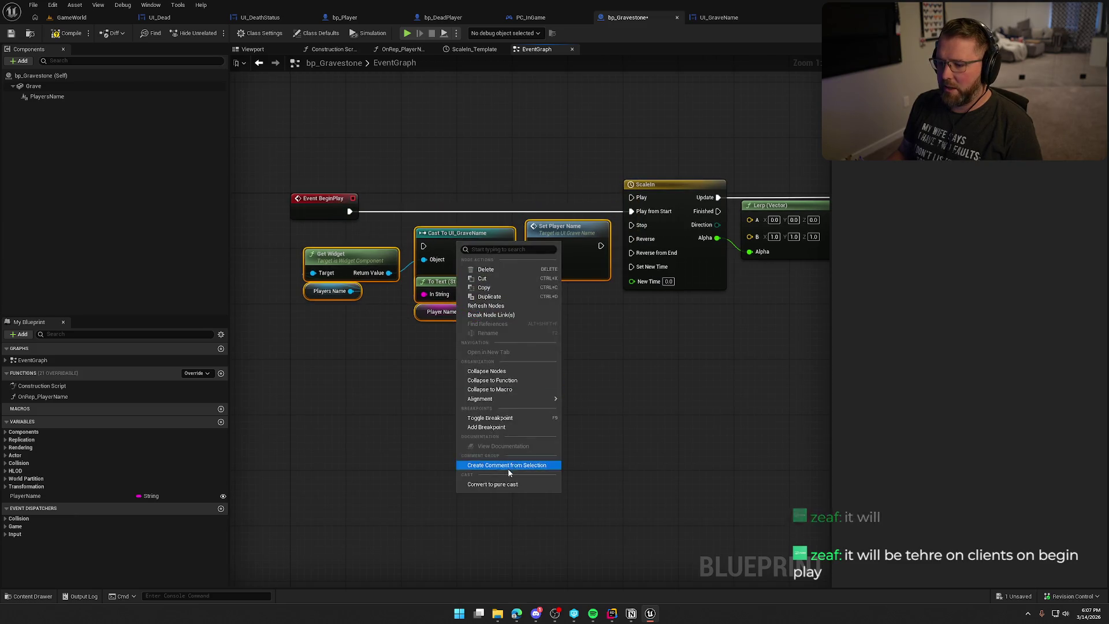
pyautogui.click(507, 469)
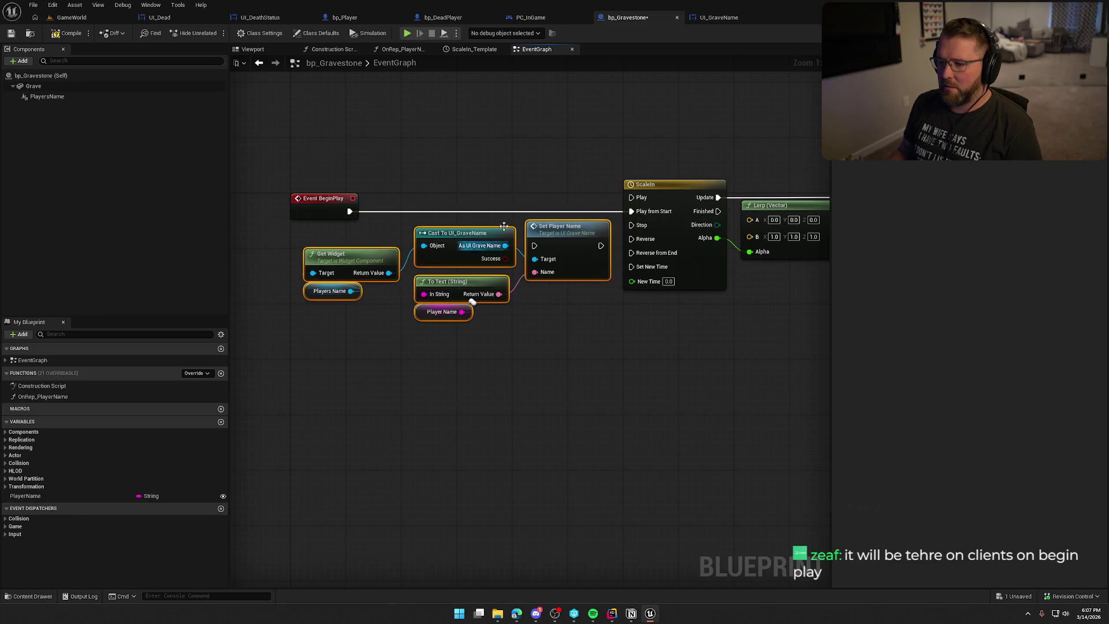
pyautogui.click(514, 348)
pyautogui.moveTo(466, 247); pyautogui.dragTo(467, 253)
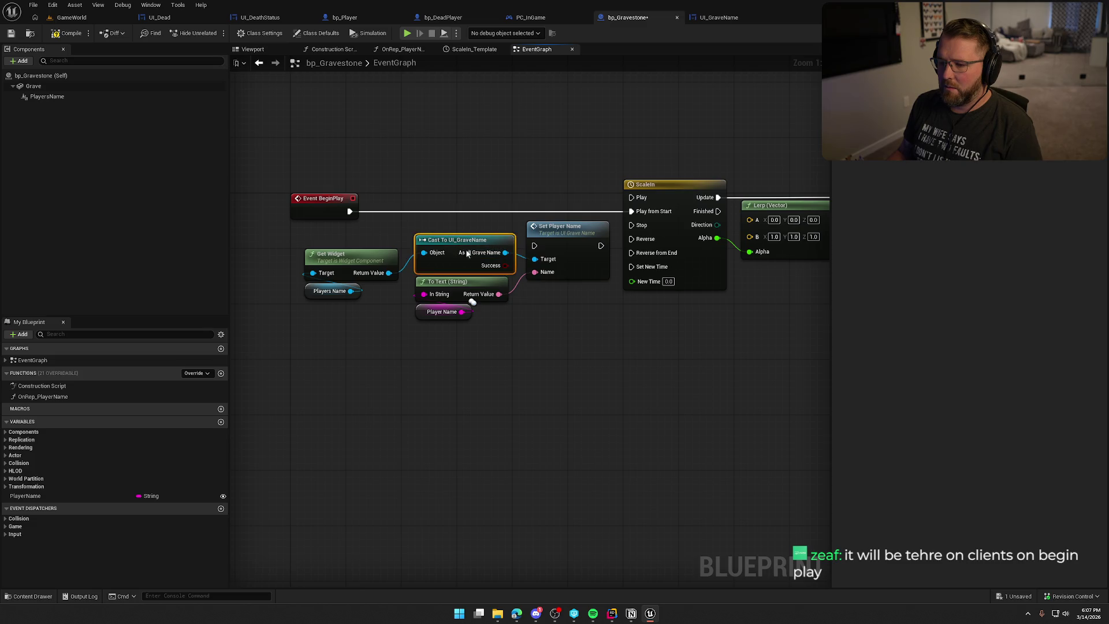
# Step: Wire Set Player Name between BeginPlay and ScaleIn, and tidy the pasted node layout
pyautogui.moveTo(349, 212)
pyautogui.mouseDown()
pyautogui.moveTo(534, 245)
pyautogui.moveTo(559, 212)
pyautogui.moveTo(629, 225)
pyautogui.moveTo(637, 216)
pyautogui.mouseUp()
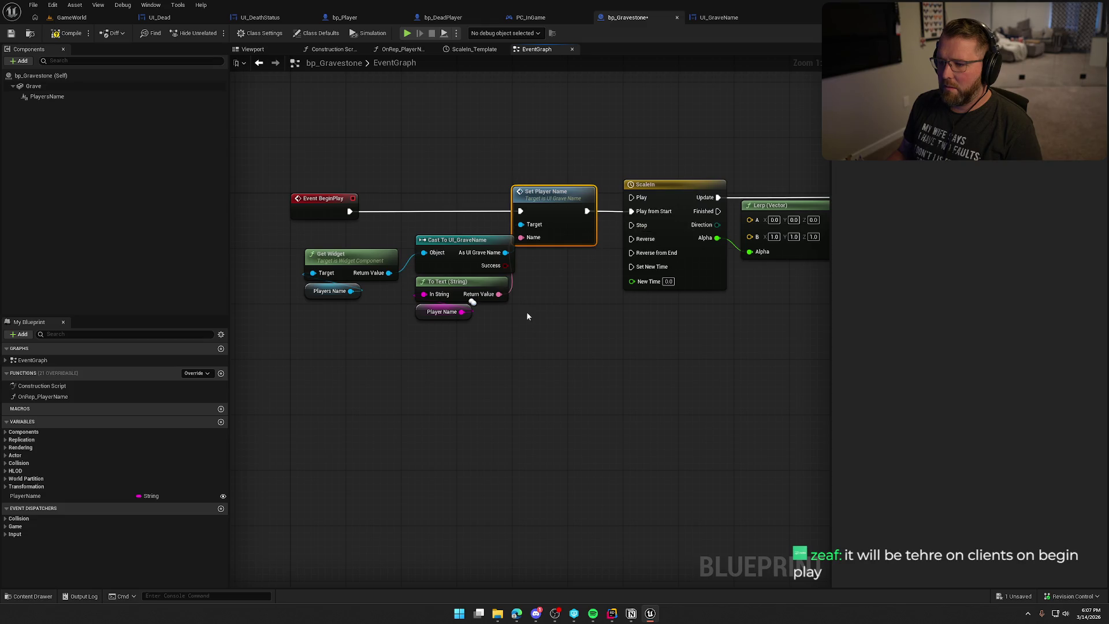
pyautogui.moveTo(339, 257); pyautogui.dragTo(326, 230)
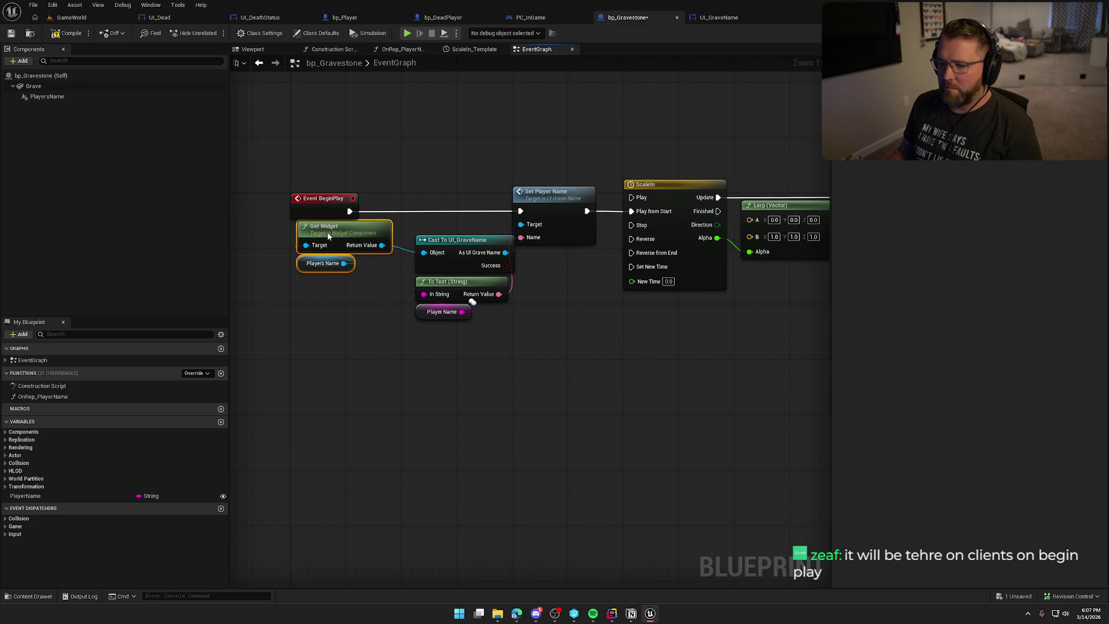
pyautogui.click(400, 286)
pyautogui.moveTo(453, 245); pyautogui.dragTo(439, 237)
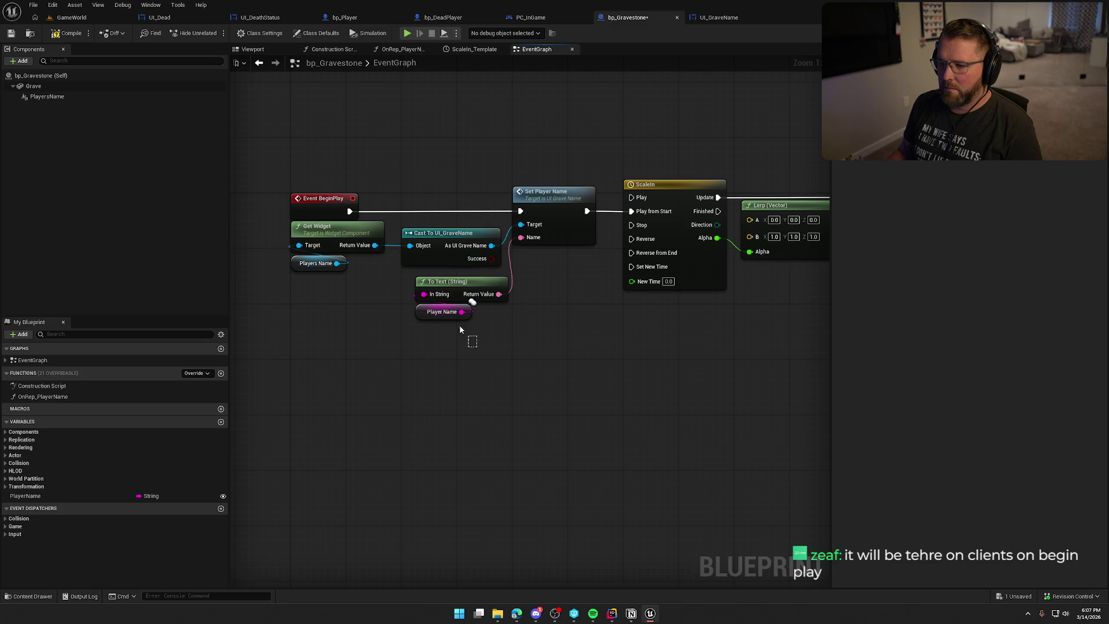
pyautogui.moveTo(460, 325); pyautogui.dragTo(429, 279)
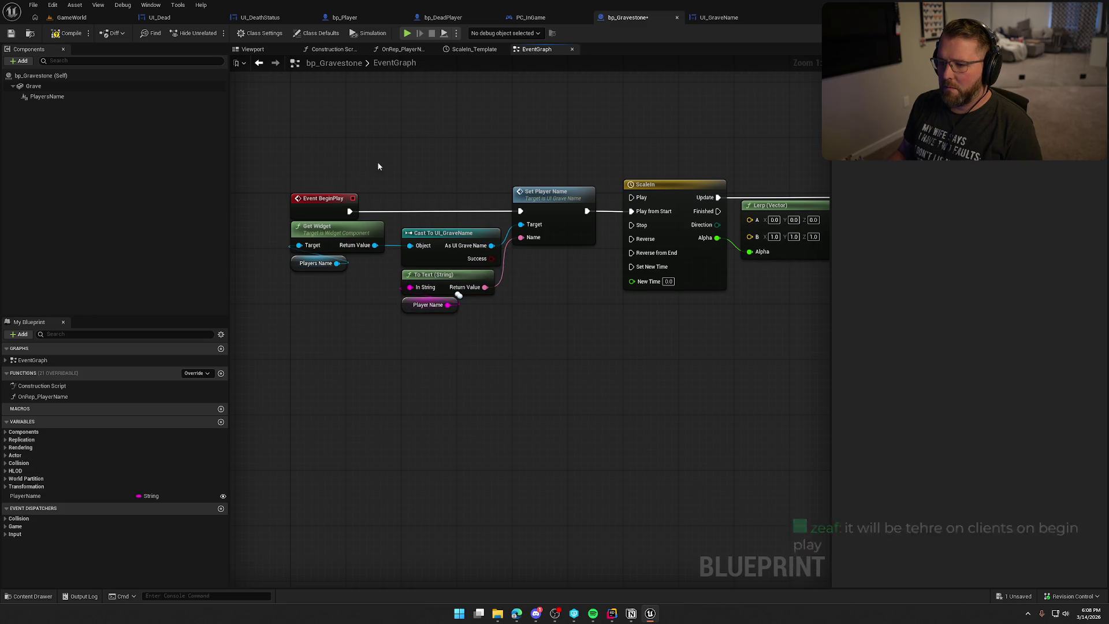
# Step: Change PlayerName from RepNotify to Replicated, delete OnRep_PlayerName, and compile and save bp_Gravestone
pyautogui.hotkey('ctrl', 's')
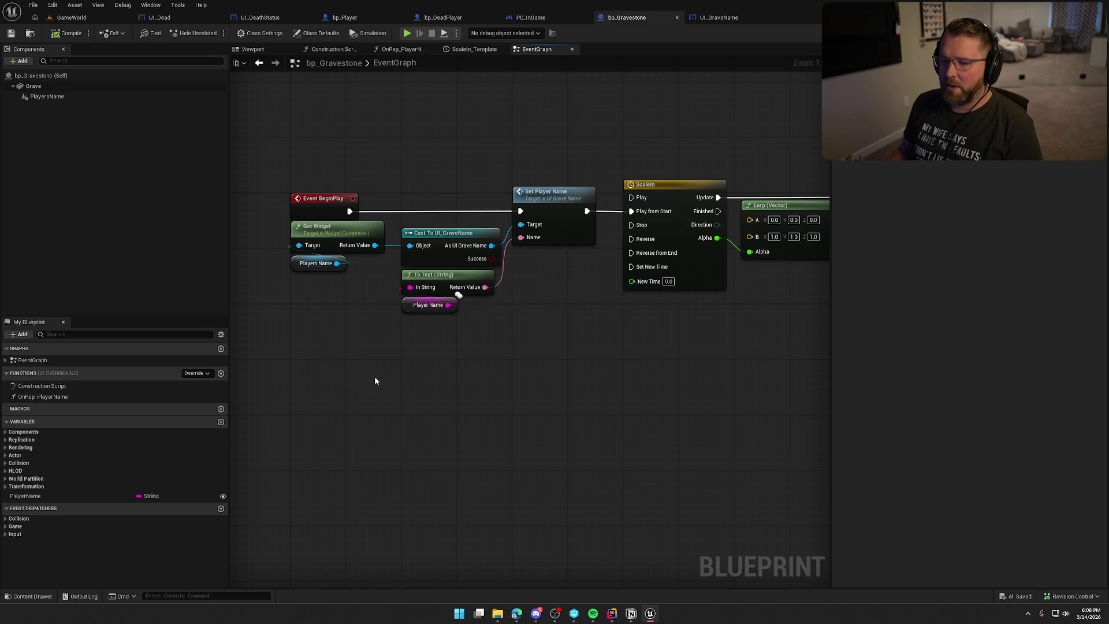
pyautogui.click(63, 397)
pyautogui.click(66, 500)
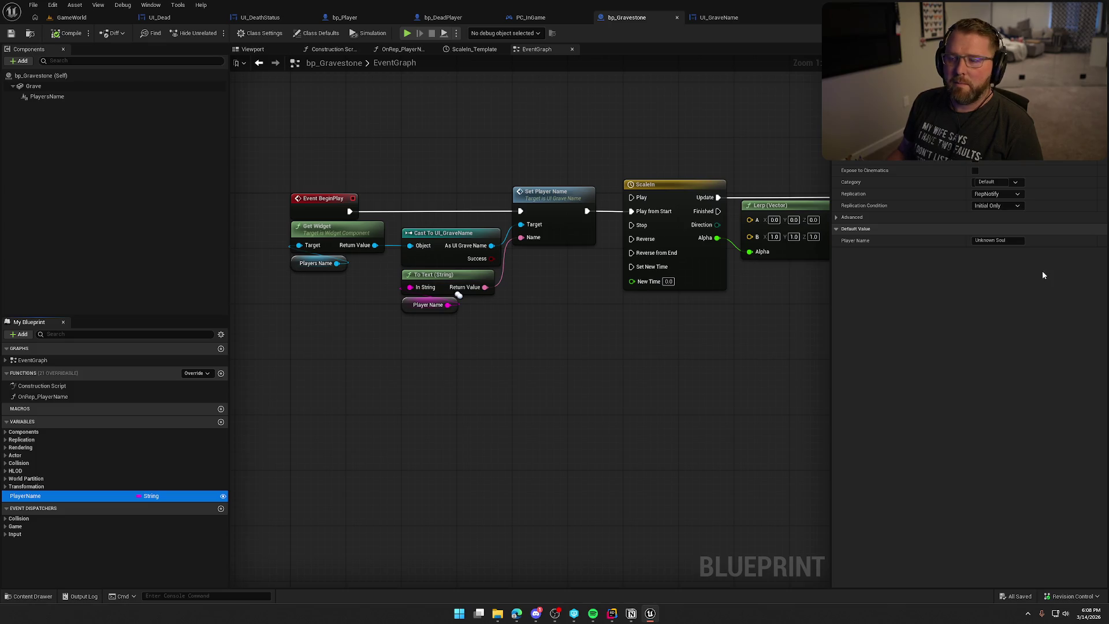
pyautogui.click(1002, 194)
pyautogui.click(999, 213)
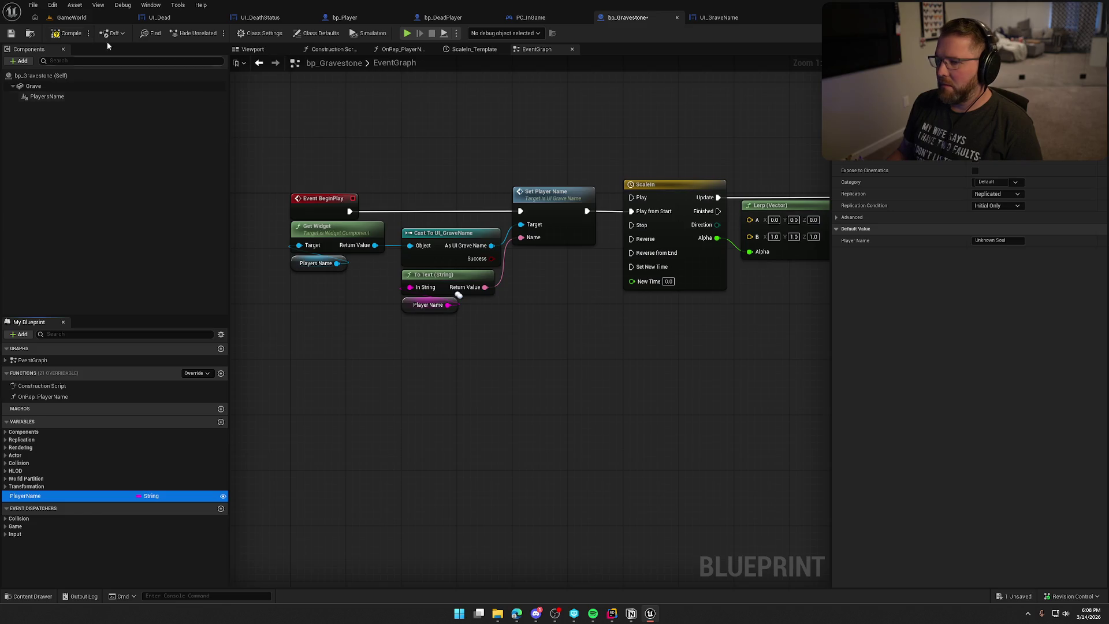
pyautogui.click(70, 35)
pyautogui.click(75, 398)
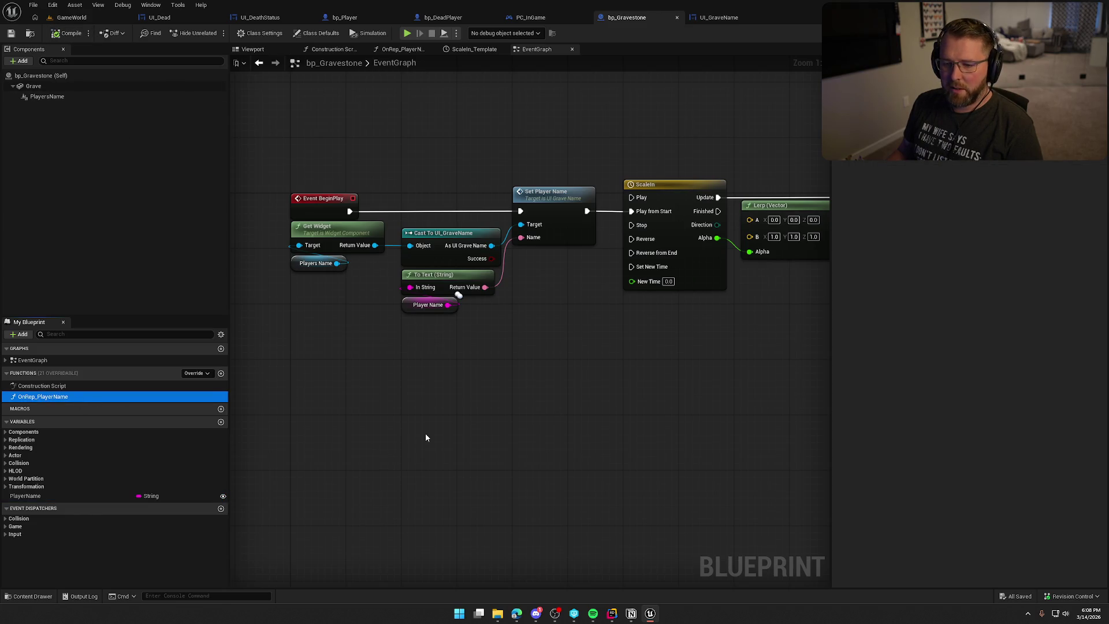
pyautogui.press('Delete')
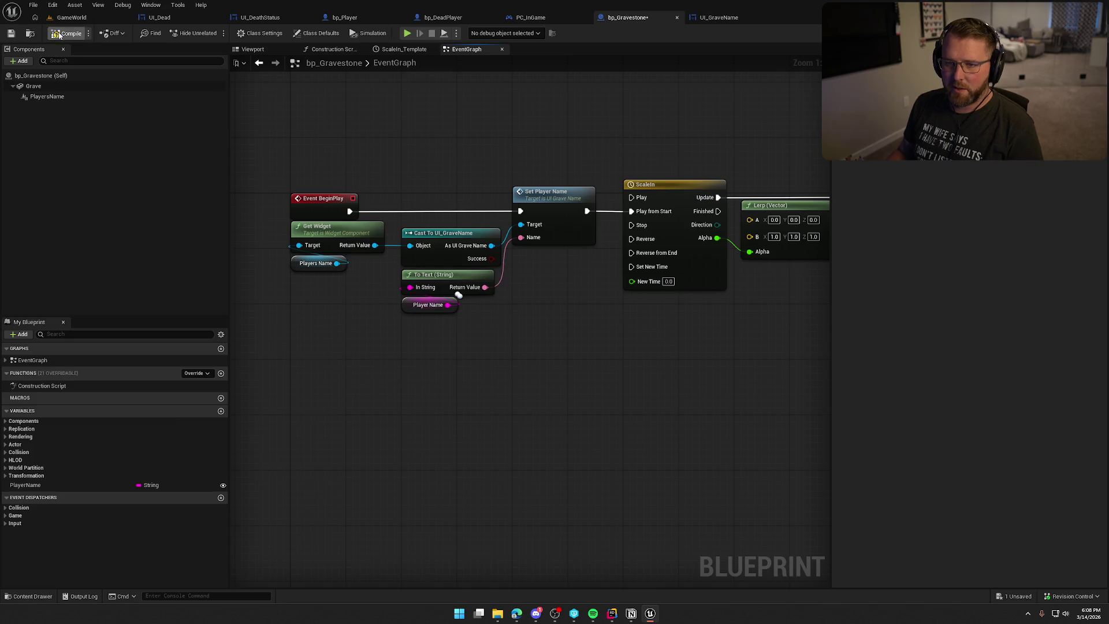
pyautogui.click(59, 35)
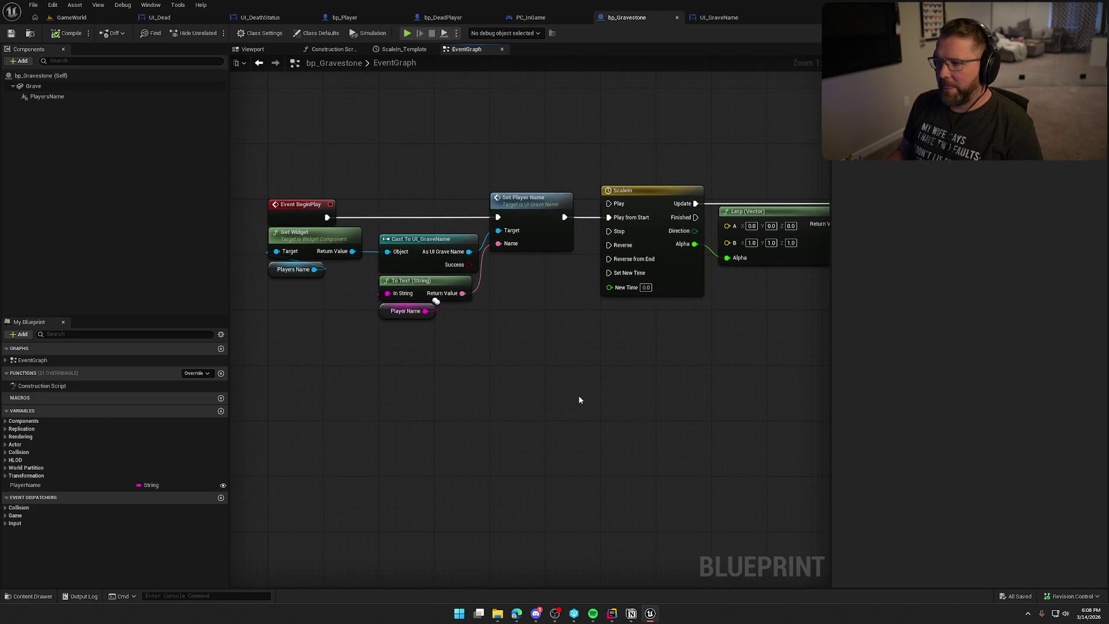
pyautogui.click(72, 17)
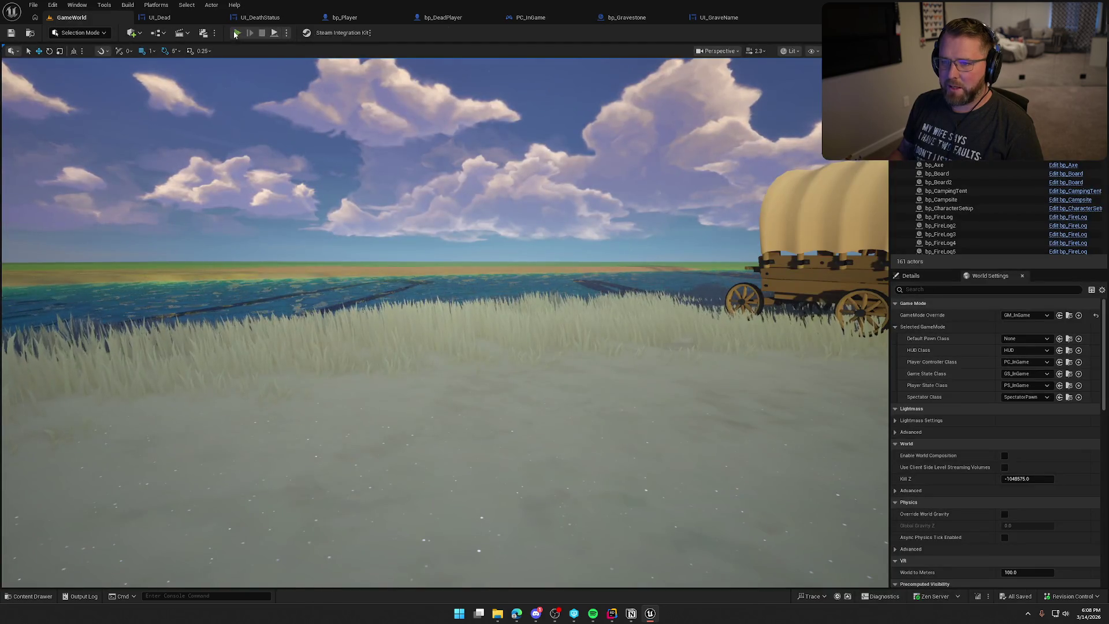
# Step: Playtest, kill the character with the KillPlayer console command, respawn via Spawn Ghost, and stop play
pyautogui.click(236, 33)
pyautogui.press('w')
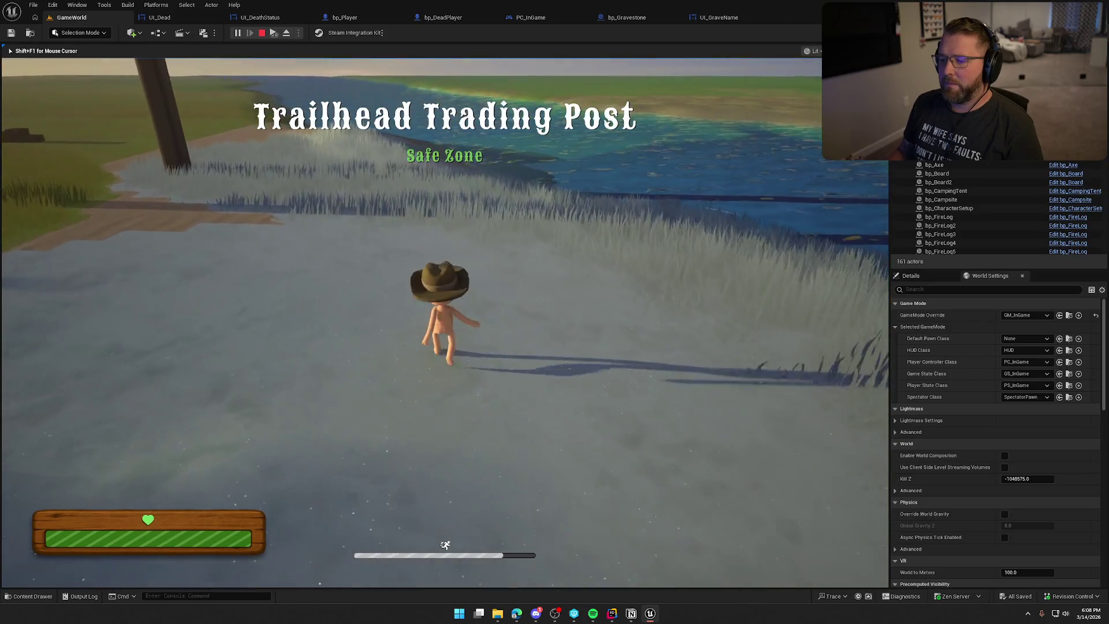
pyautogui.press('`')
pyautogui.press('Up')
pyautogui.press('Return')
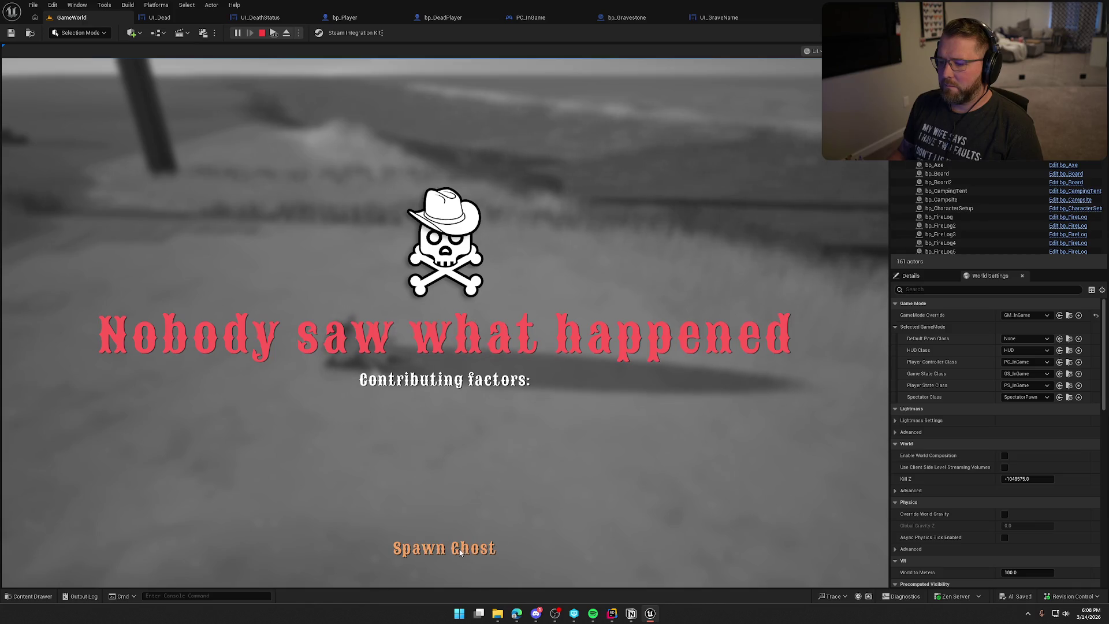
pyautogui.click(444, 548)
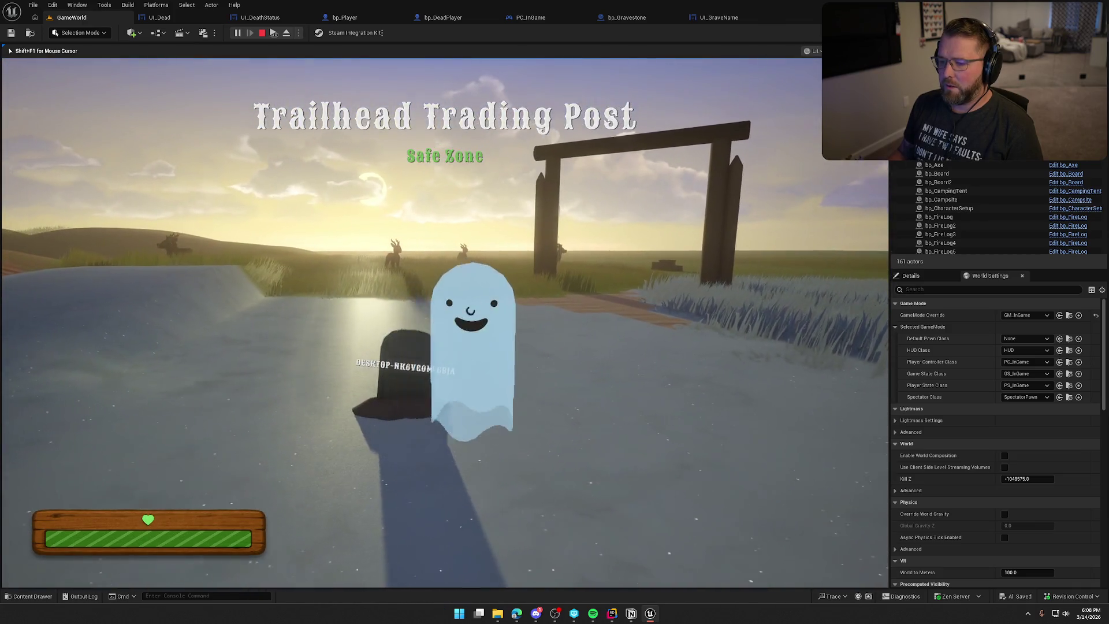
pyautogui.press('Escape')
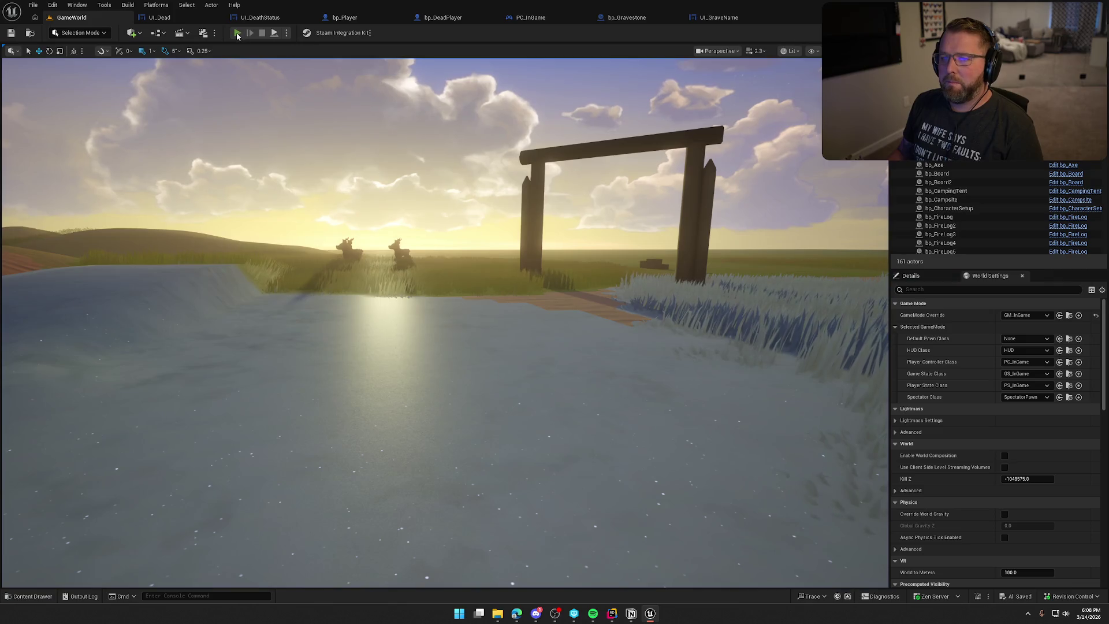
pyautogui.click(237, 33)
# Step: Walk toward the other player until death, choose Spawn Ghost on the death screen, then stop the playtest
pyautogui.press('super')
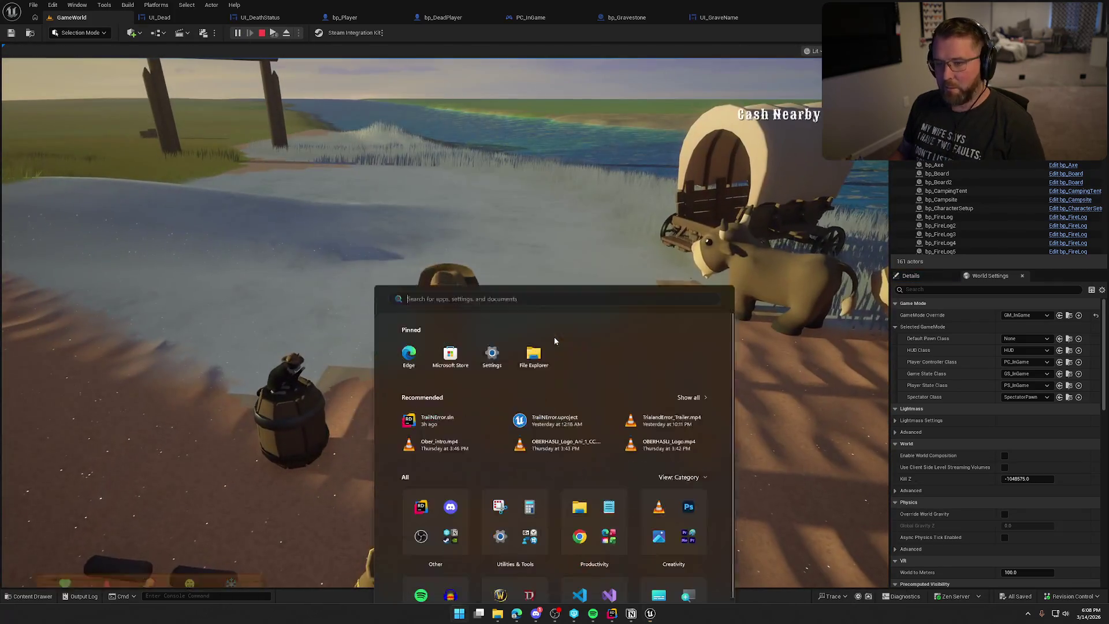
pyautogui.press('super')
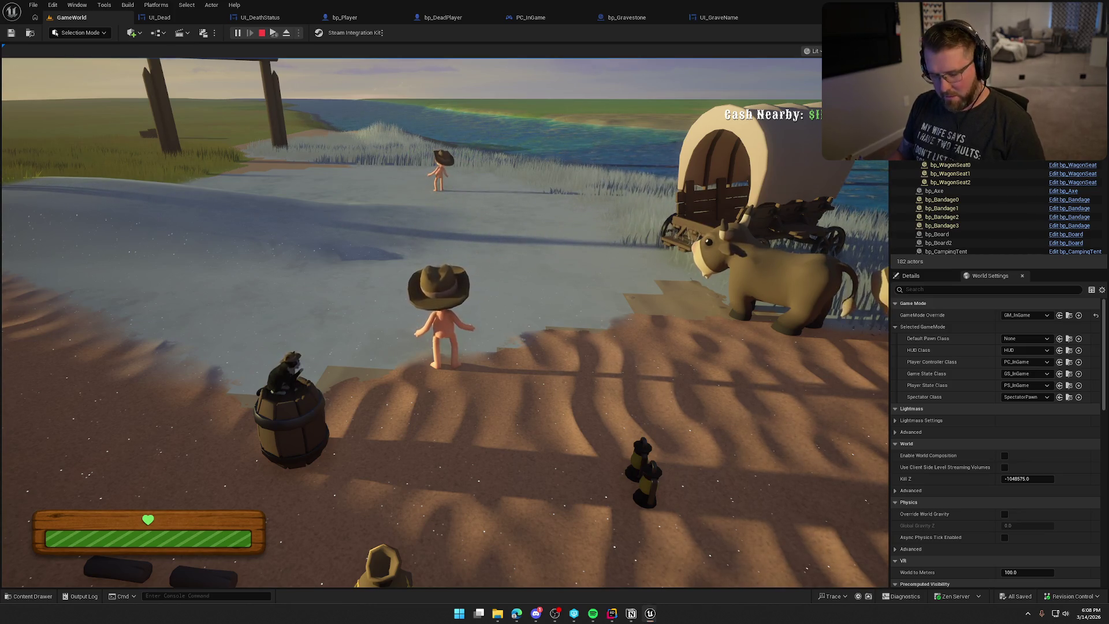
pyautogui.press('super')
pyautogui.click(439, 289)
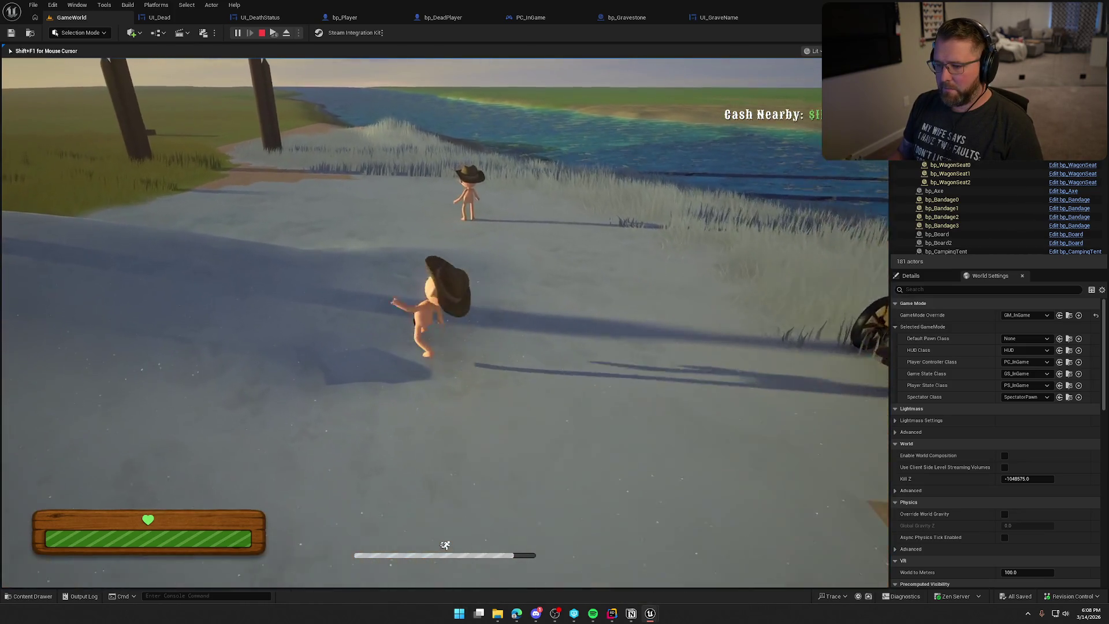
pyautogui.press('w')
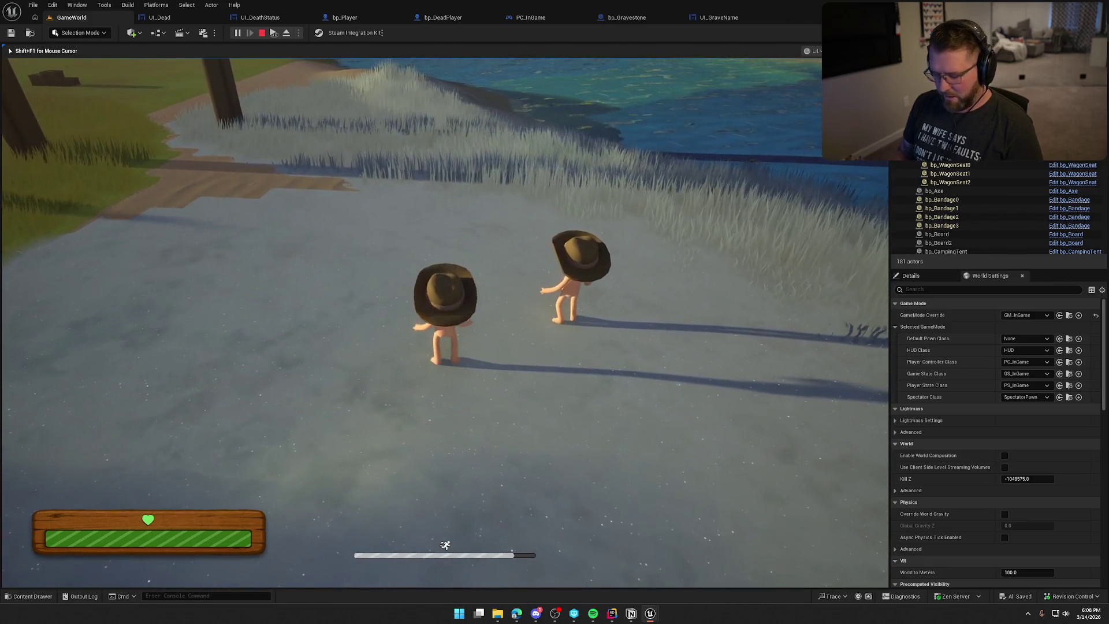
pyautogui.press('`')
pyautogui.press('Return')
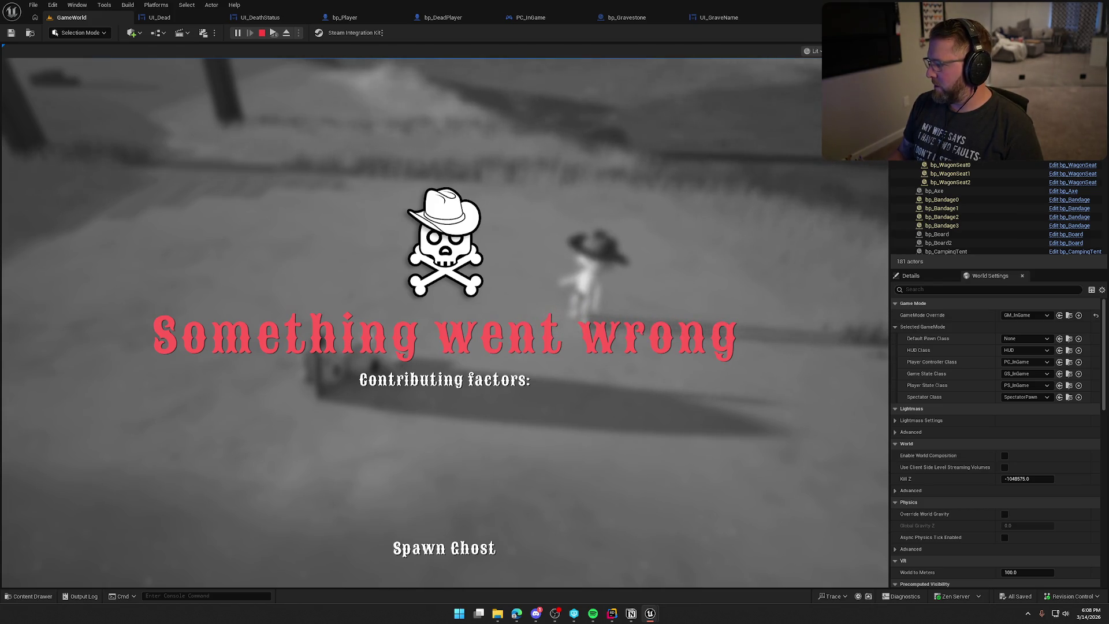
pyautogui.press('super')
pyautogui.press('super')
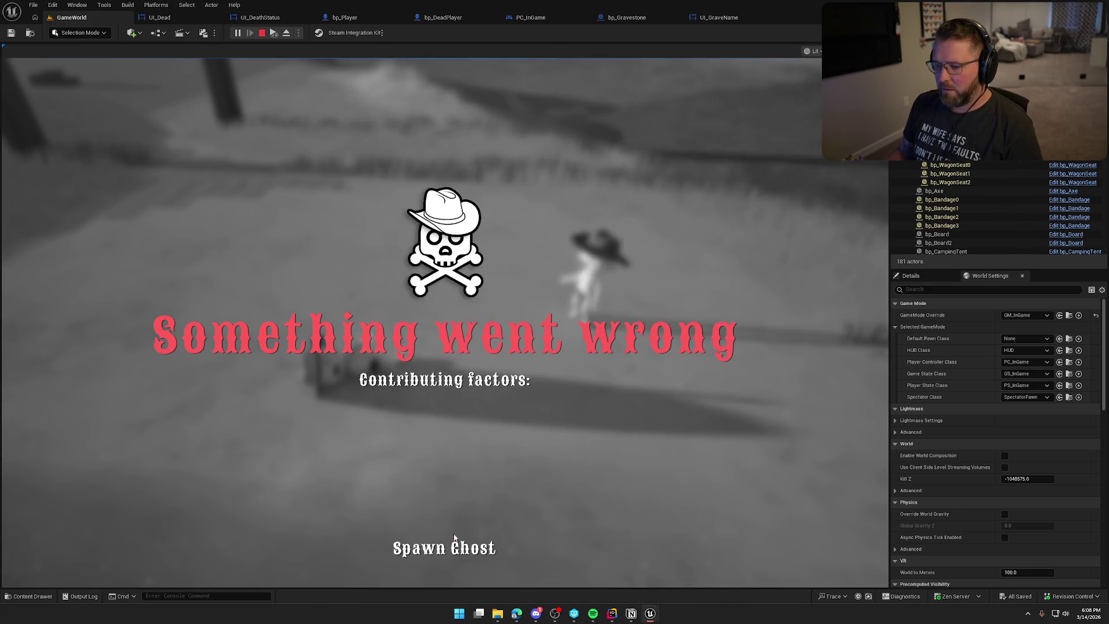
pyautogui.click(444, 547)
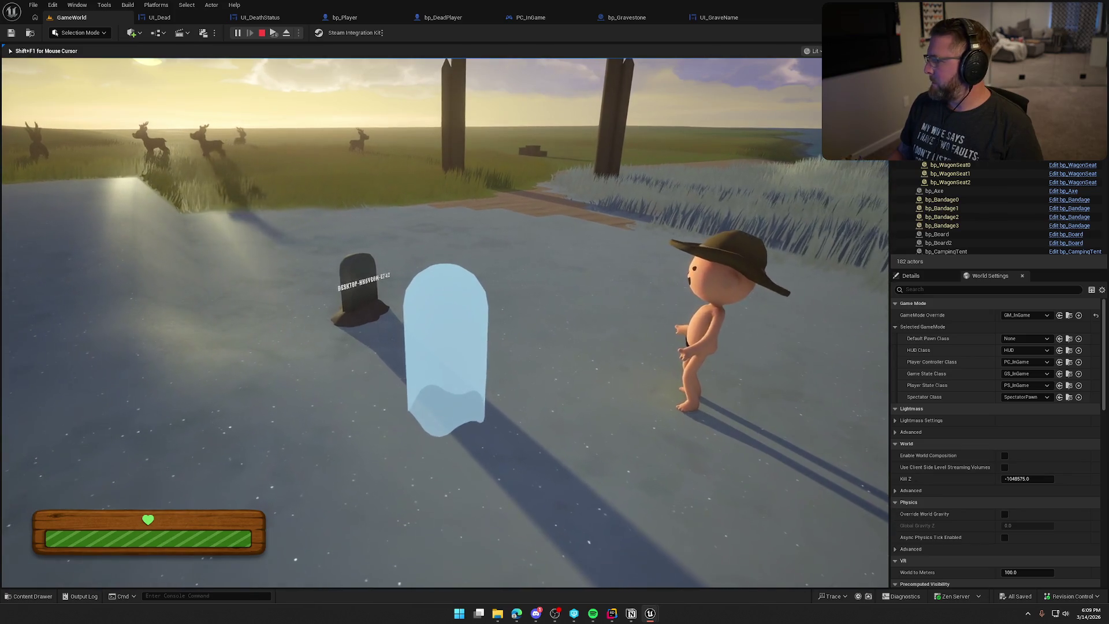
pyautogui.press('Escape')
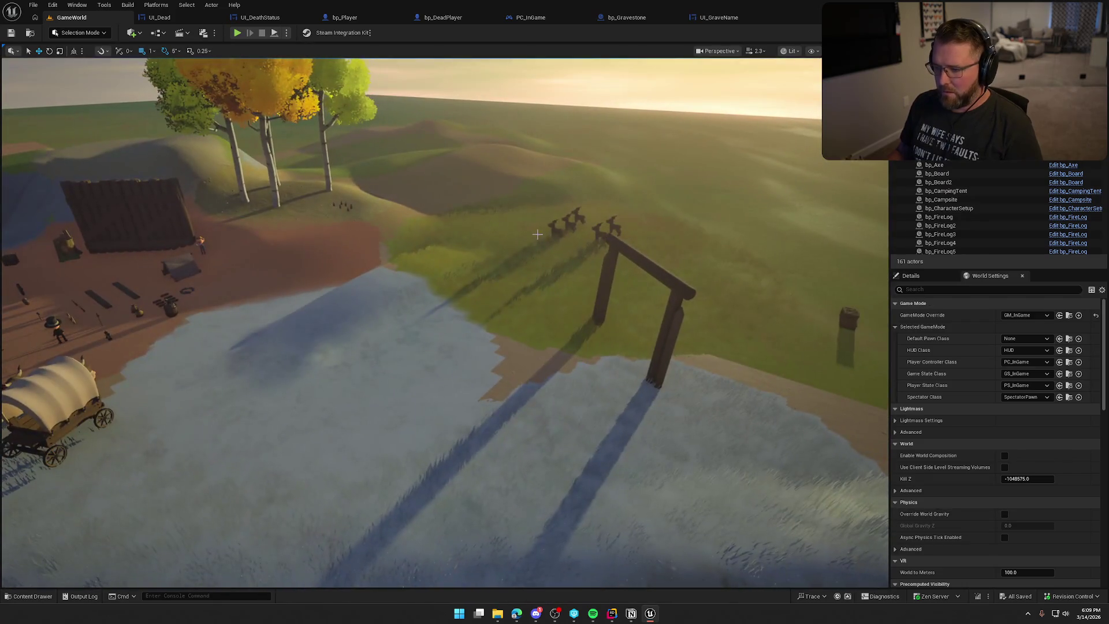
# Step: Place bp_AI_Snake in the grass near the wooden gate, removing the bear placed by mistake
pyautogui.hotkey('ctrl', 'space')
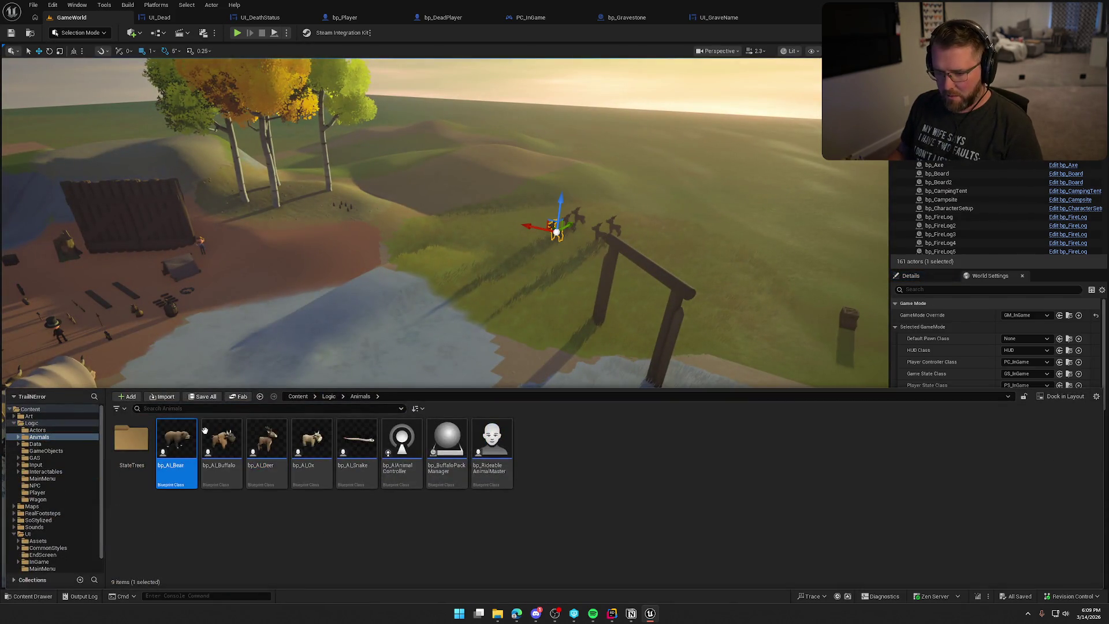
pyautogui.moveTo(177, 445); pyautogui.dragTo(541, 250)
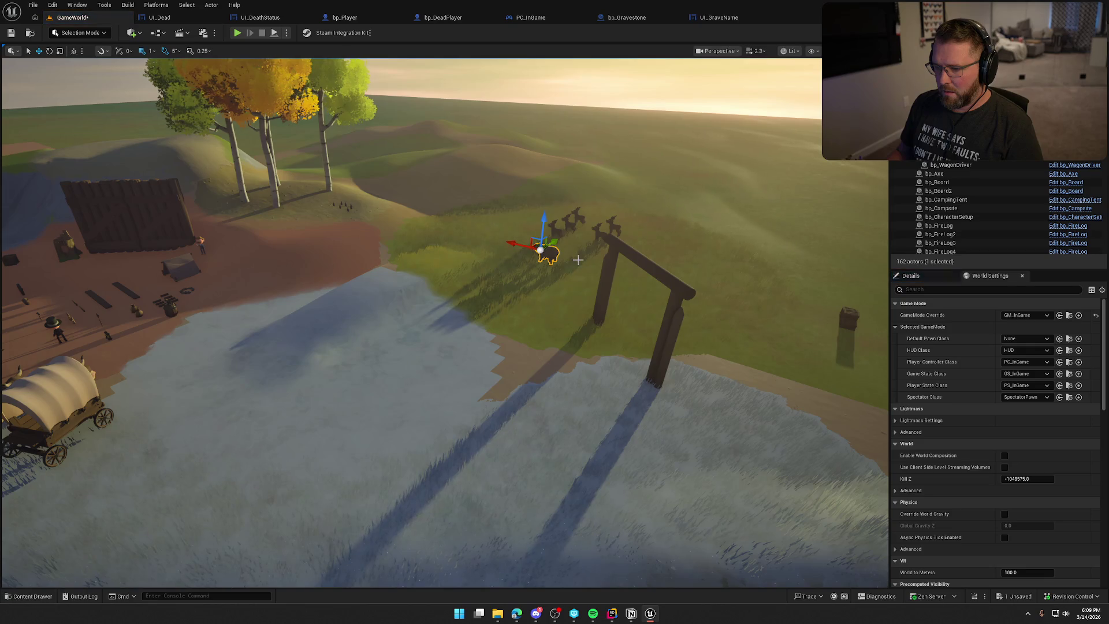
pyautogui.press('Delete')
pyautogui.hotkey('ctrl', 'space')
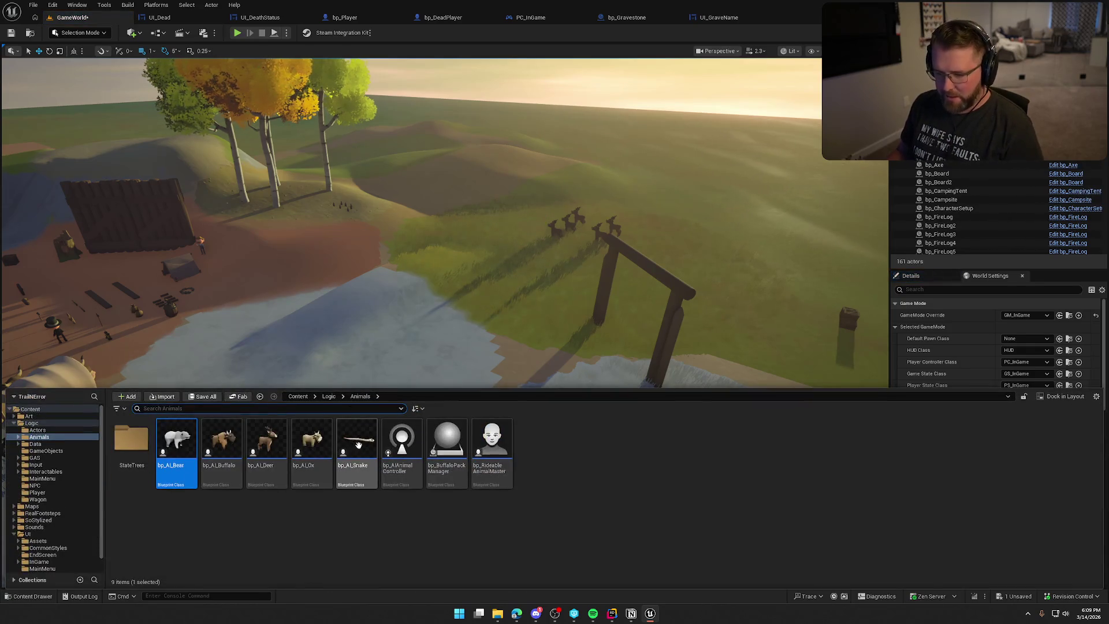
pyautogui.moveTo(358, 445); pyautogui.dragTo(543, 256)
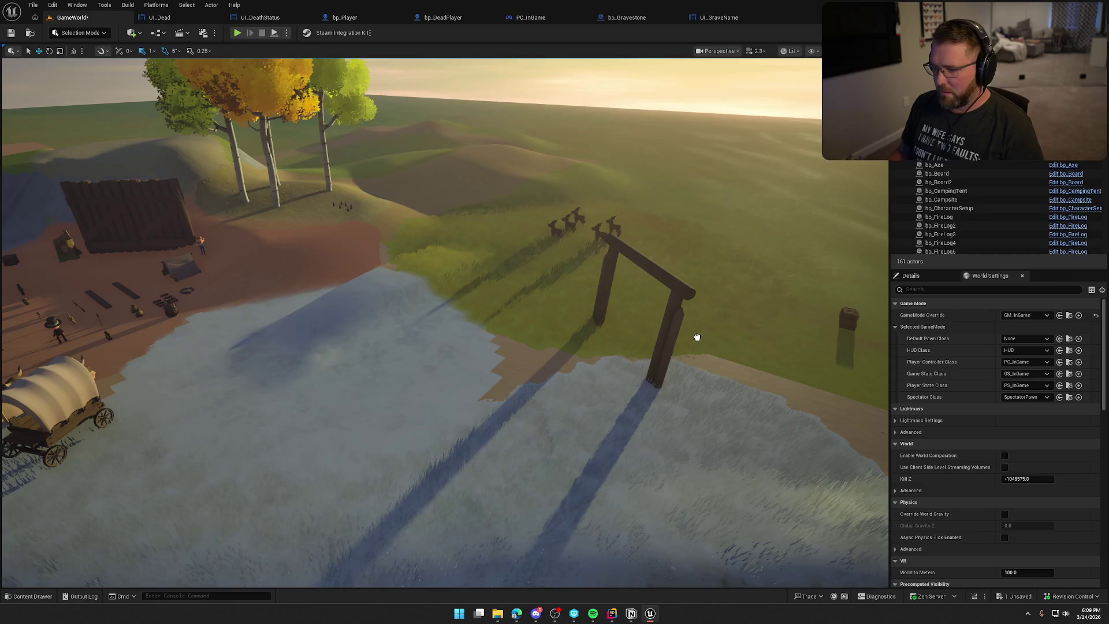
pyautogui.moveTo(553, 266); pyautogui.dragTo(554, 274)
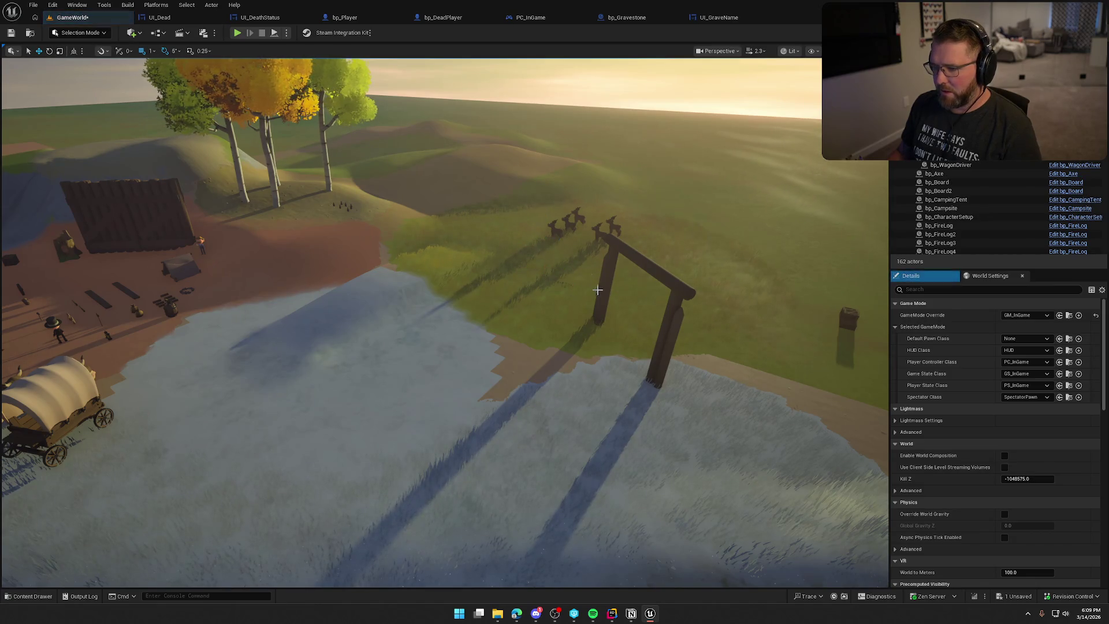
pyautogui.hotkey('alt', 'p')
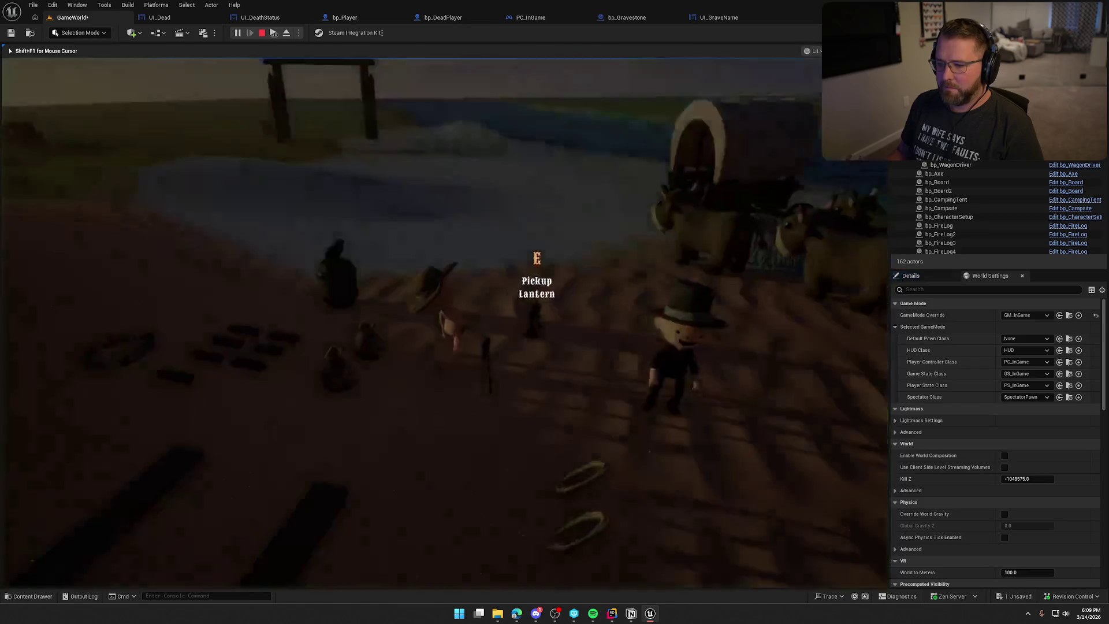
# Step: Run into the tall grass until the snake bites the character, respawn as a ghost, and stop play
pyautogui.press('super')
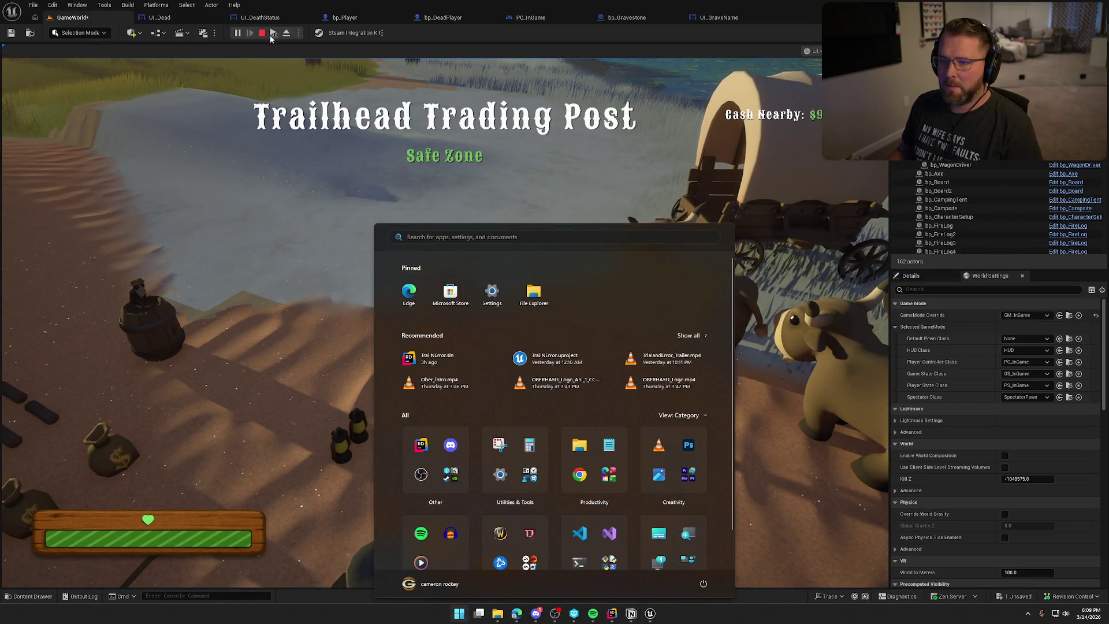
pyautogui.press('super')
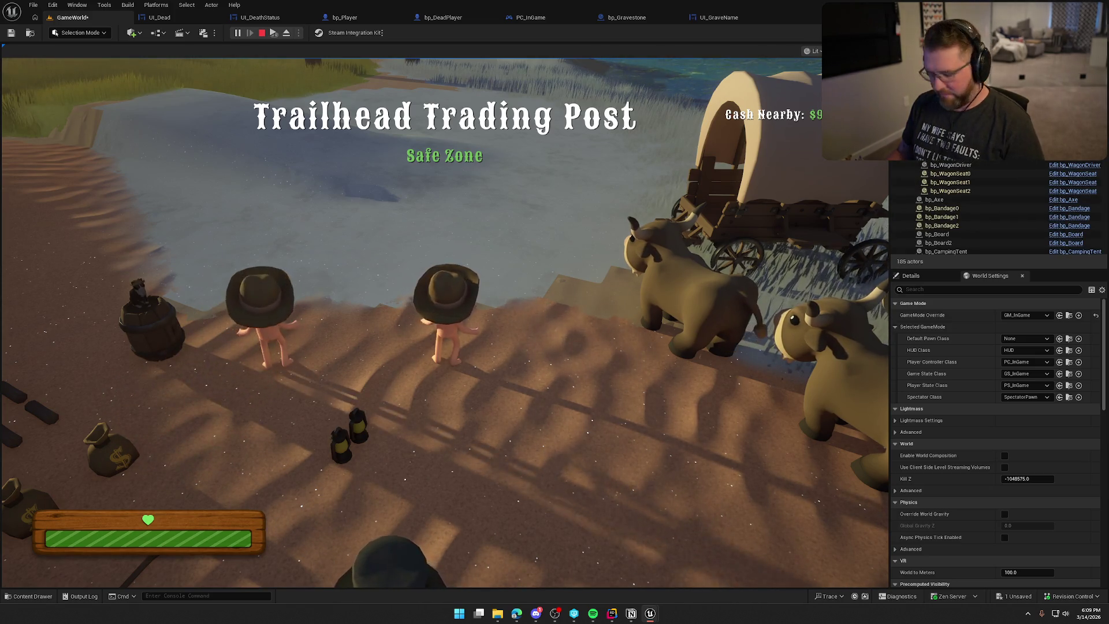
pyautogui.press('super')
pyautogui.press('super')
pyautogui.click(565, 201)
pyautogui.press('w')
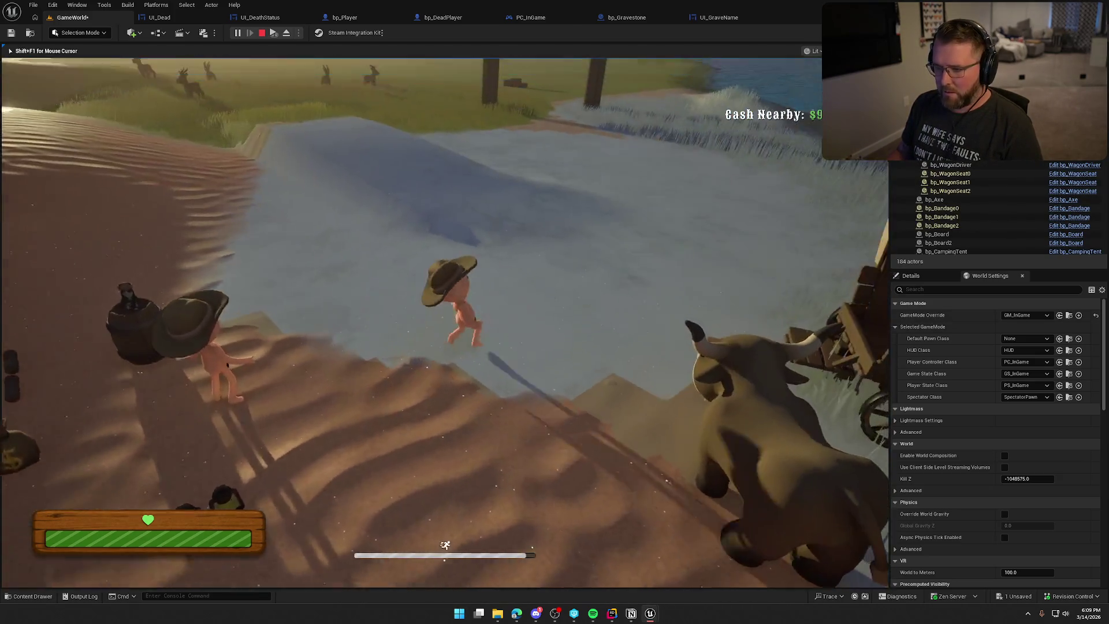
pyautogui.press('w')
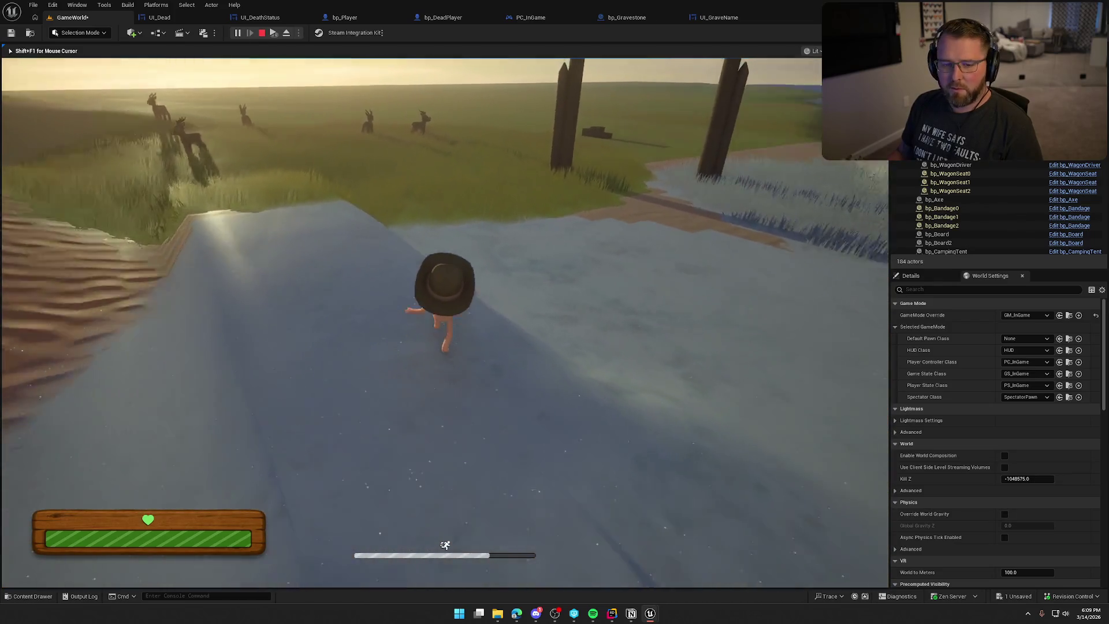
pyautogui.press('w')
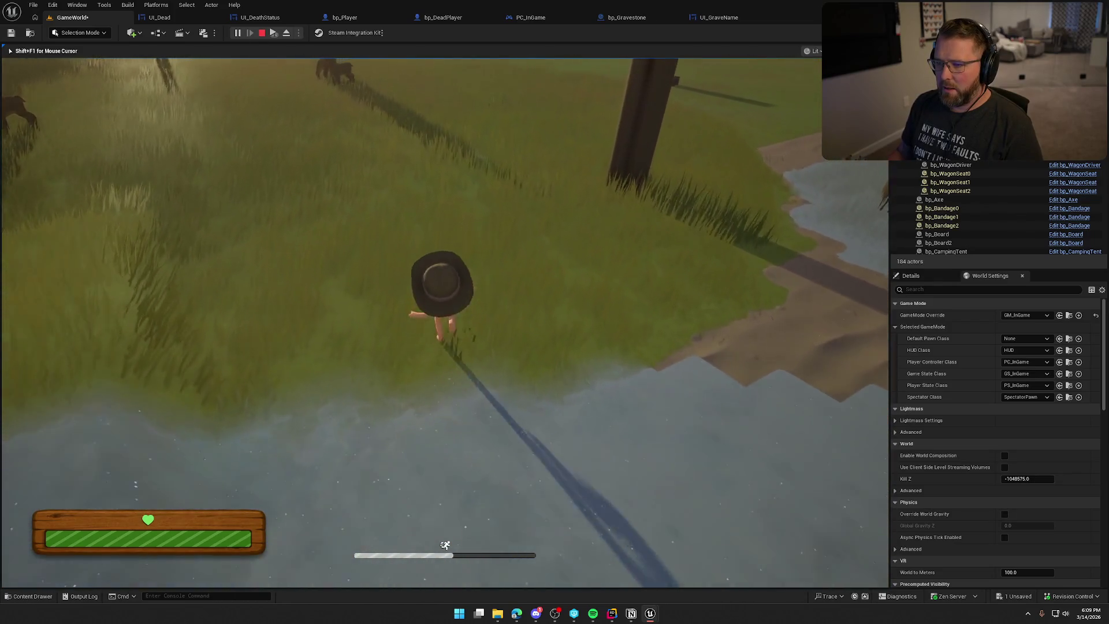
pyautogui.press('w')
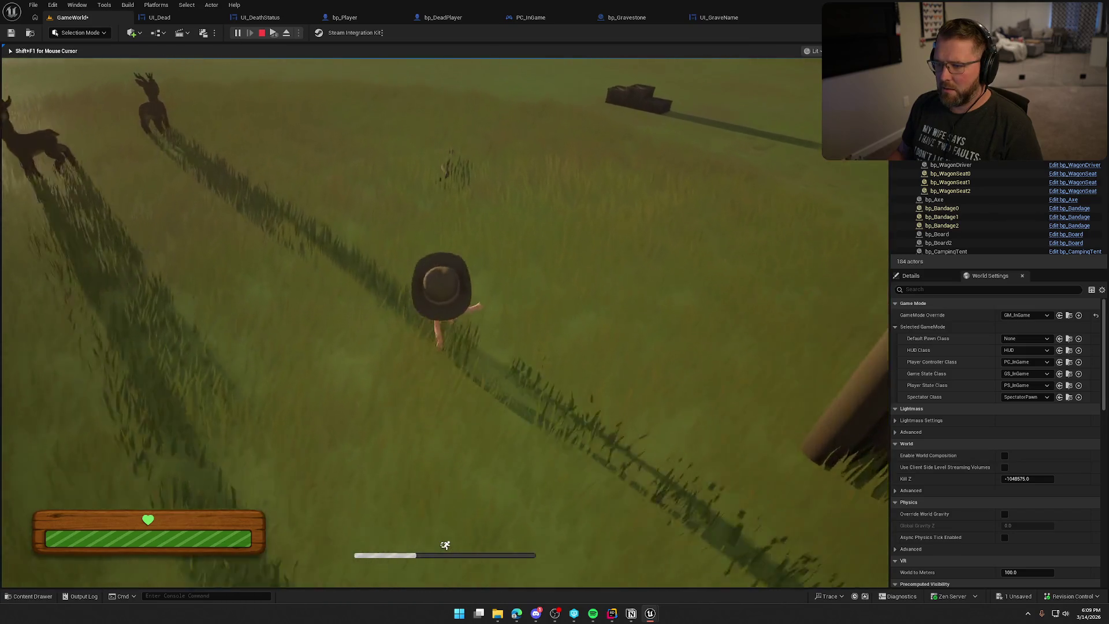
pyautogui.press('w')
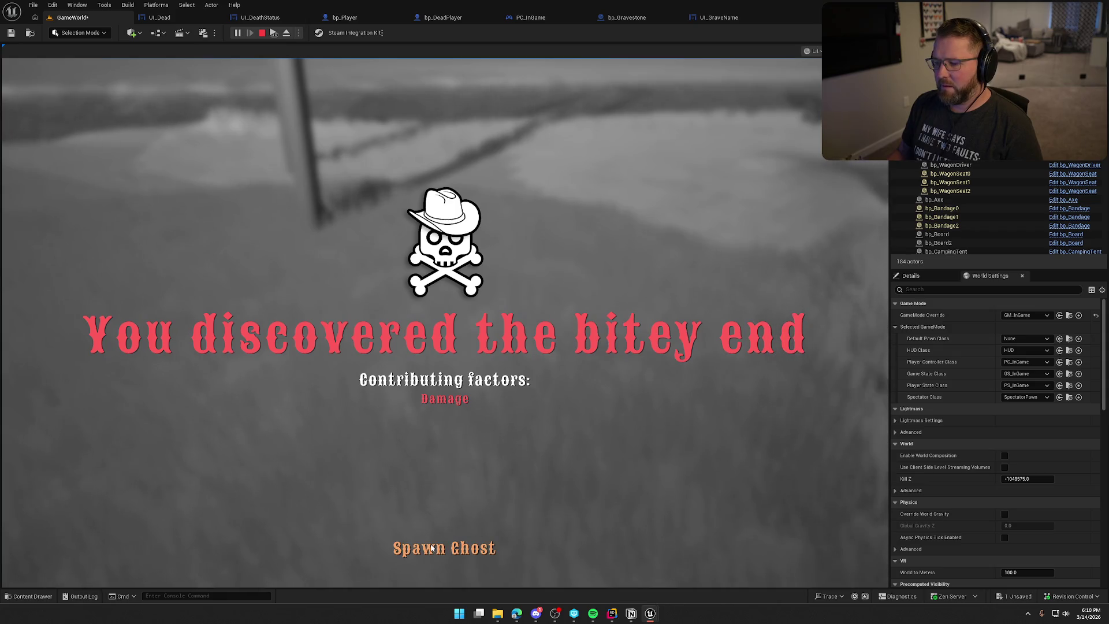
pyautogui.click(432, 549)
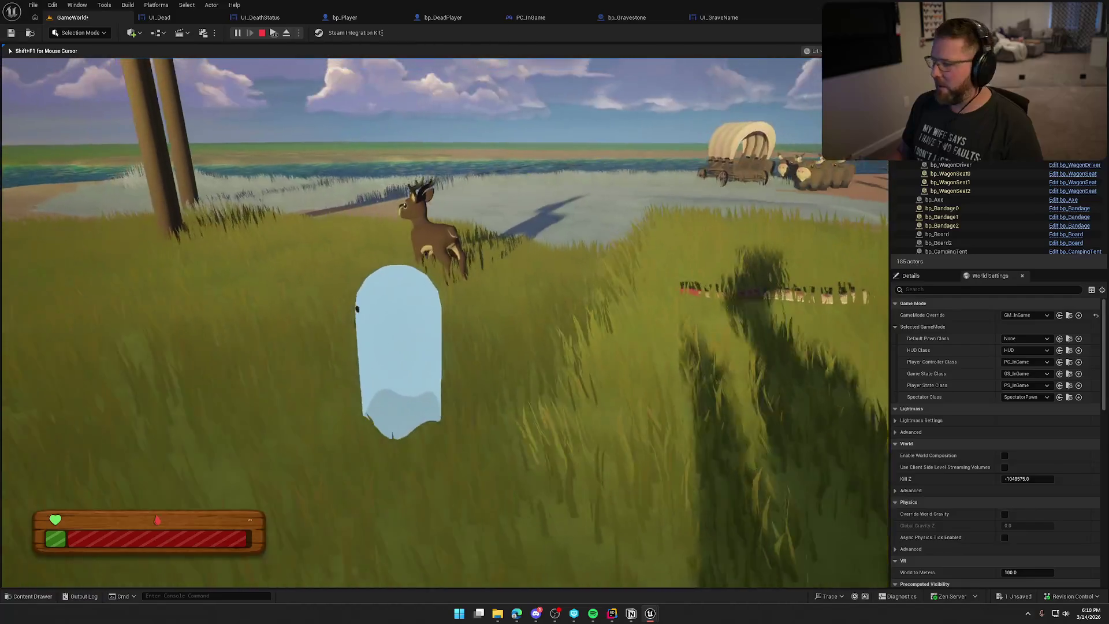
pyautogui.press('Escape')
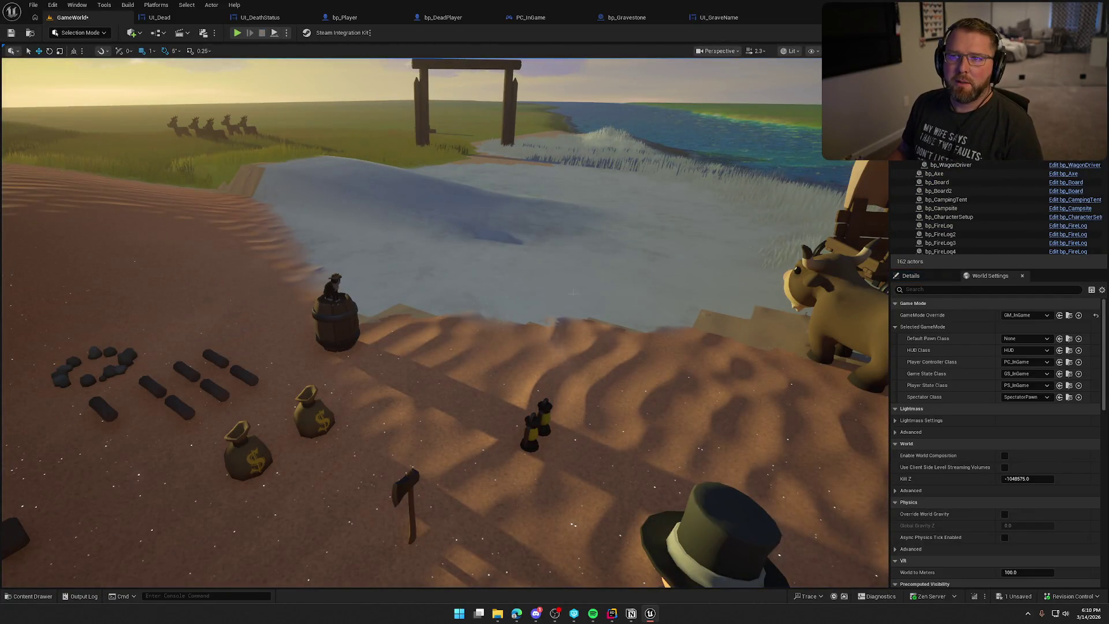
# Step: Review bp_Player's Line Trace For Objects and SpawnActor bp_Gravestone nodes in its EventGraph
pyautogui.click(363, 18)
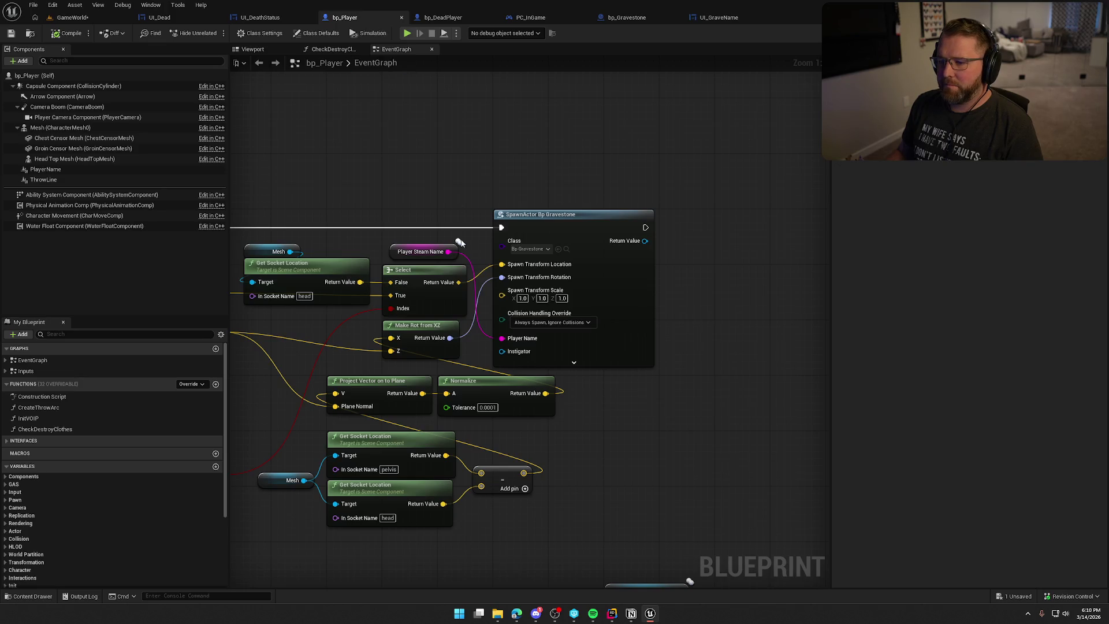
pyautogui.moveTo(428, 168); pyautogui.dragTo(606, 170)
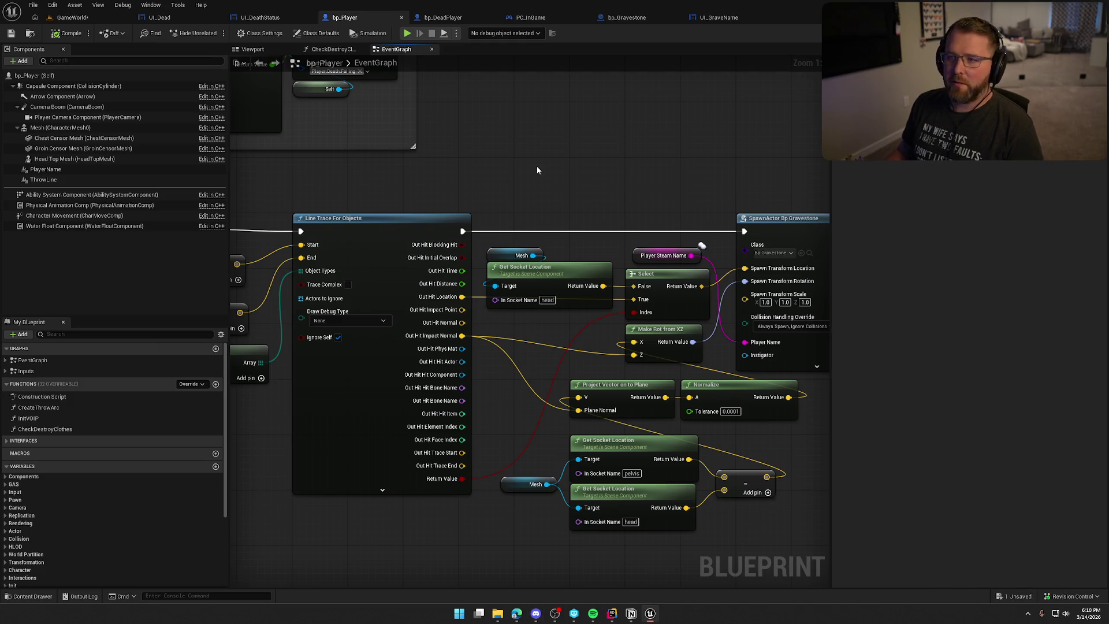
pyautogui.scroll(-2, 488, 146)
pyautogui.moveTo(547, 175); pyautogui.dragTo(636, 163)
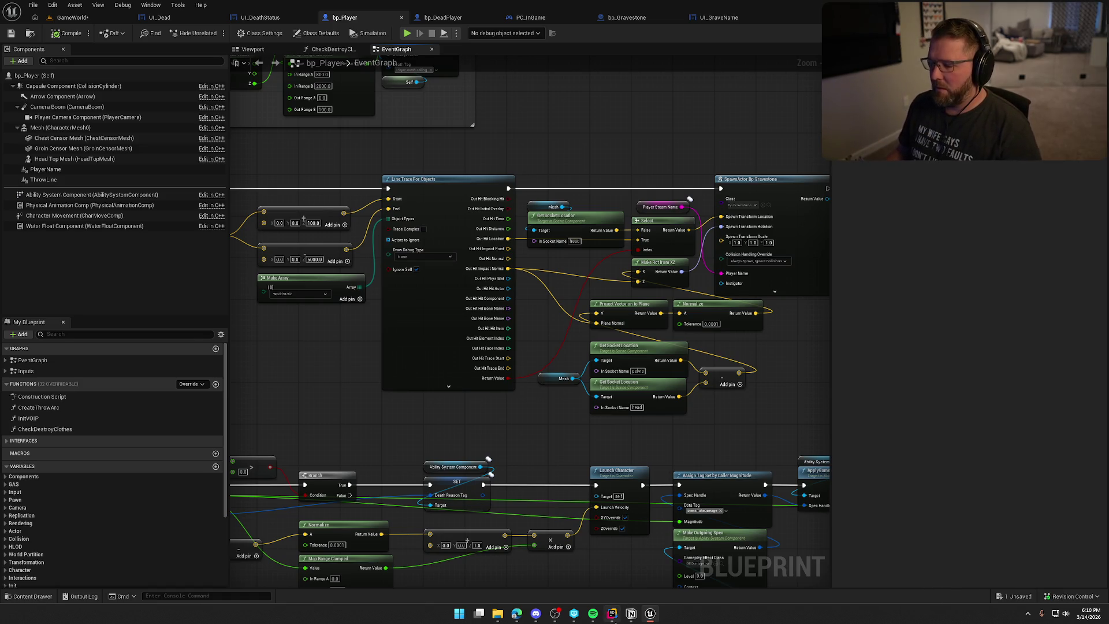
pyautogui.click(613, 613)
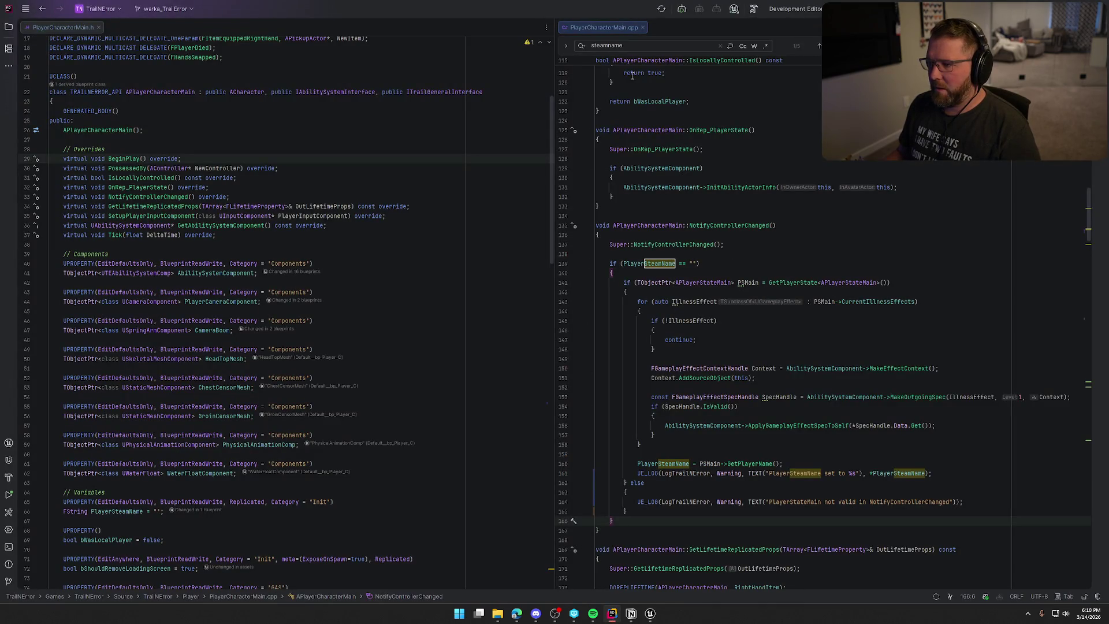
# Step: Search PlayerCharacterMain.cpp for 'death' and go to ApplyDeathEffects' OnPlayerDied.Broadcast() line
pyautogui.press('Escape')
pyautogui.hotkey('ctrl', 'f')
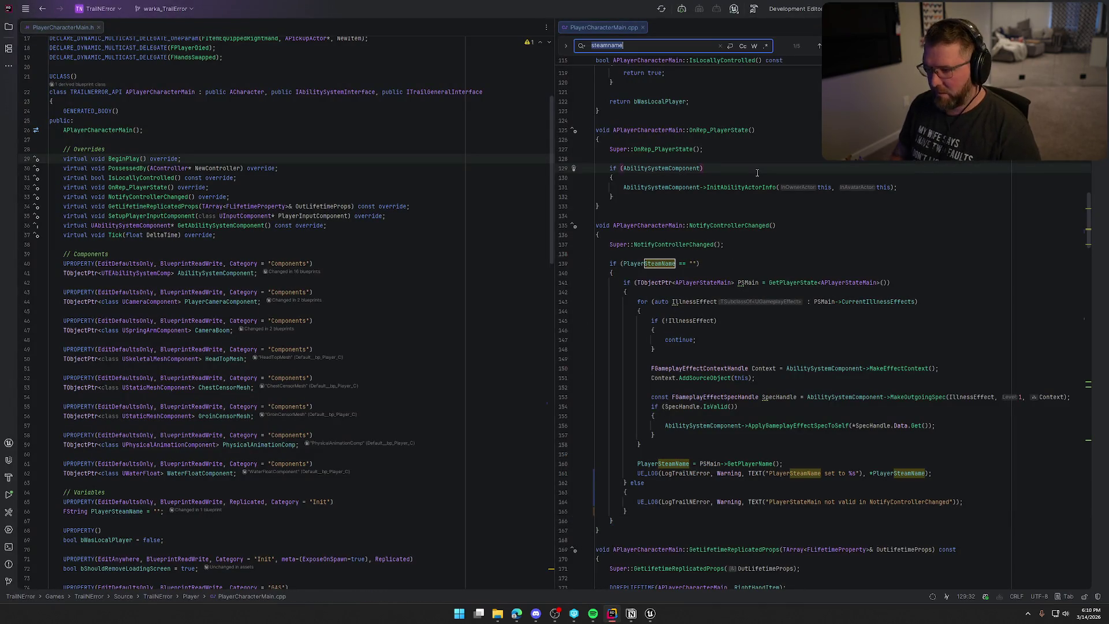
pyautogui.write('death')
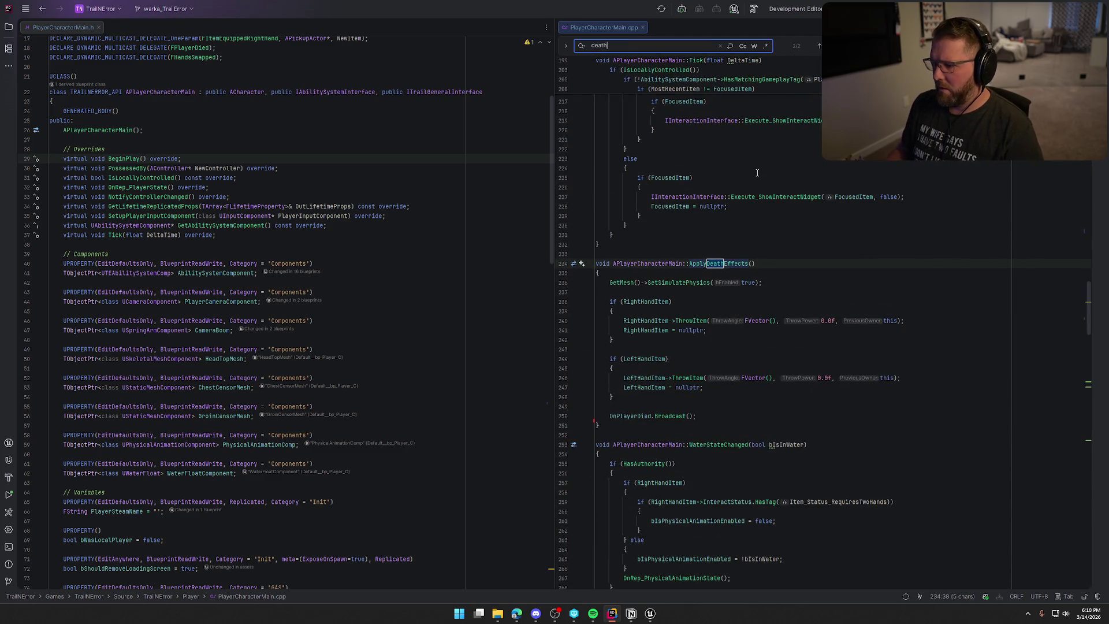
pyautogui.click(773, 261)
pyautogui.press('Escape')
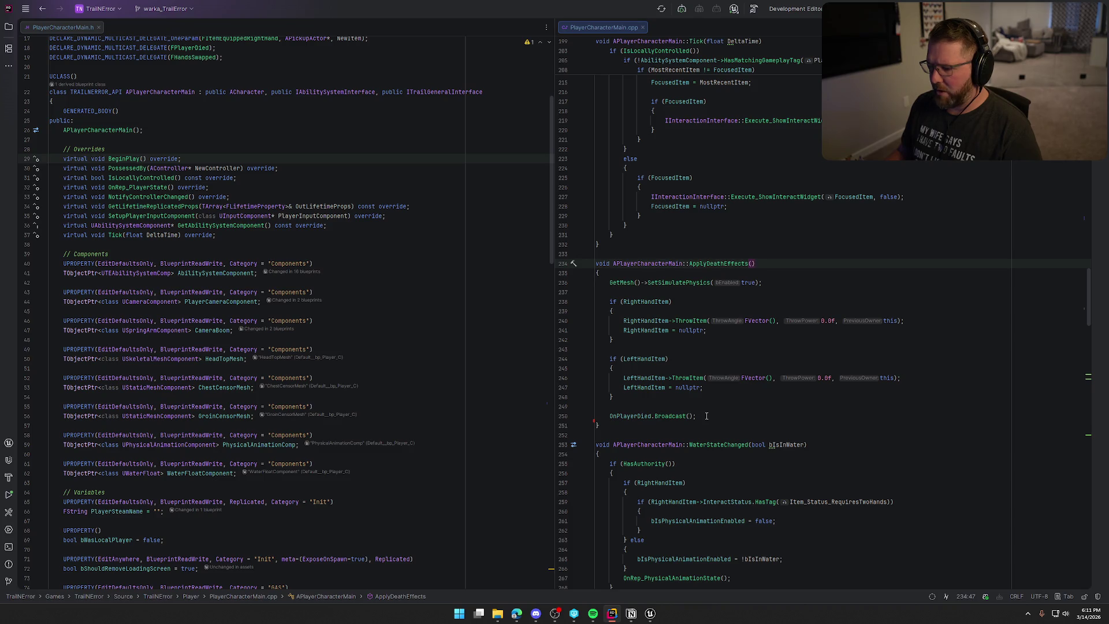
pyautogui.scroll(-2, 706, 416)
pyautogui.click(717, 358)
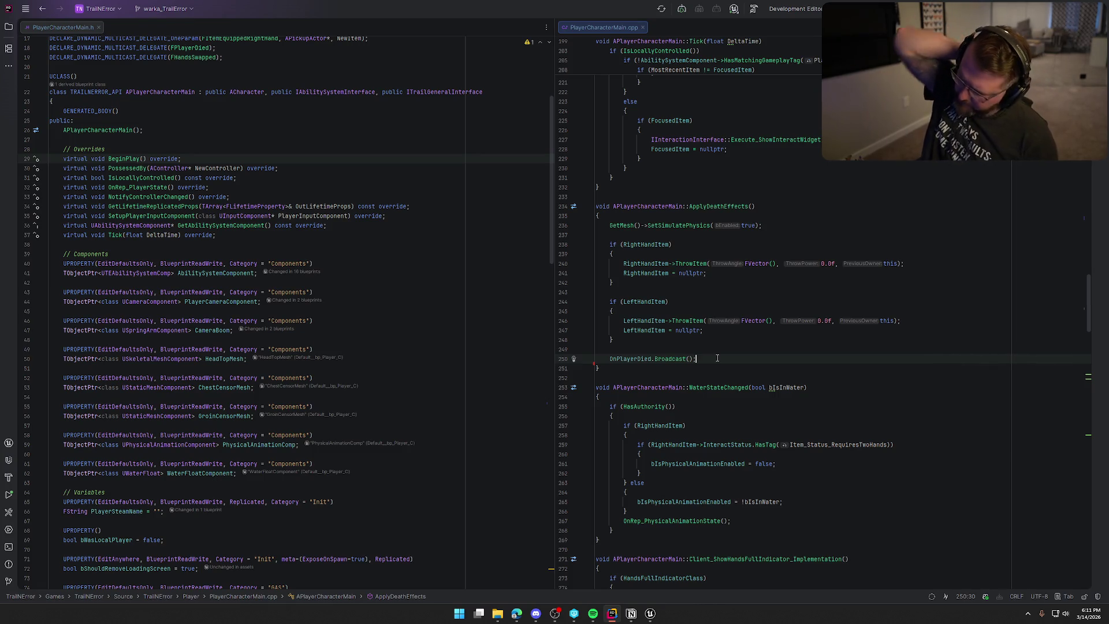
# Step: Select bp_Player's Death Ability Class variable and open the GA_Die blueprint from the Content Drawer
pyautogui.click(649, 617)
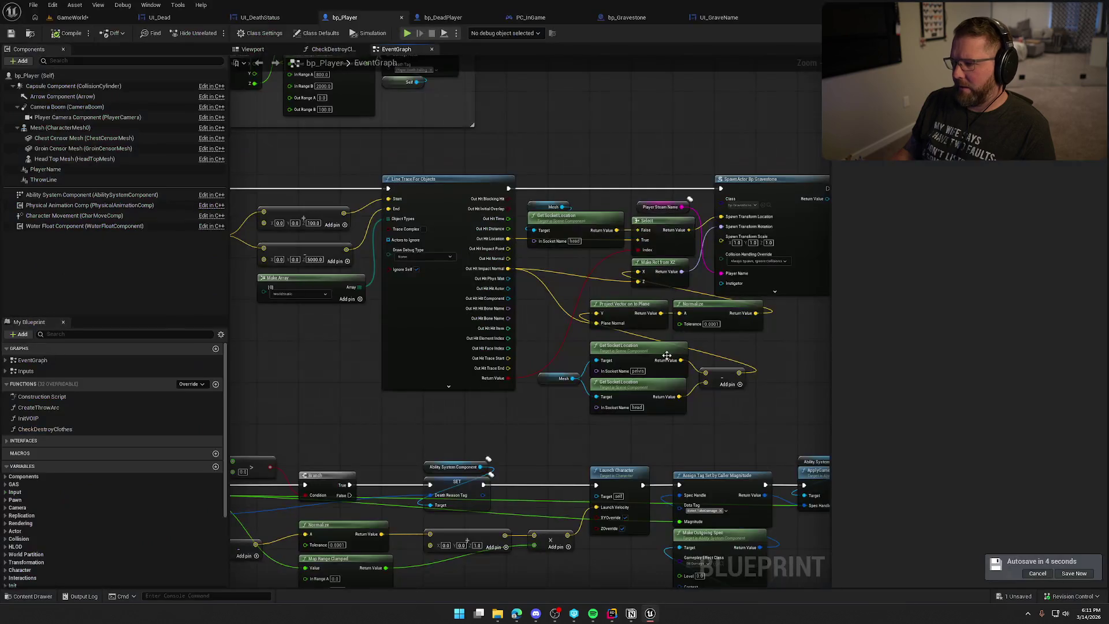
pyautogui.scroll(-3, 116, 462)
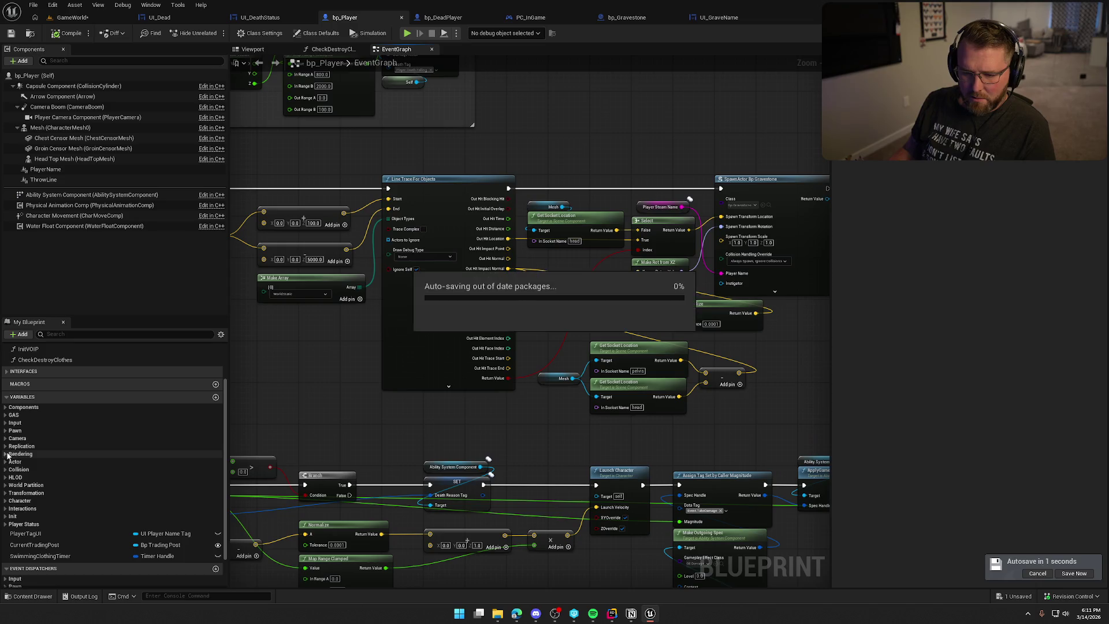
pyautogui.click(5, 517)
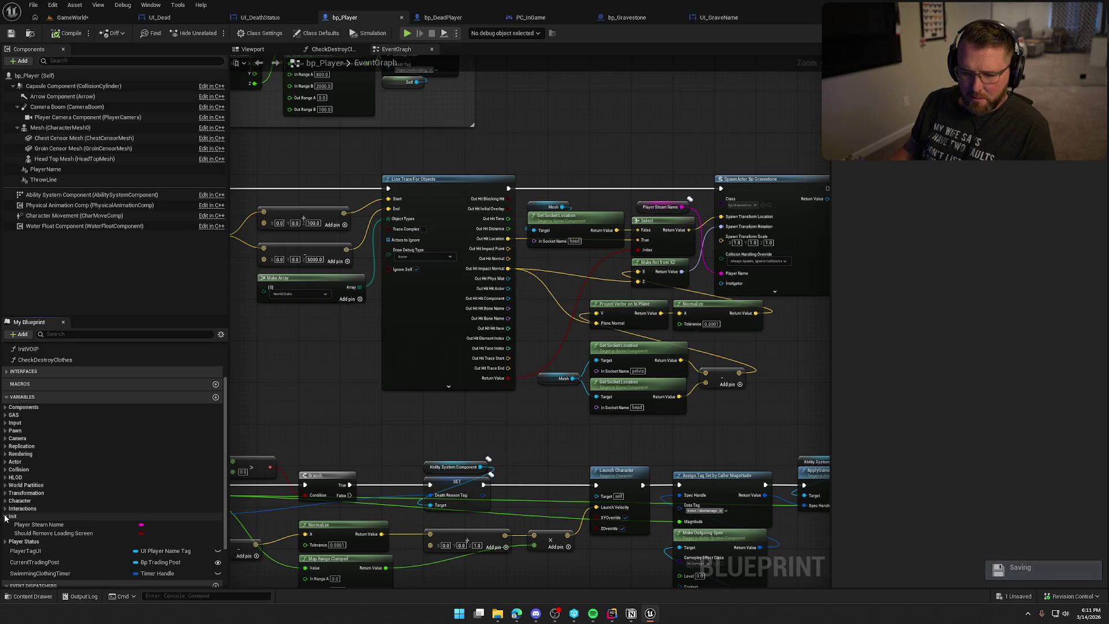
pyautogui.click(5, 517)
pyautogui.click(6, 509)
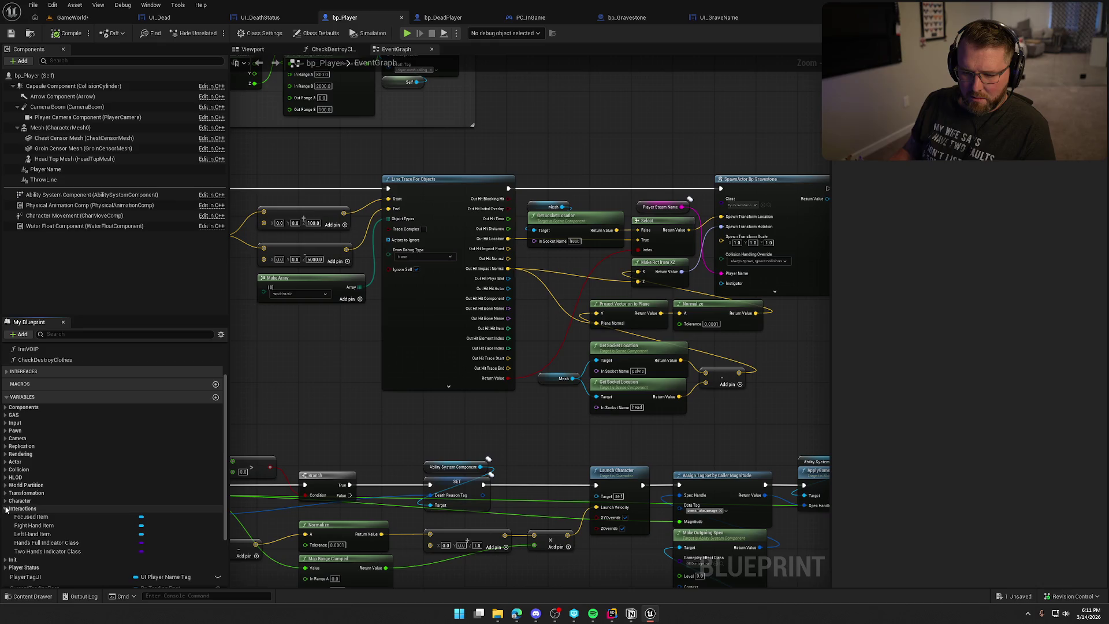
pyautogui.click(6, 509)
pyautogui.write('dea')
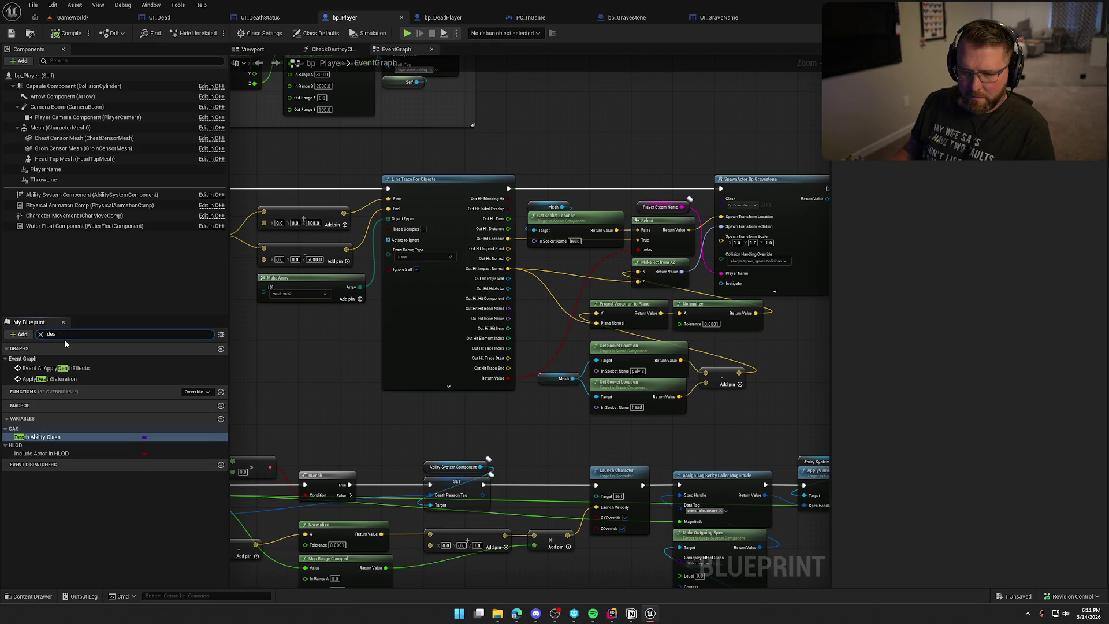
pyautogui.click(67, 438)
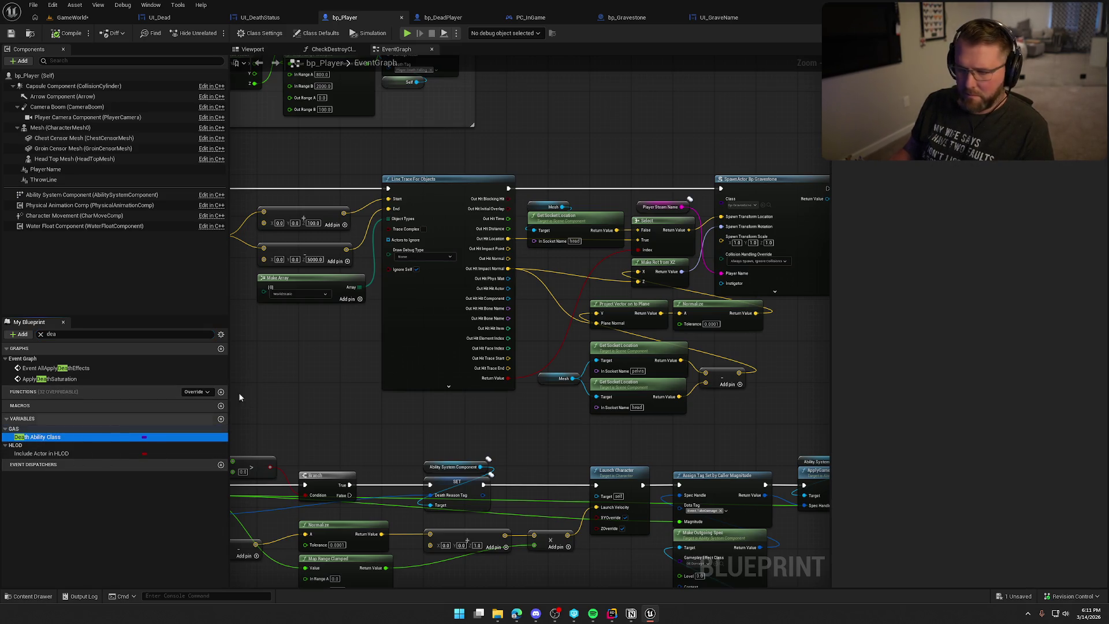
pyautogui.hotkey('ctrl', 'space')
pyautogui.doubleClick(176, 442)
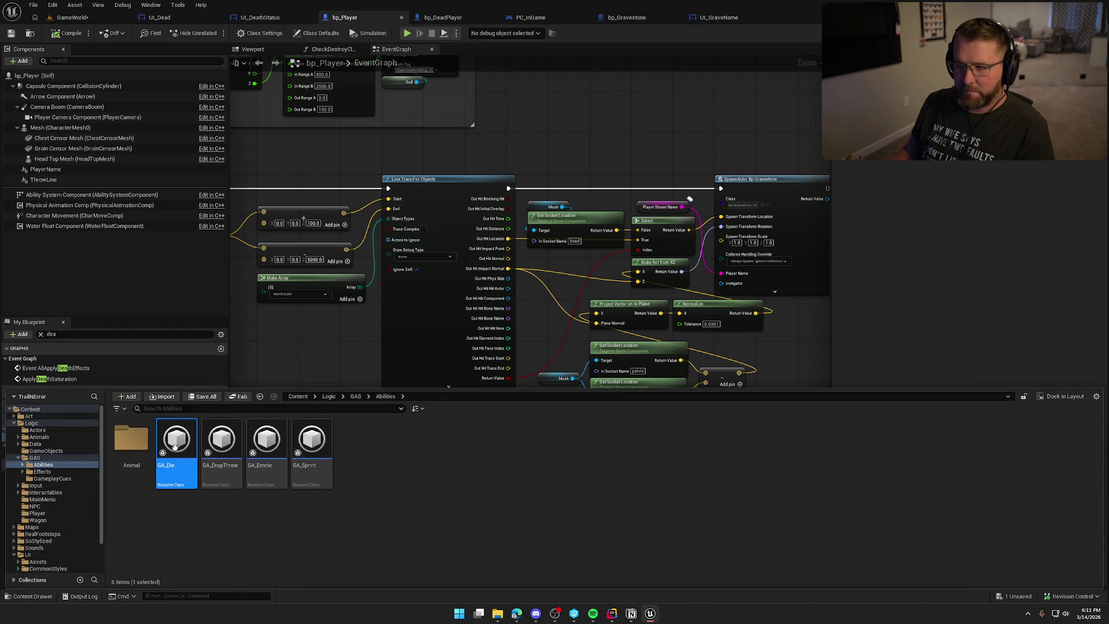
pyautogui.scroll(5, 372, 273)
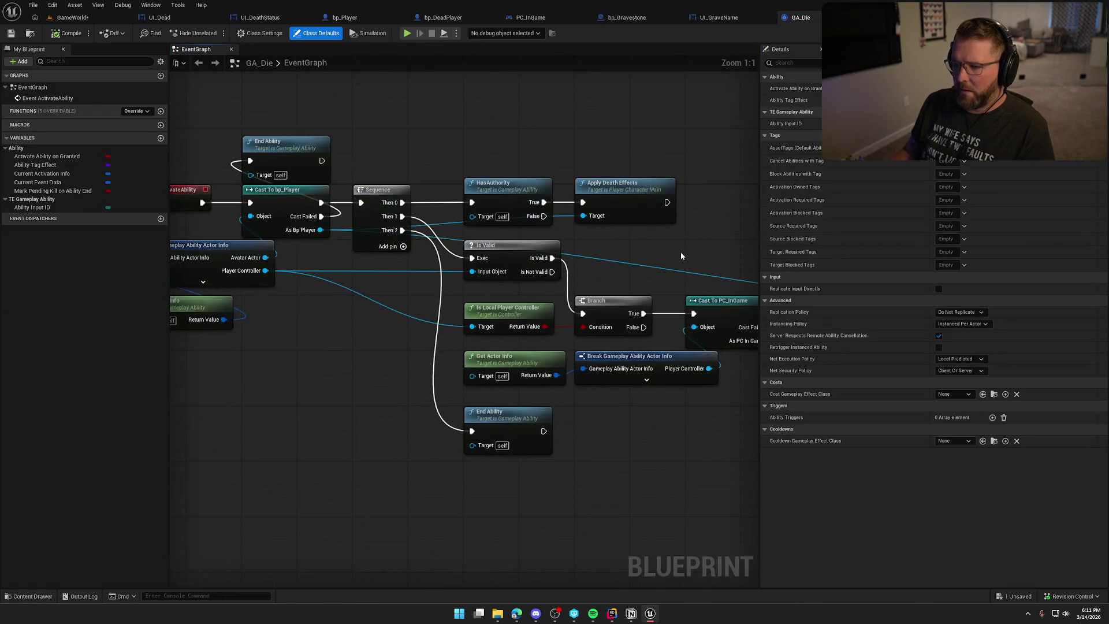
# Step: Look over GA_Die's death node chain, then open the Apply Death Effects node's C++ source in Rider
pyautogui.click(548, 199)
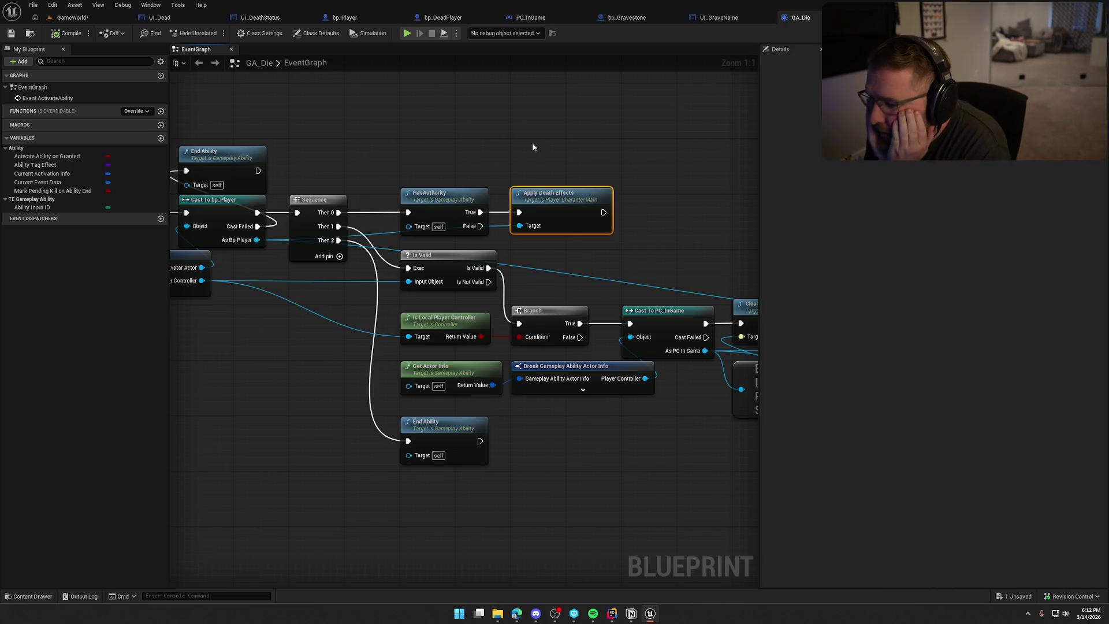
pyautogui.hotkey('alt', 'Tab')
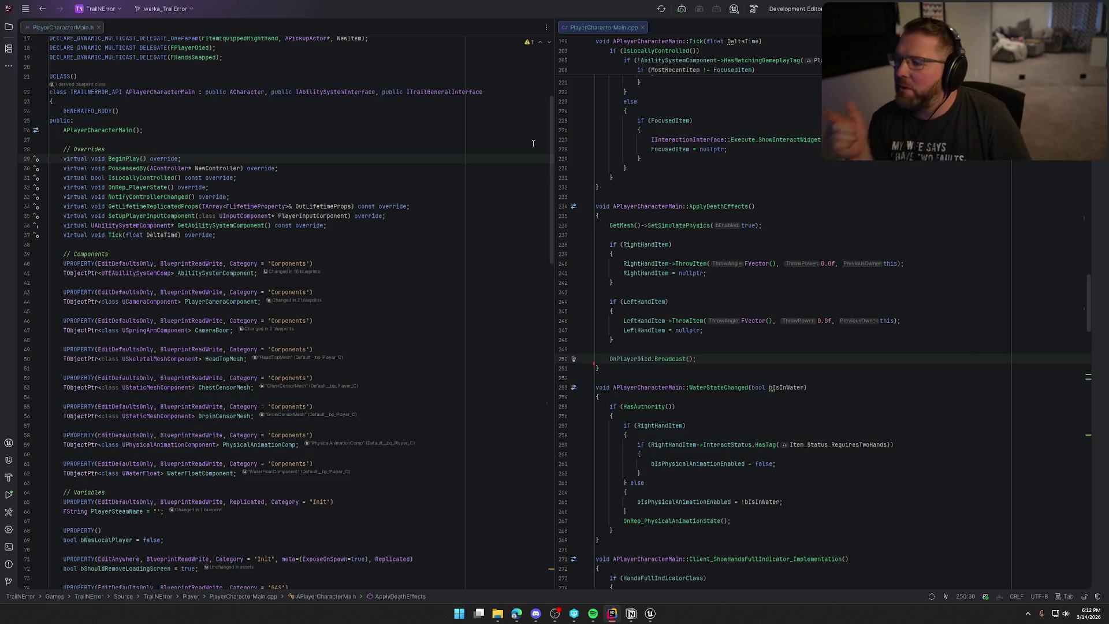
pyautogui.hotkey('alt', 'Tab')
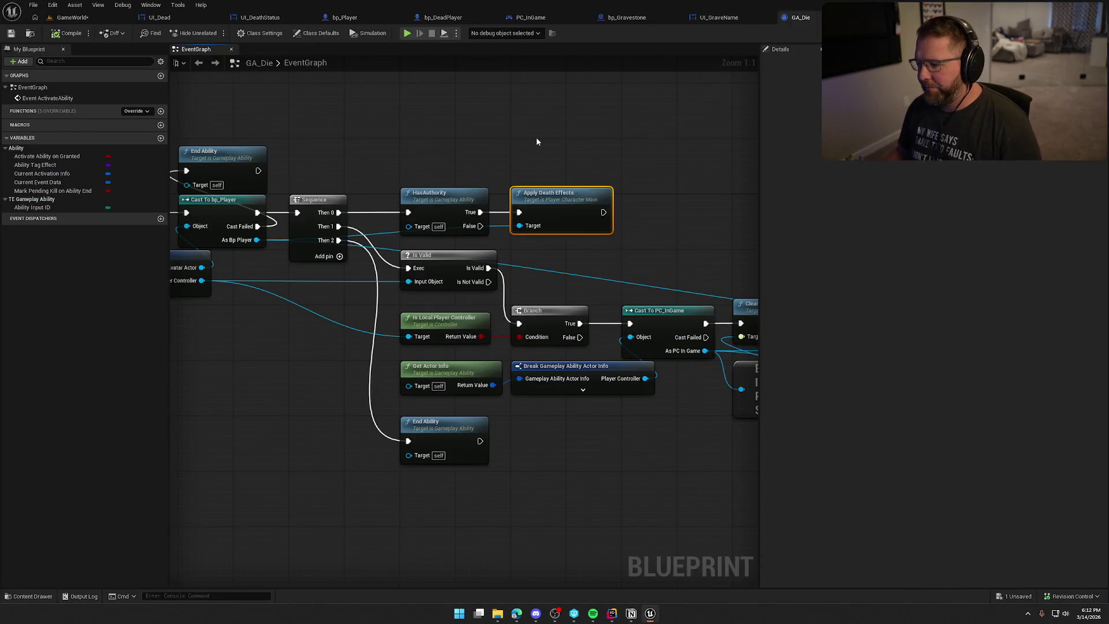
pyautogui.moveTo(536, 137)
pyautogui.mouseDown()
pyautogui.moveTo(301, 419)
pyautogui.moveTo(406, 403)
pyautogui.mouseUp()
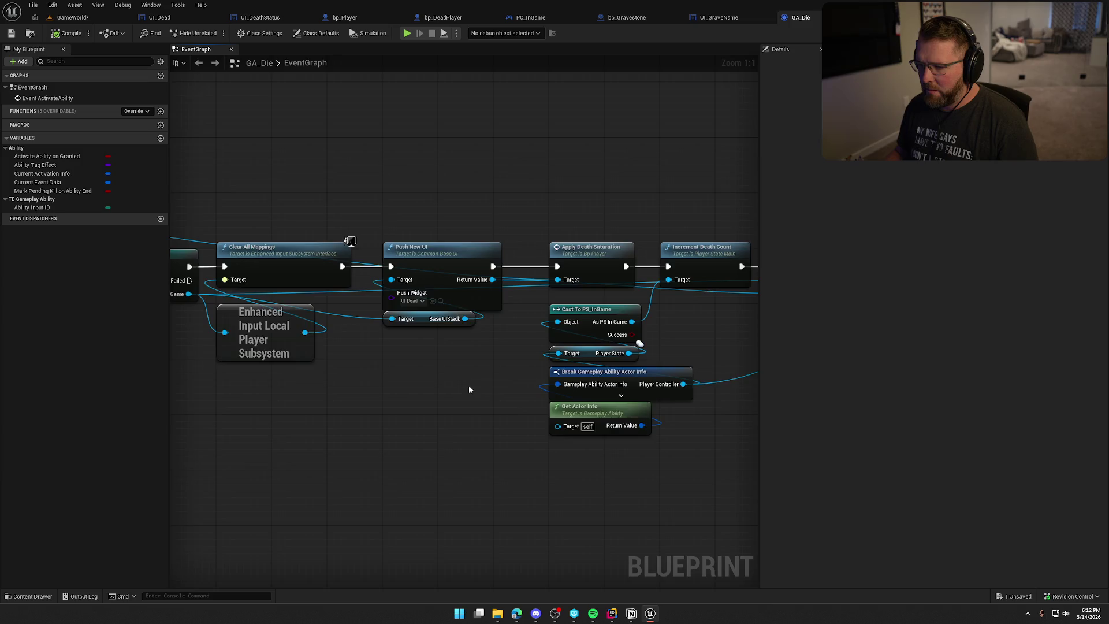
pyautogui.moveTo(469, 390)
pyautogui.mouseDown()
pyautogui.moveTo(228, 362)
pyautogui.moveTo(633, 349)
pyautogui.moveTo(180, 339)
pyautogui.moveTo(505, 341)
pyautogui.moveTo(616, 360)
pyautogui.moveTo(628, 366)
pyautogui.moveTo(597, 373)
pyautogui.moveTo(752, 423)
pyautogui.moveTo(782, 420)
pyautogui.mouseUp()
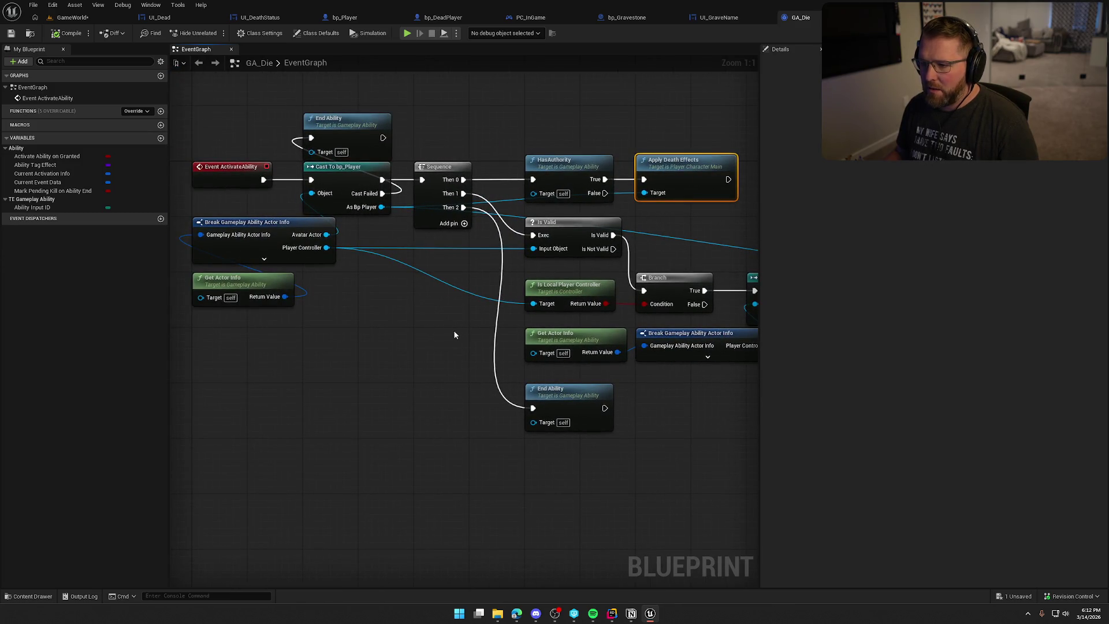
pyautogui.moveTo(461, 316)
pyautogui.mouseDown()
pyautogui.moveTo(460, 436)
pyautogui.moveTo(488, 370)
pyautogui.mouseUp()
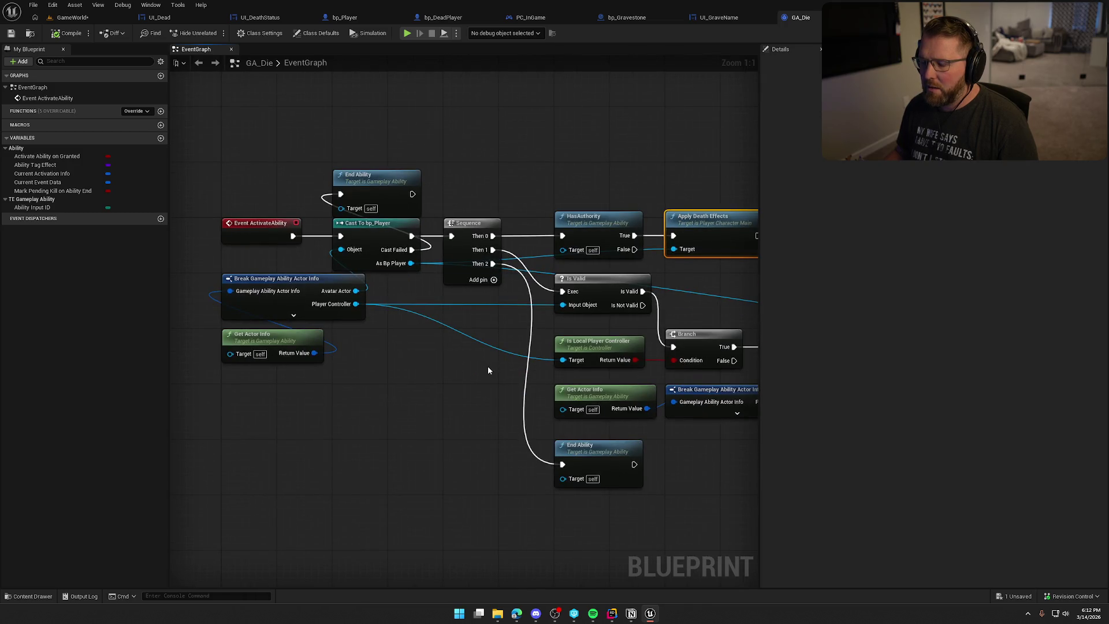
pyautogui.moveTo(699, 216); pyautogui.dragTo(582, 241)
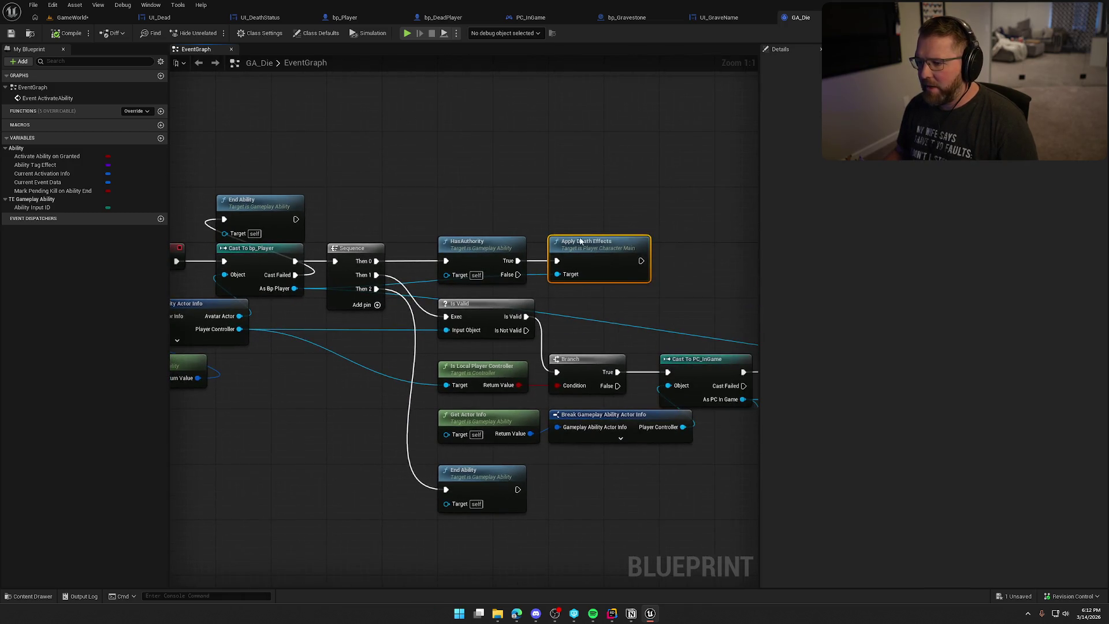
pyautogui.doubleClick(614, 253)
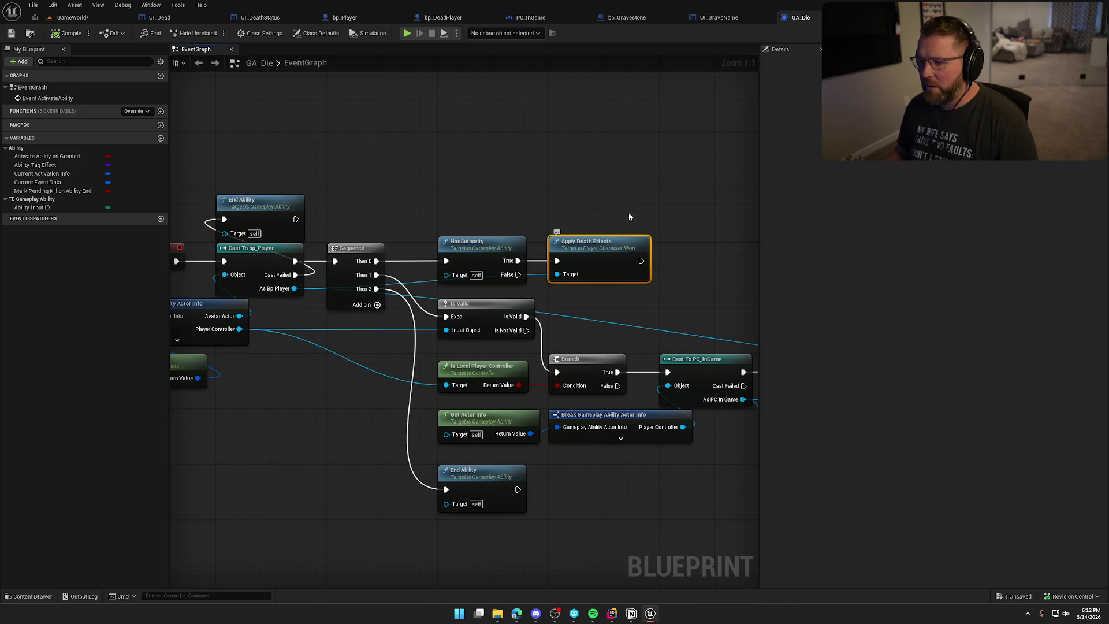
# Step: Search PlayerCharacterMain.cpp for 'bind' and review the input action bindings
pyautogui.hotkey('ctrl', 'f')
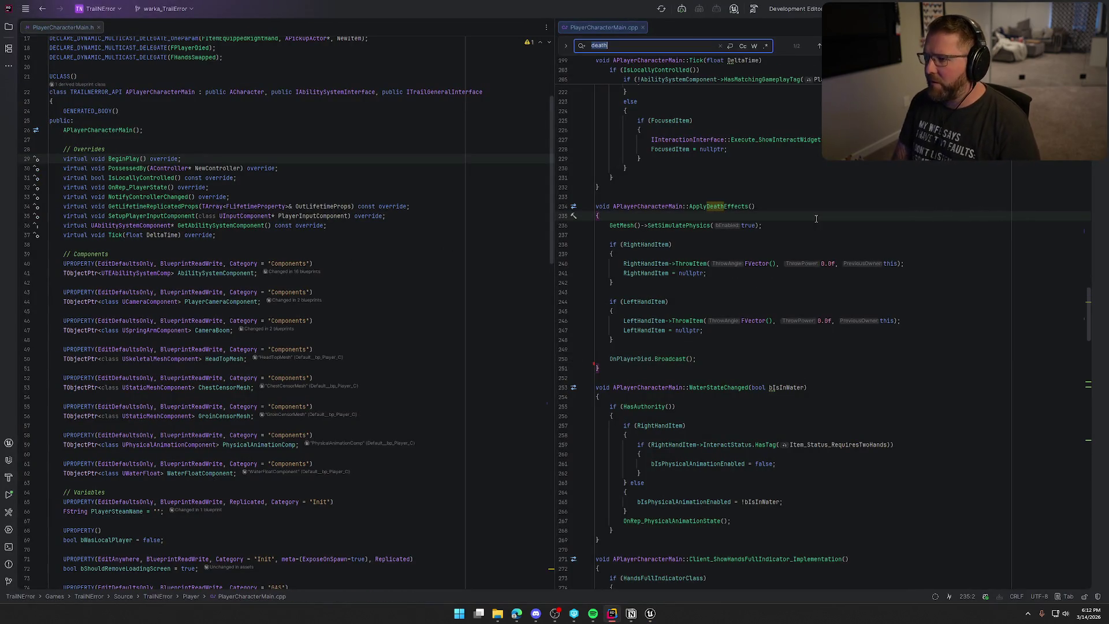
pyautogui.write('bind')
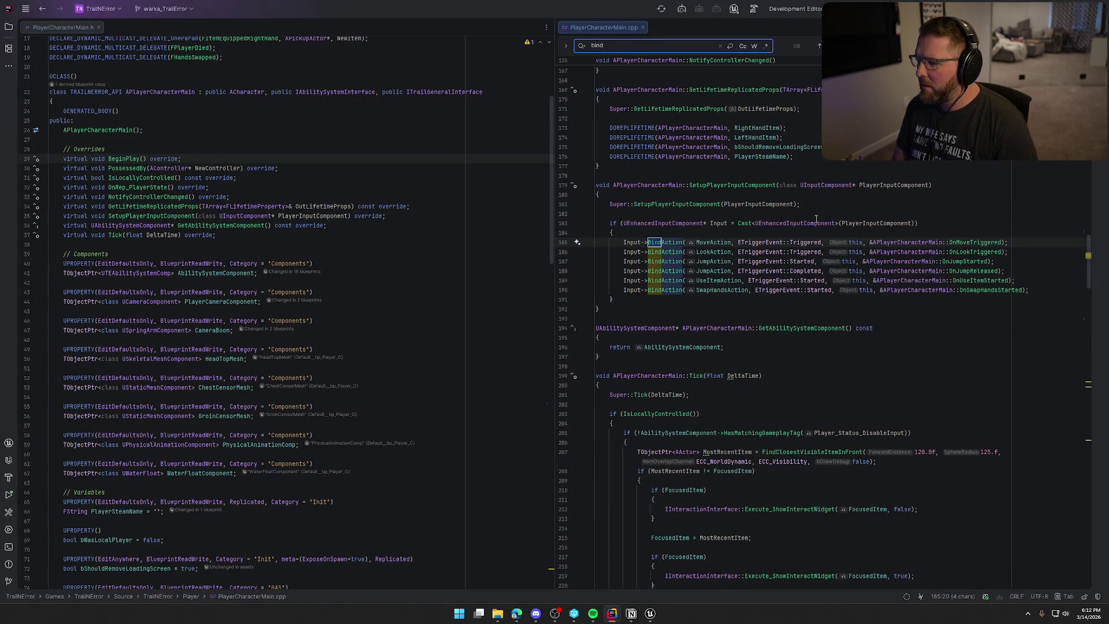
pyautogui.scroll(-1, 816, 218)
pyautogui.scroll(1, 816, 218)
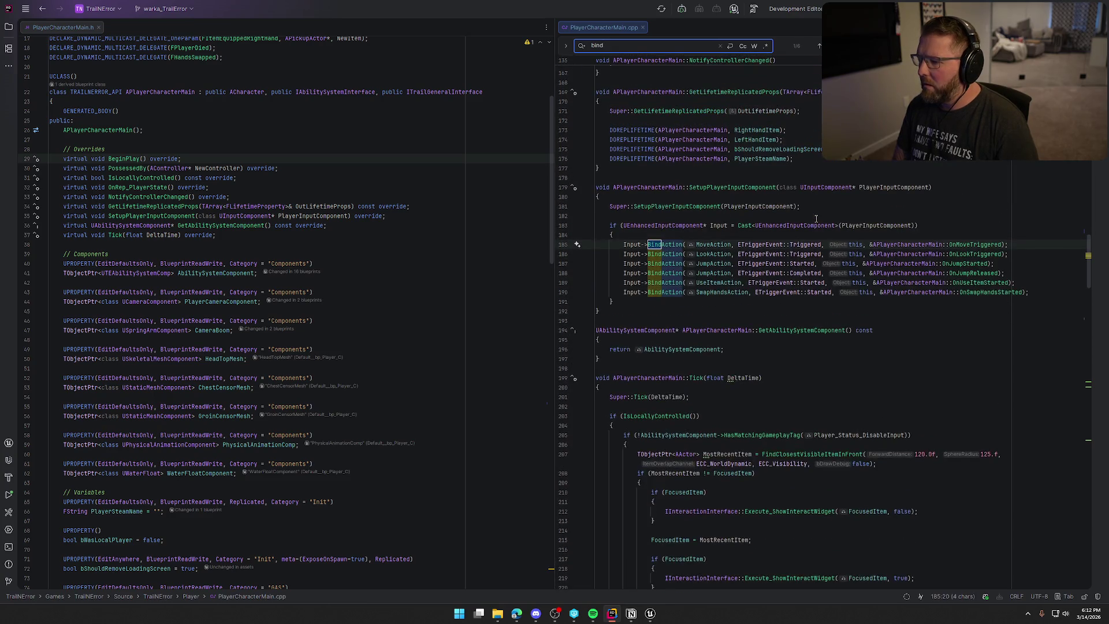
pyautogui.press('Escape')
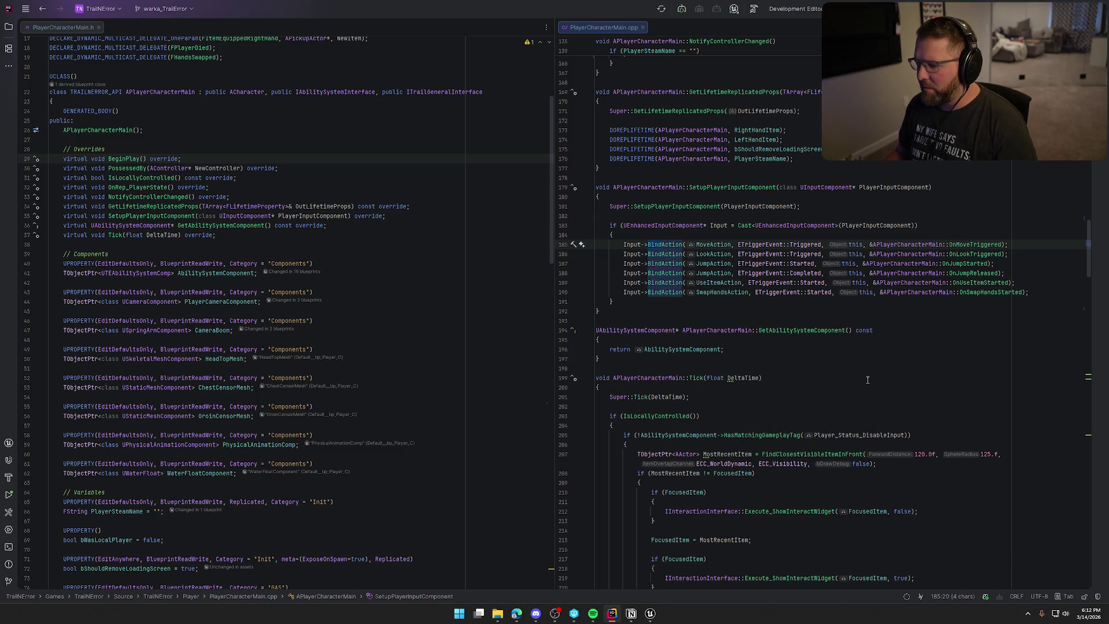
pyautogui.scroll(-4, 870, 378)
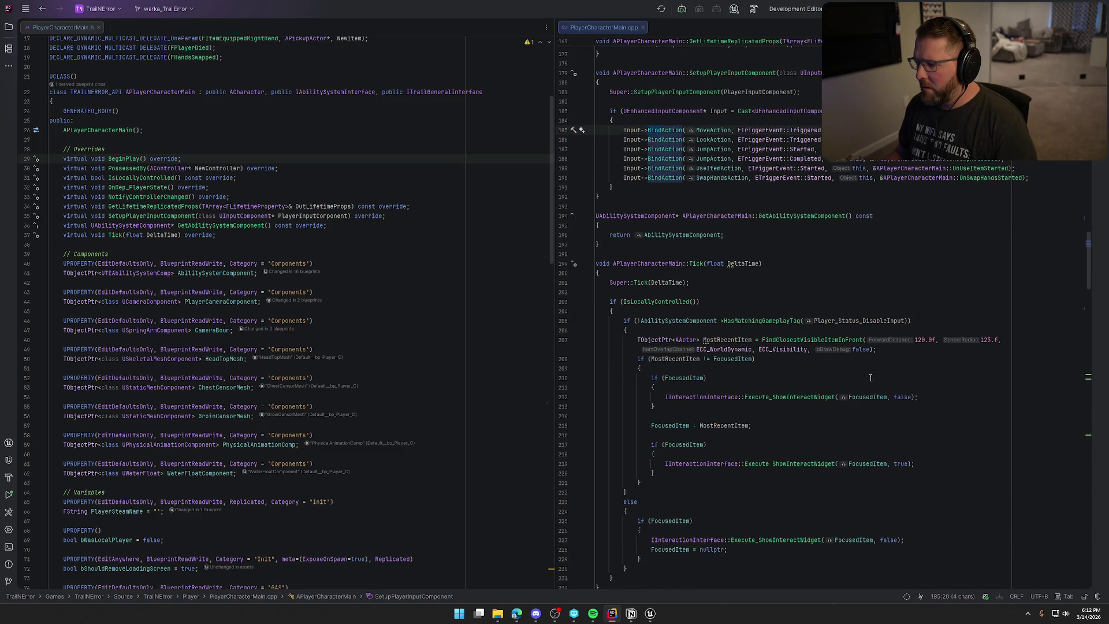
pyautogui.scroll(-3, 870, 378)
pyautogui.scroll(7, 870, 378)
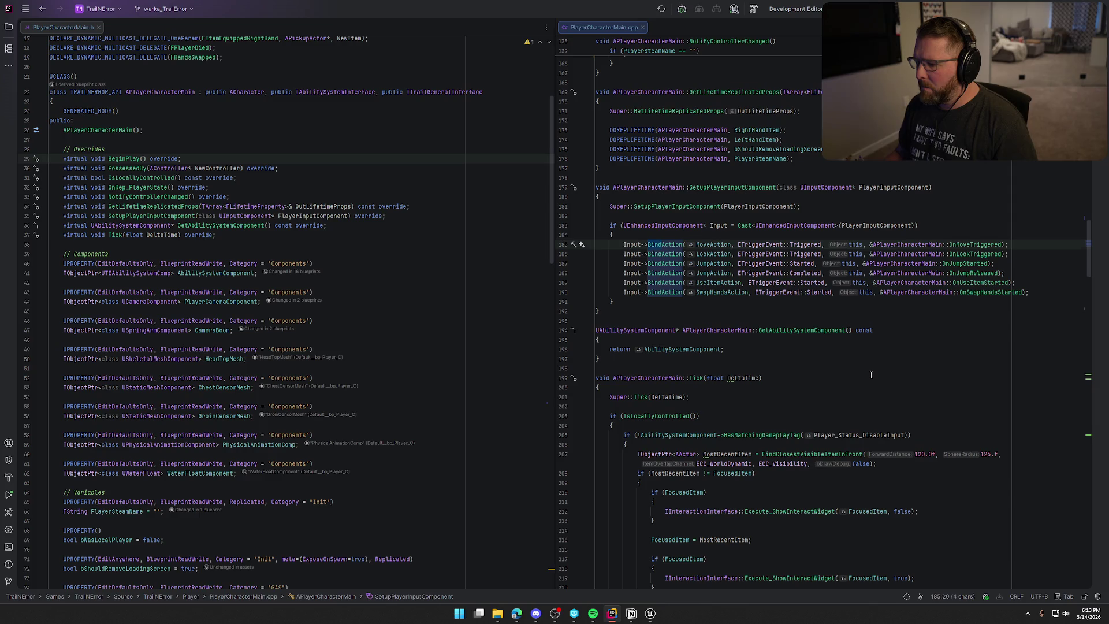
pyautogui.scroll(-5, 871, 375)
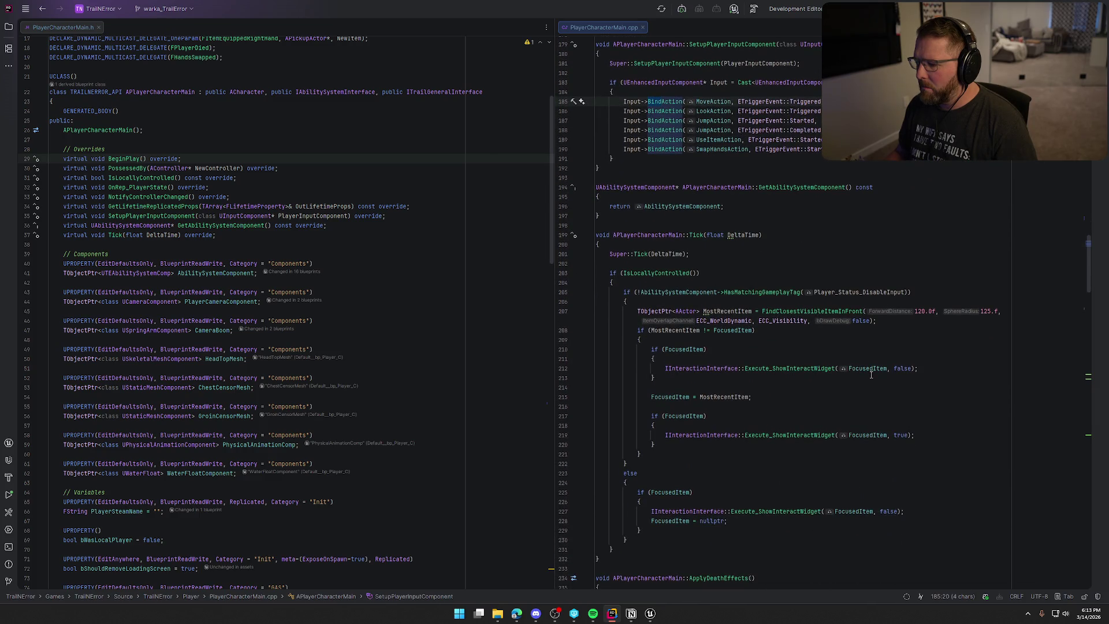
pyautogui.scroll(14, 872, 375)
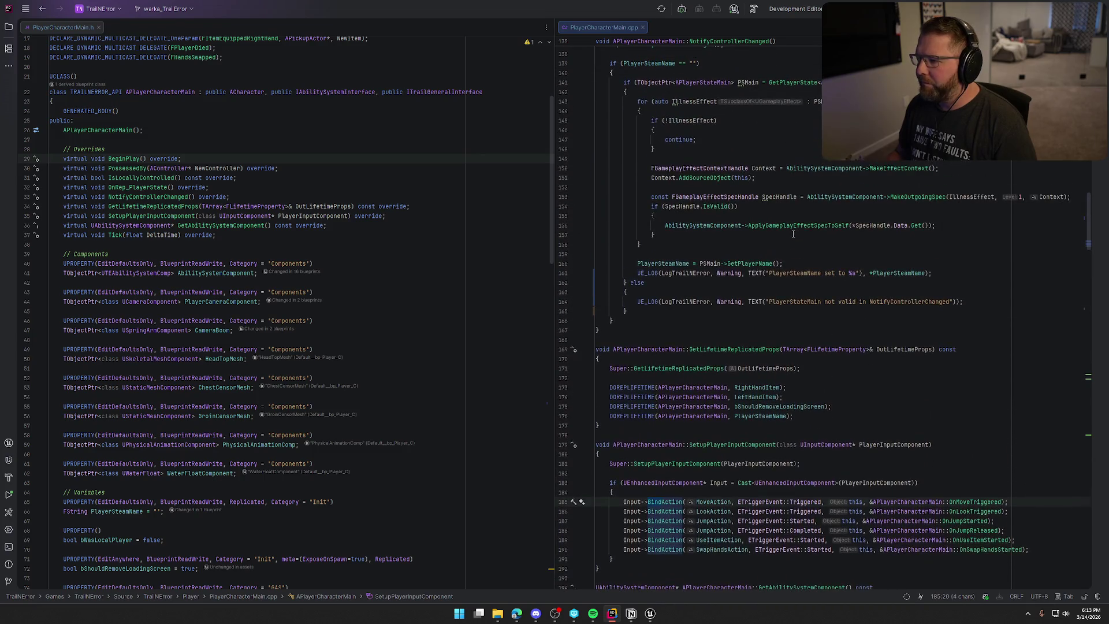
pyautogui.scroll(5, 794, 234)
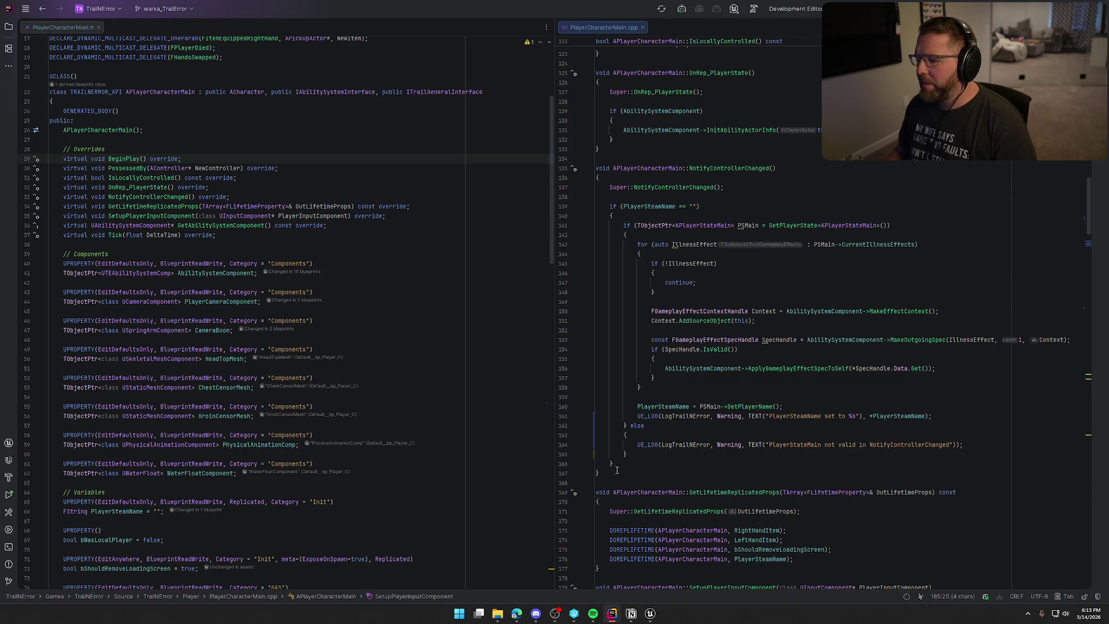
# Step: Delete the else branch that logs an invalid-state warning
pyautogui.click(628, 454)
pyautogui.keyDown('shift'); pyautogui.click(626, 426); pyautogui.keyUp('shift')
pyautogui.press('BackSpace')
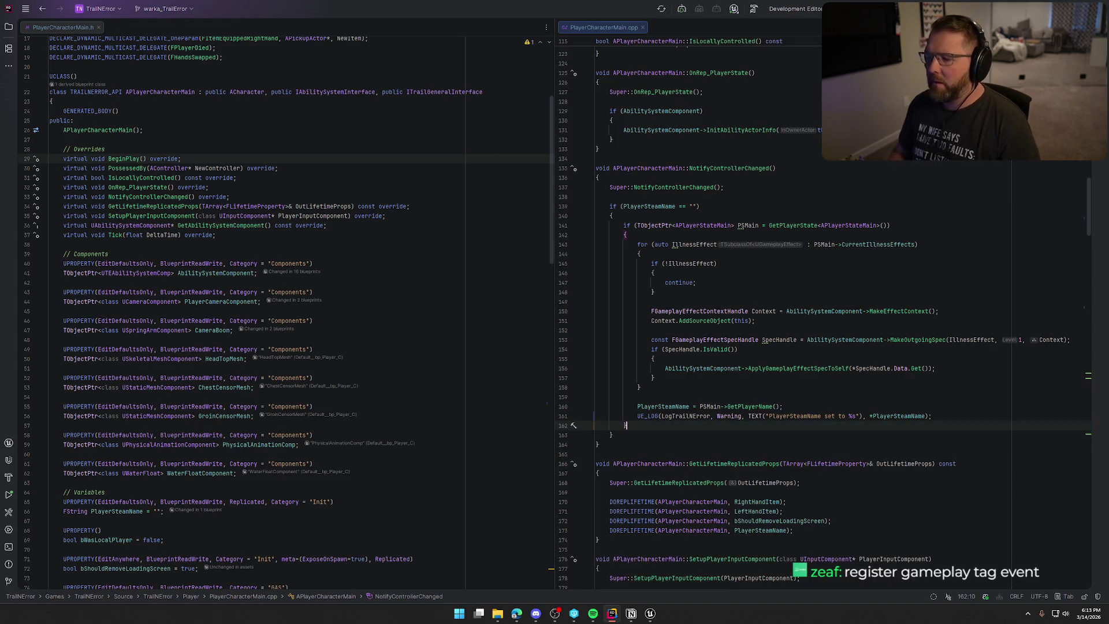
# Step: Search for 'register' and go to the AllApplyDeathEffects declaration in PlayerCharacterMain.h, then return to GA_Die
pyautogui.scroll(10, 748, 460)
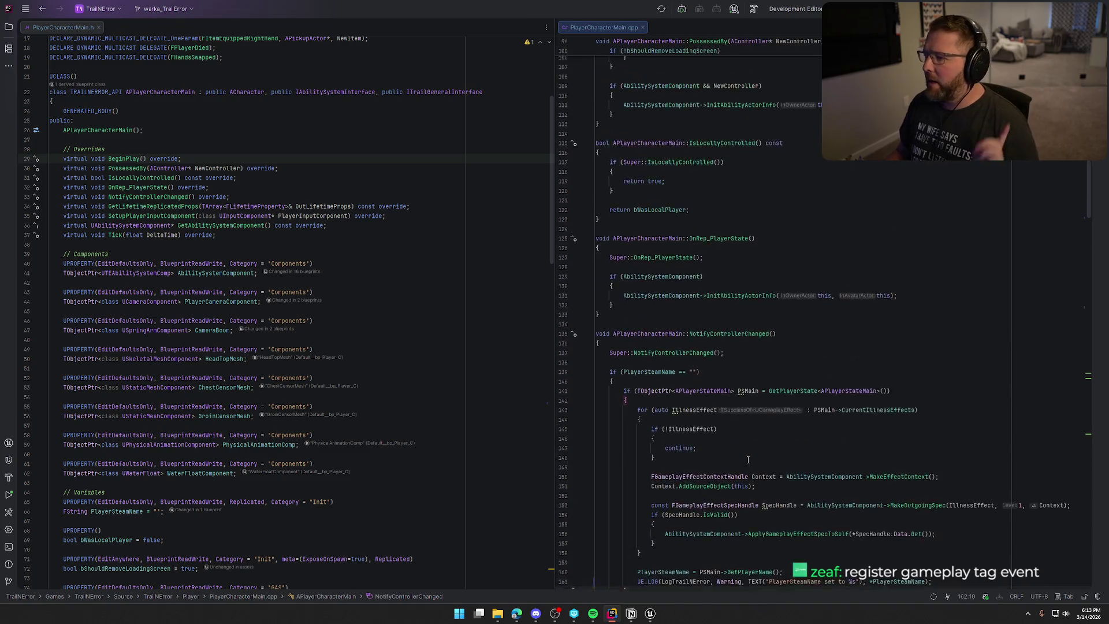
pyautogui.scroll(12, 748, 459)
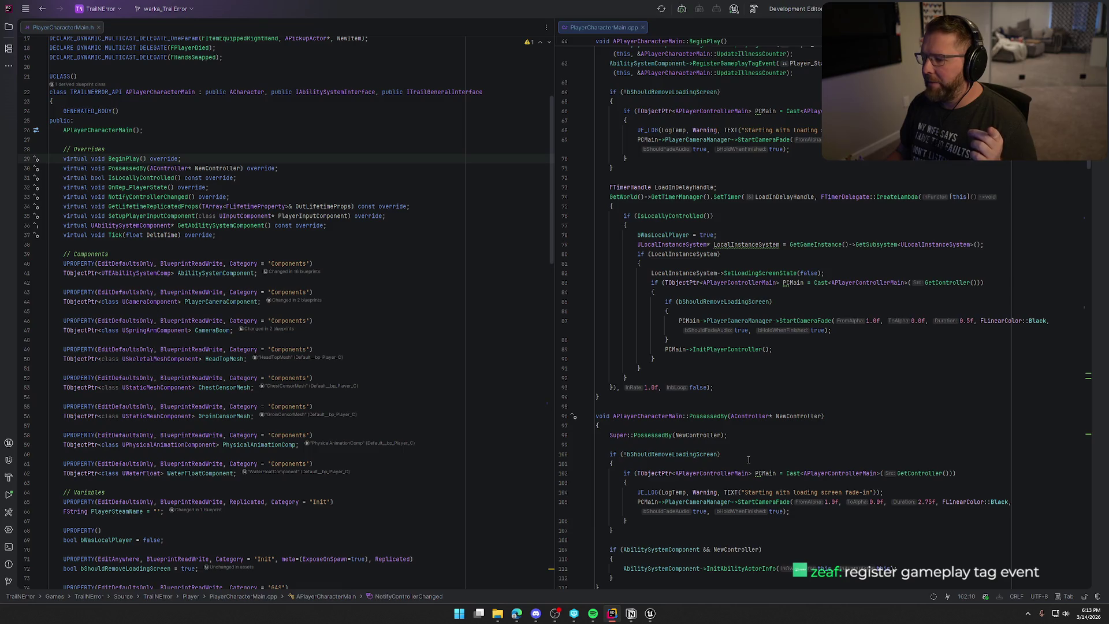
pyautogui.scroll(6, 748, 459)
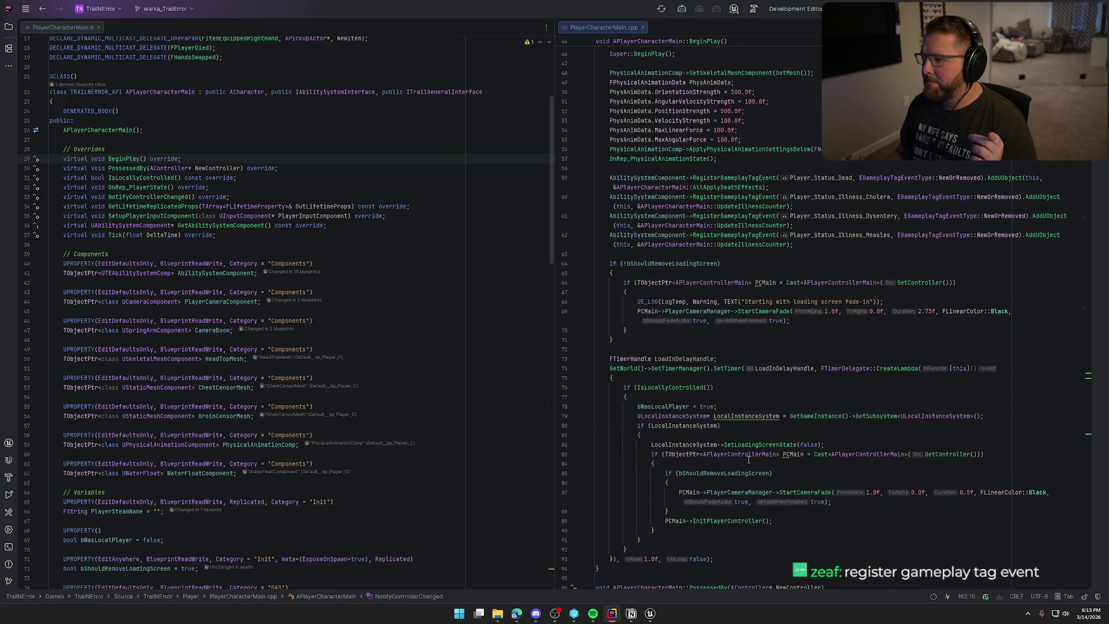
pyautogui.hotkey('ctrl', 'f')
pyautogui.write('r')
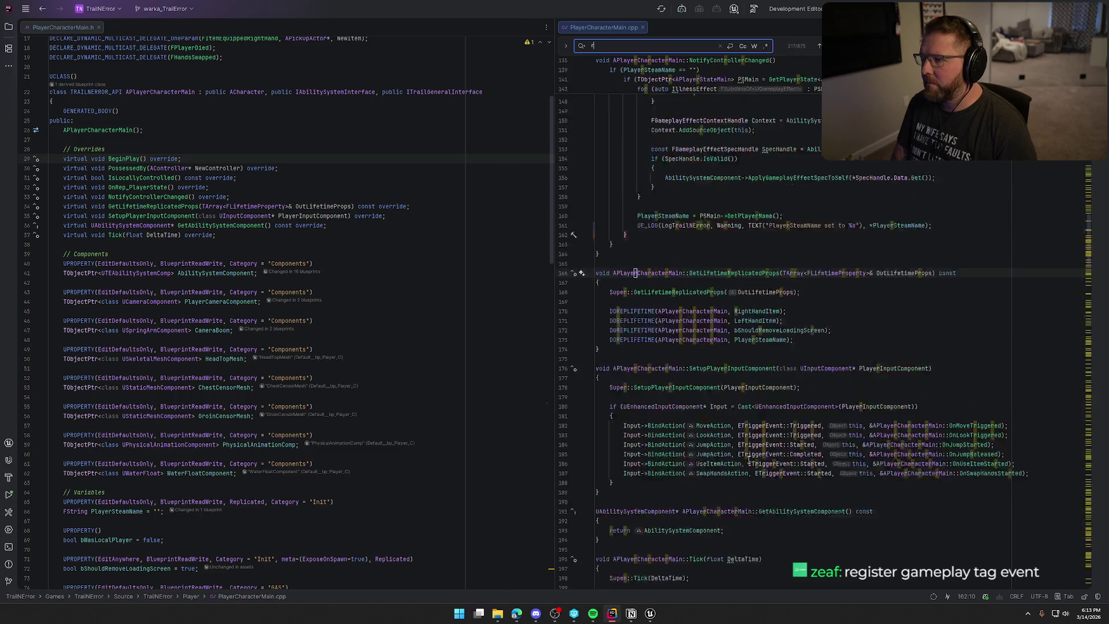
pyautogui.write('egister')
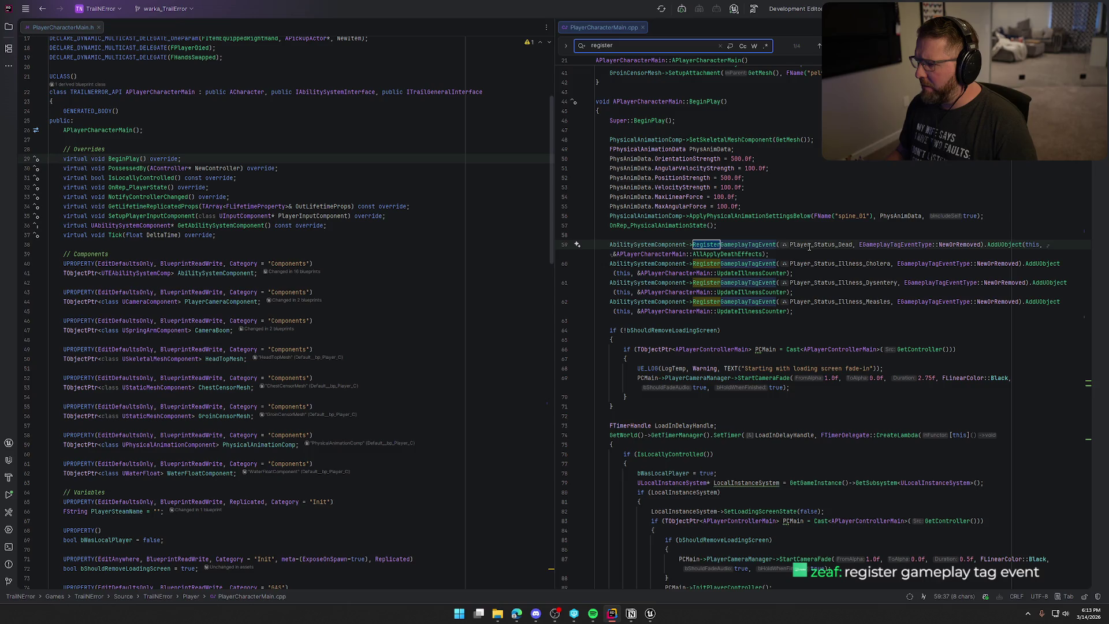
pyautogui.click(738, 255)
pyautogui.press('Escape')
pyautogui.press('F12')
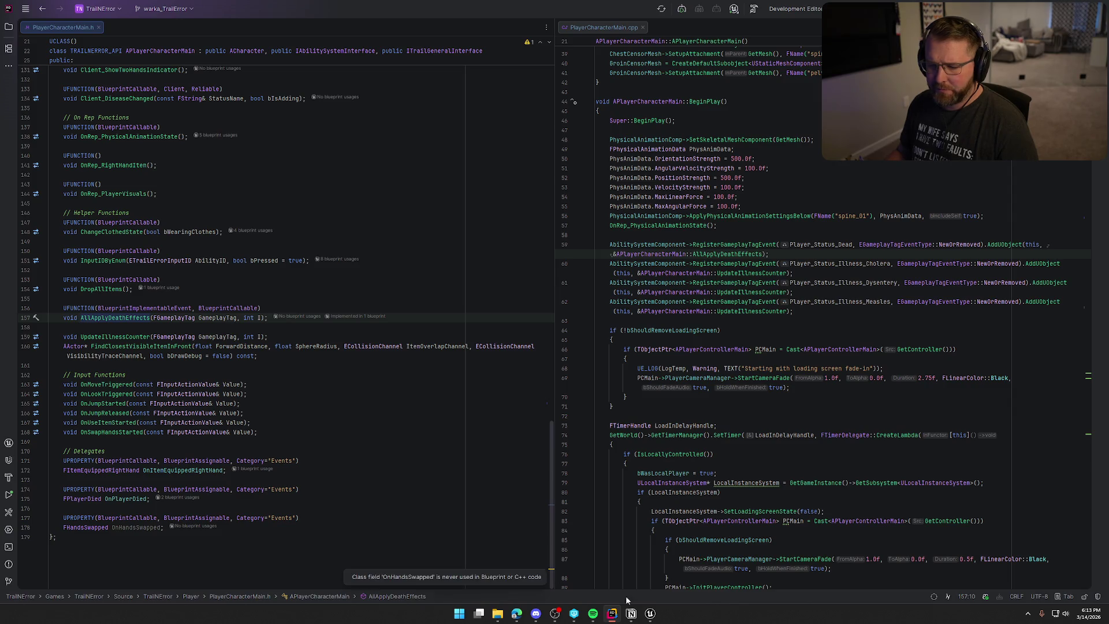
pyautogui.click(653, 616)
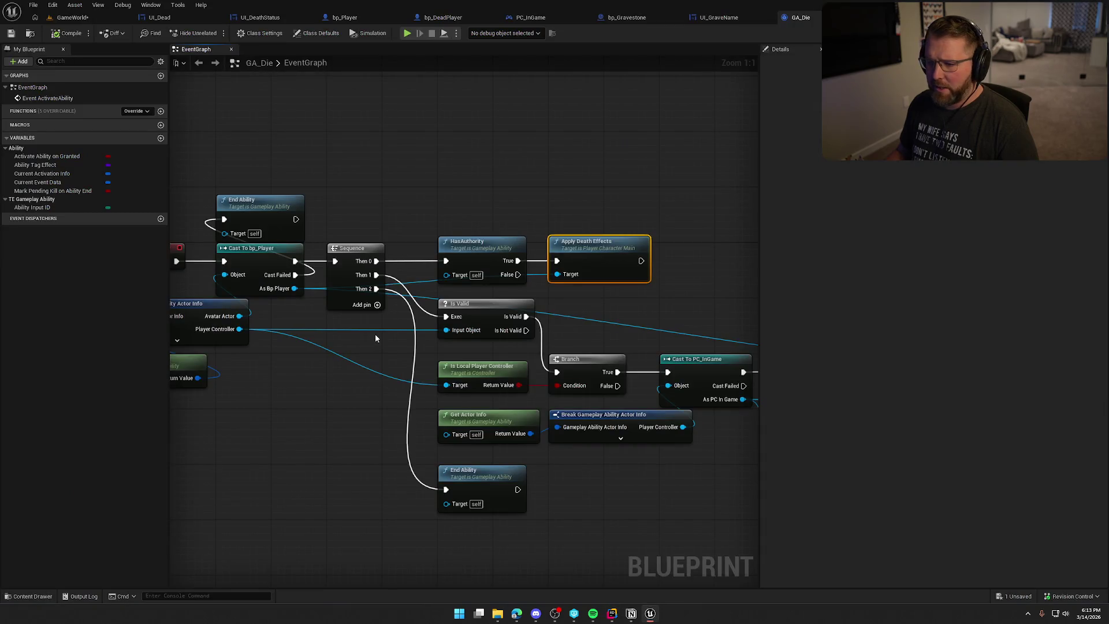
# Step: Inspect bp_Player's AllApplyDeathEffects chain, which hides the name and disables collision after a 5 s Delay
pyautogui.click(345, 17)
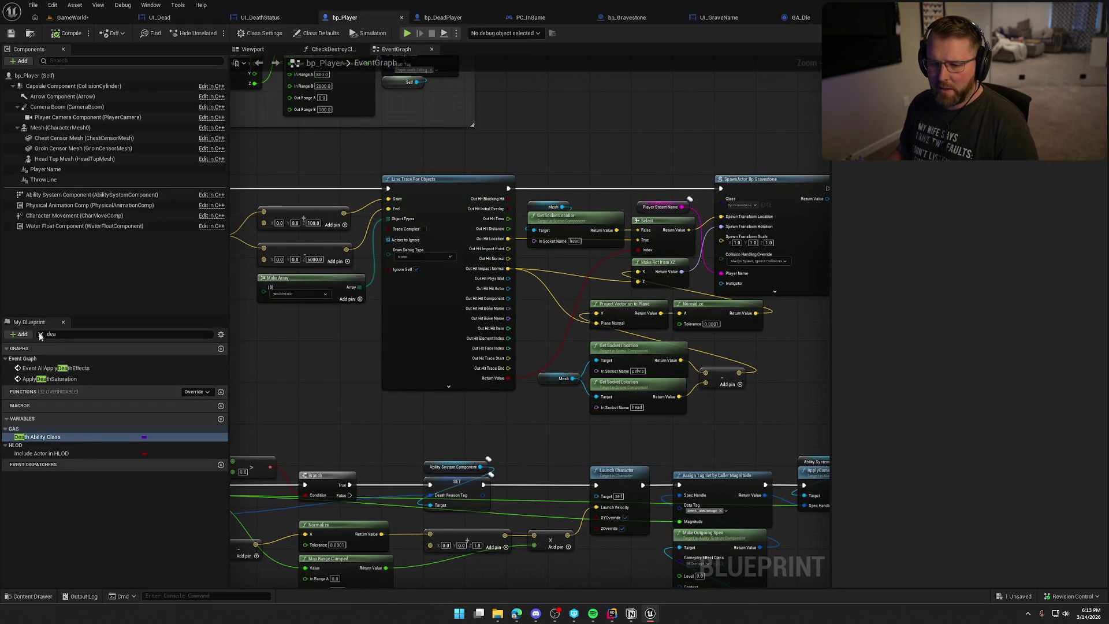
pyautogui.doubleClick(46, 369)
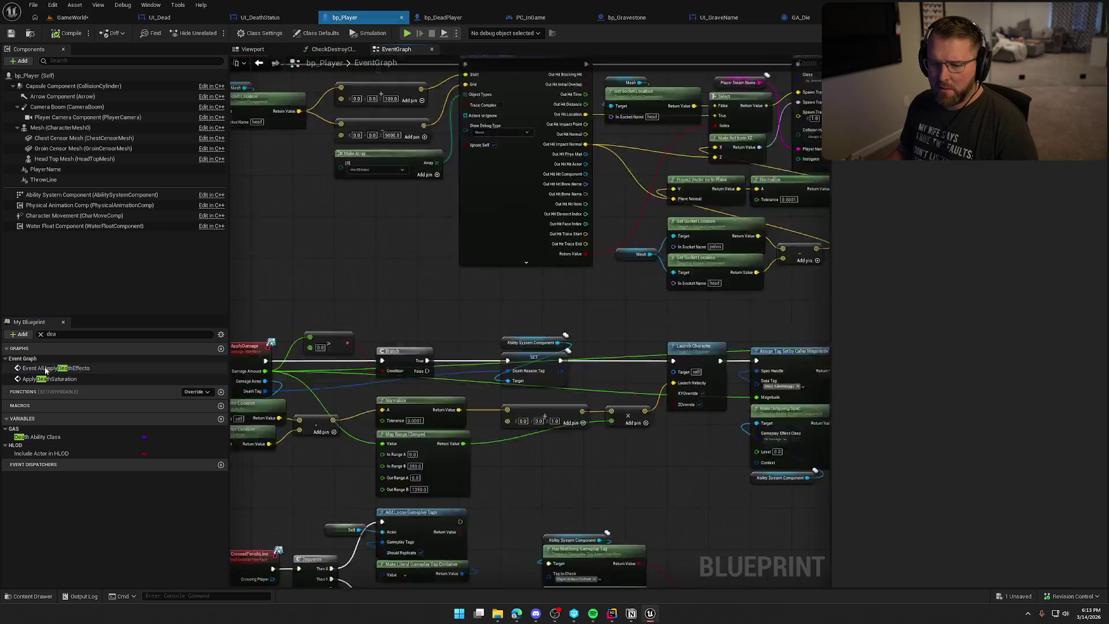
pyautogui.click(40, 334)
pyautogui.click(664, 408)
pyautogui.moveTo(664, 407)
pyautogui.mouseDown()
pyautogui.moveTo(435, 363)
pyautogui.moveTo(477, 327)
pyautogui.mouseUp()
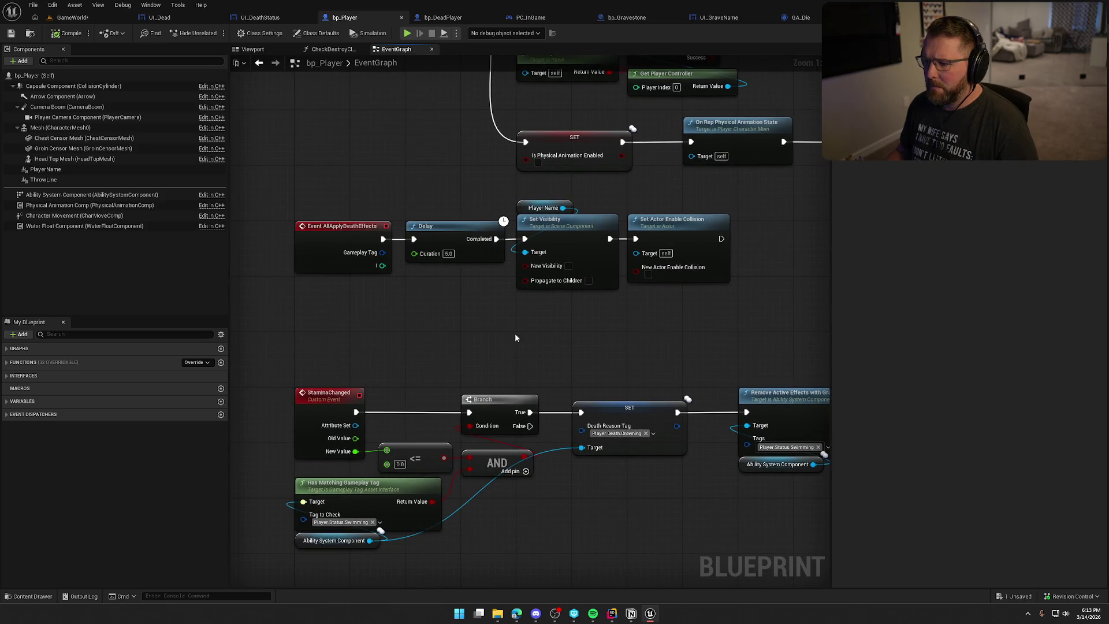
pyautogui.moveTo(758, 310); pyautogui.dragTo(271, 199)
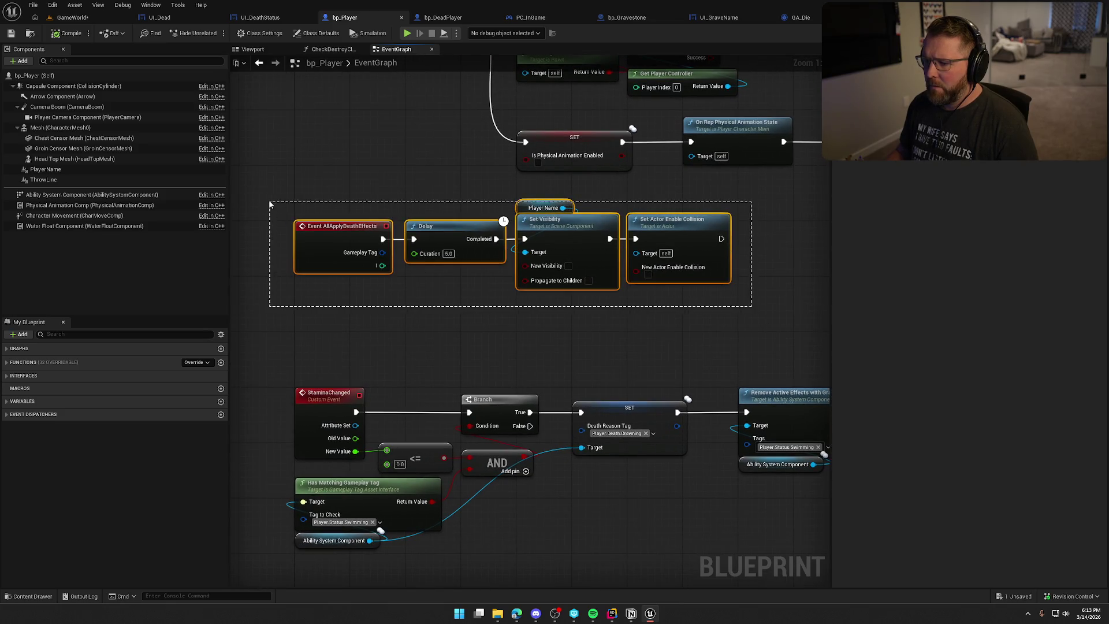
pyautogui.click(435, 309)
pyautogui.moveTo(435, 310)
pyautogui.mouseDown()
pyautogui.moveTo(383, 314)
pyautogui.moveTo(414, 327)
pyautogui.mouseUp()
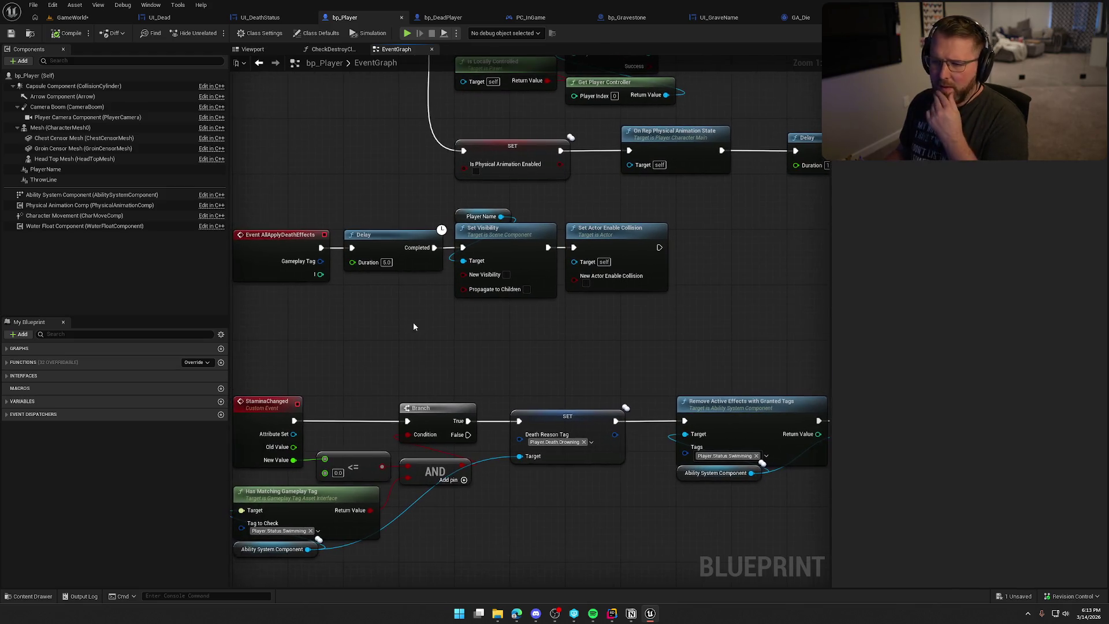
pyautogui.click(612, 613)
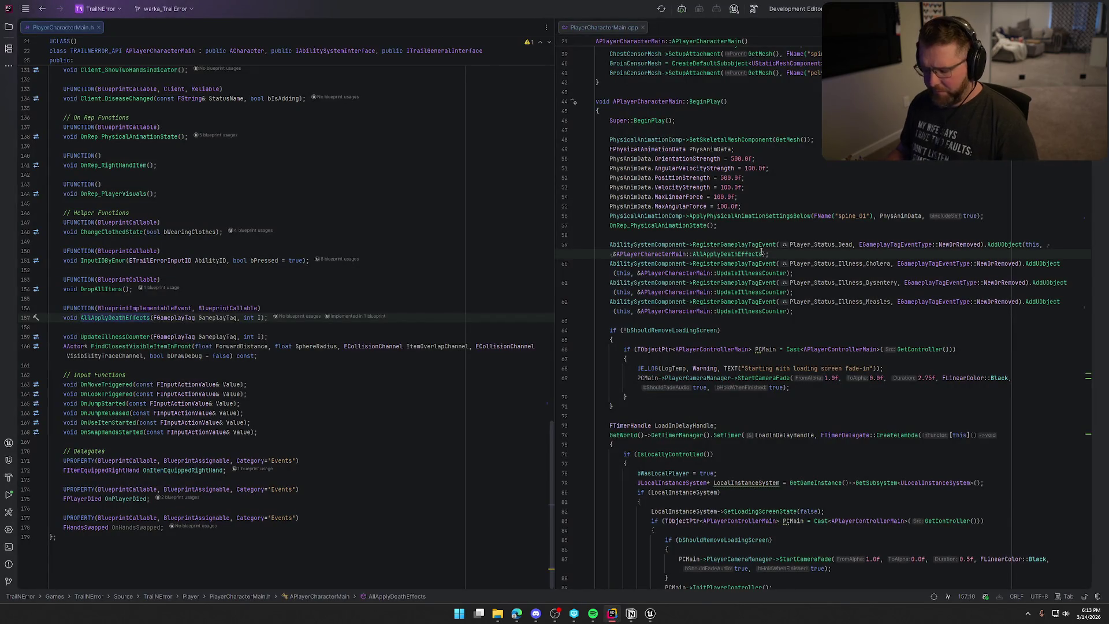
# Step: Remove the GetMesh()->SetSimulatePhysics(true) line from ApplyDeathEffects in PlayerCharacterMain.cpp
pyautogui.click(762, 253)
pyautogui.hotkey('ctrl', 'f')
pyautogui.write('dea')
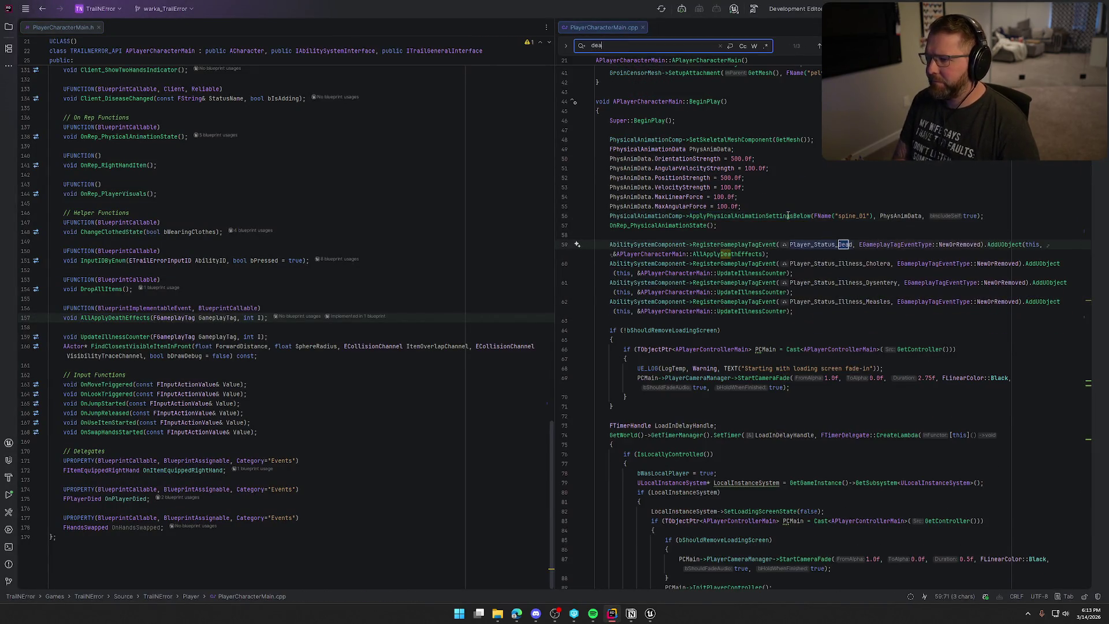
pyautogui.write('theffects')
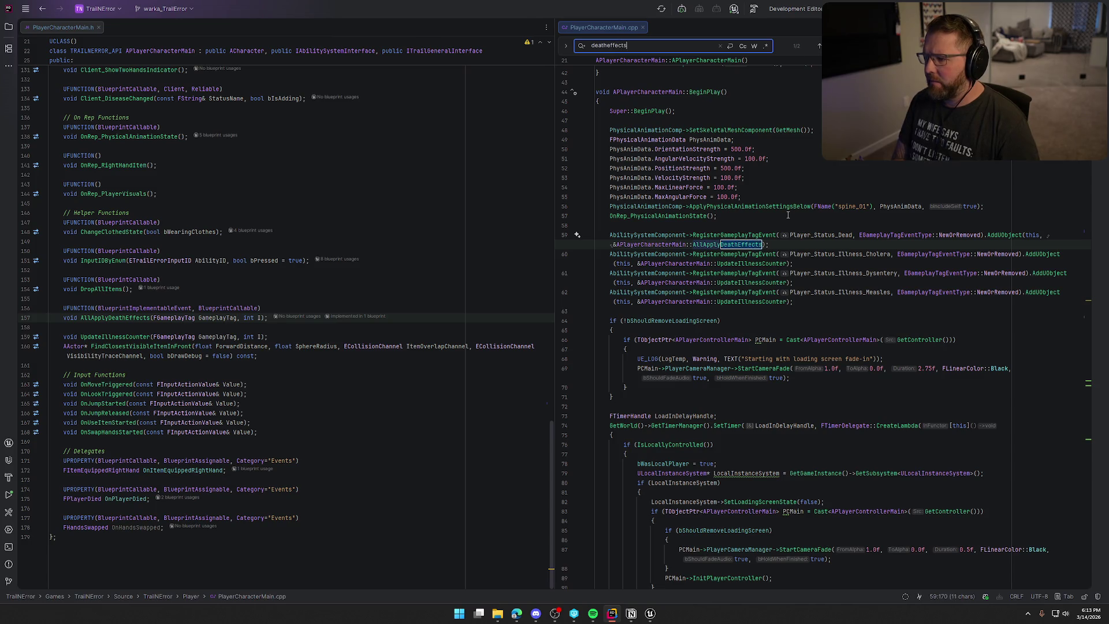
pyautogui.press('Return')
pyautogui.press('Escape')
pyautogui.press('Down')
pyautogui.press('Down')
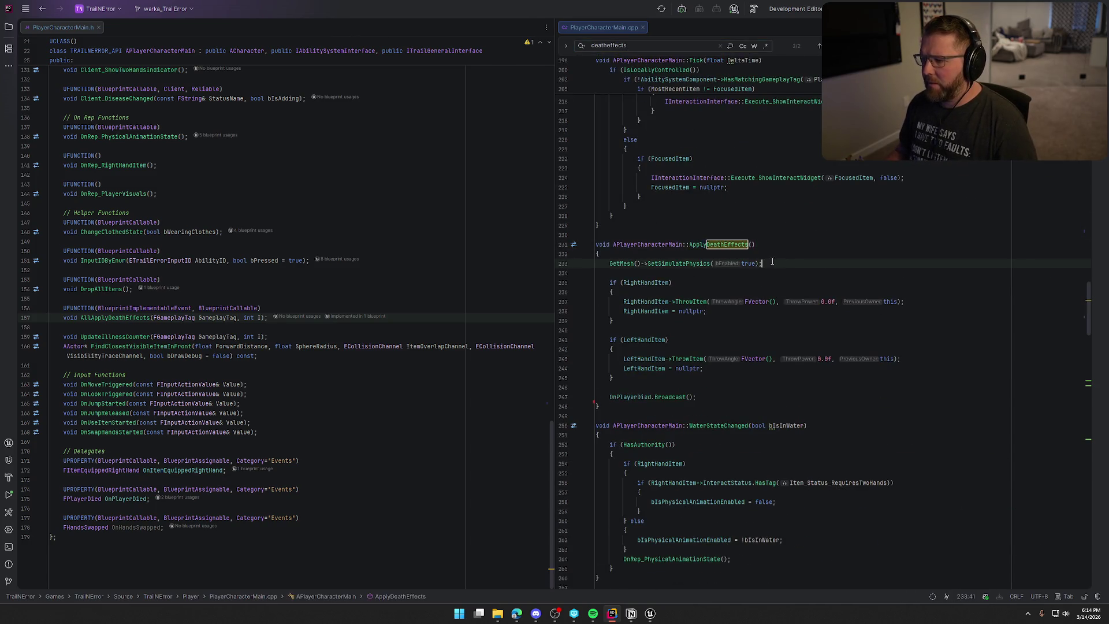
pyautogui.keyDown('shift'); pyautogui.click(610, 266); pyautogui.keyUp('shift')
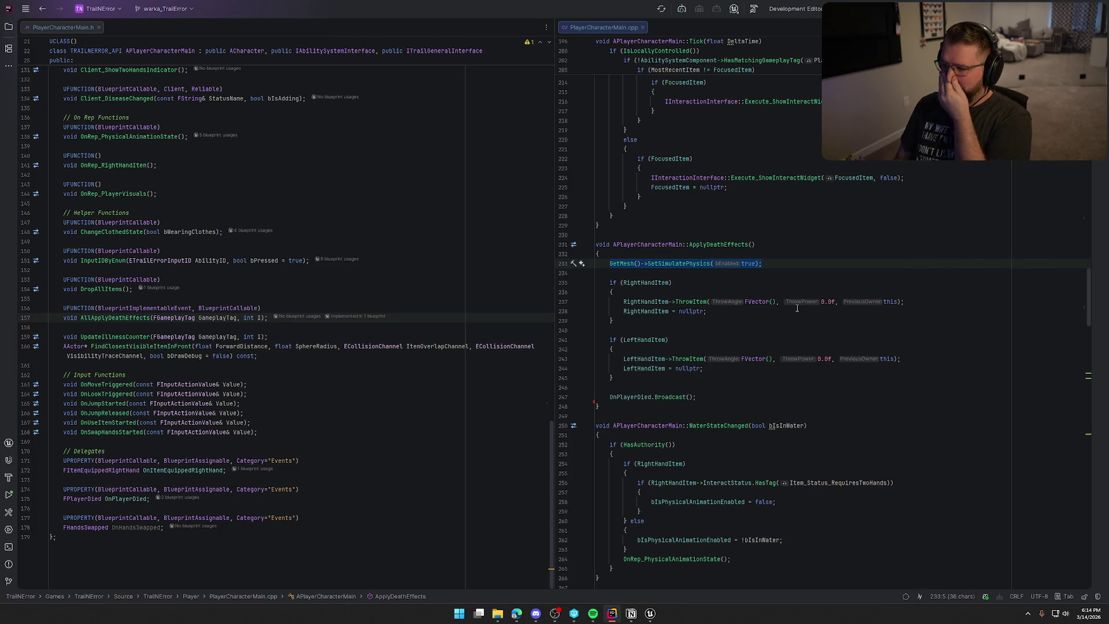
pyautogui.press('BackSpace')
pyautogui.press('BackSpace')
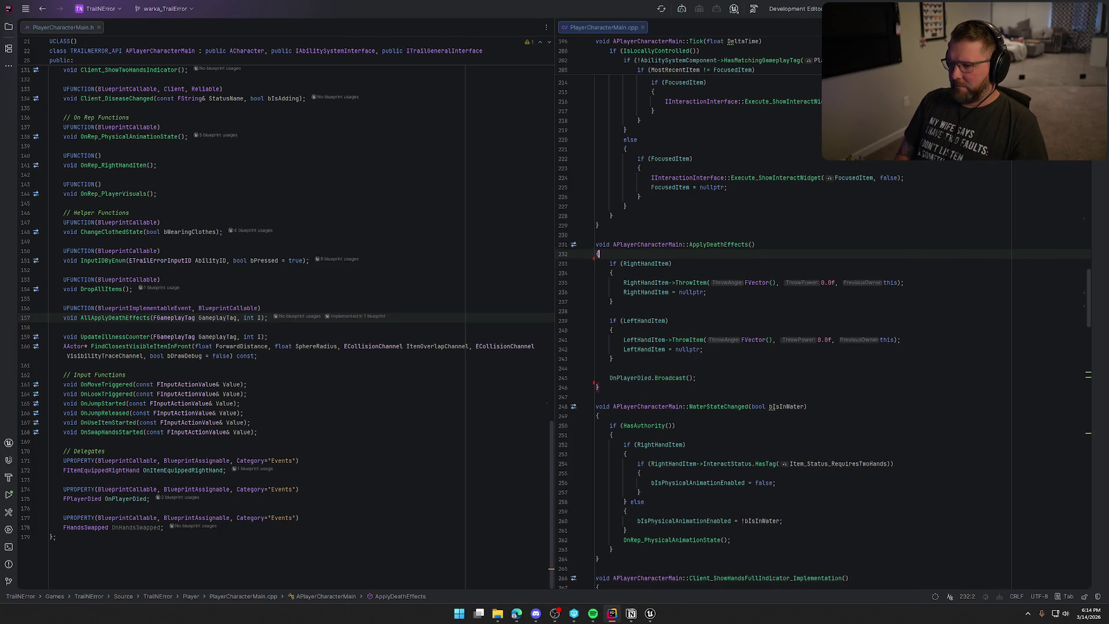
pyautogui.hotkey('alt', 'Tab')
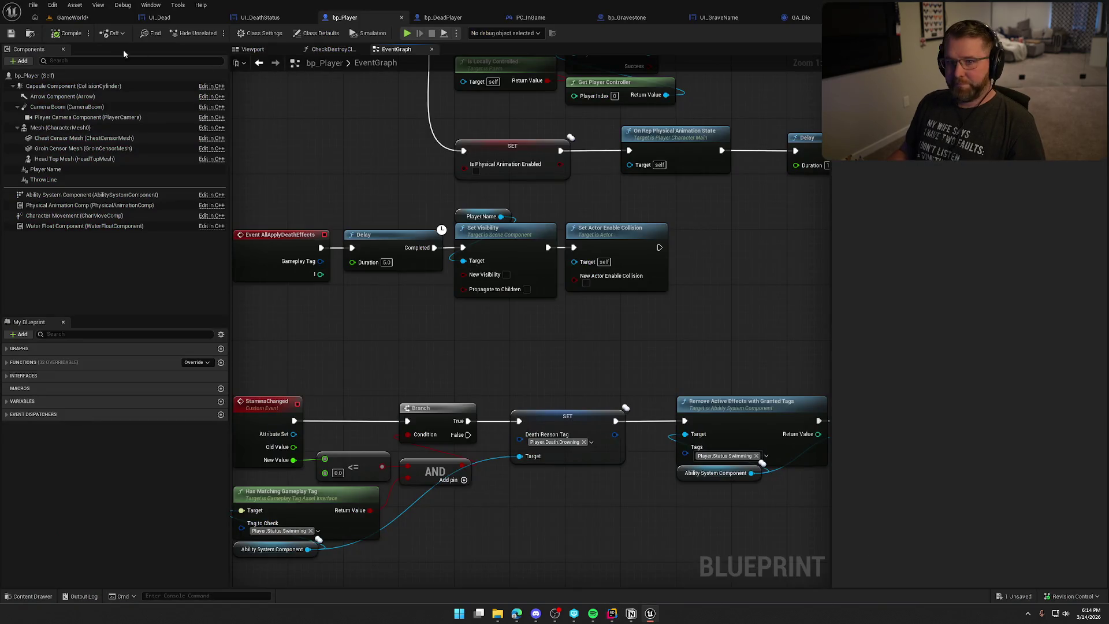
# Step: Shift the Delay chain right and add a Set Simulate Physics node on the Mesh component
pyautogui.moveTo(369, 207); pyautogui.dragTo(673, 306)
pyautogui.moveTo(424, 239); pyautogui.dragTo(603, 238)
pyautogui.click(384, 230)
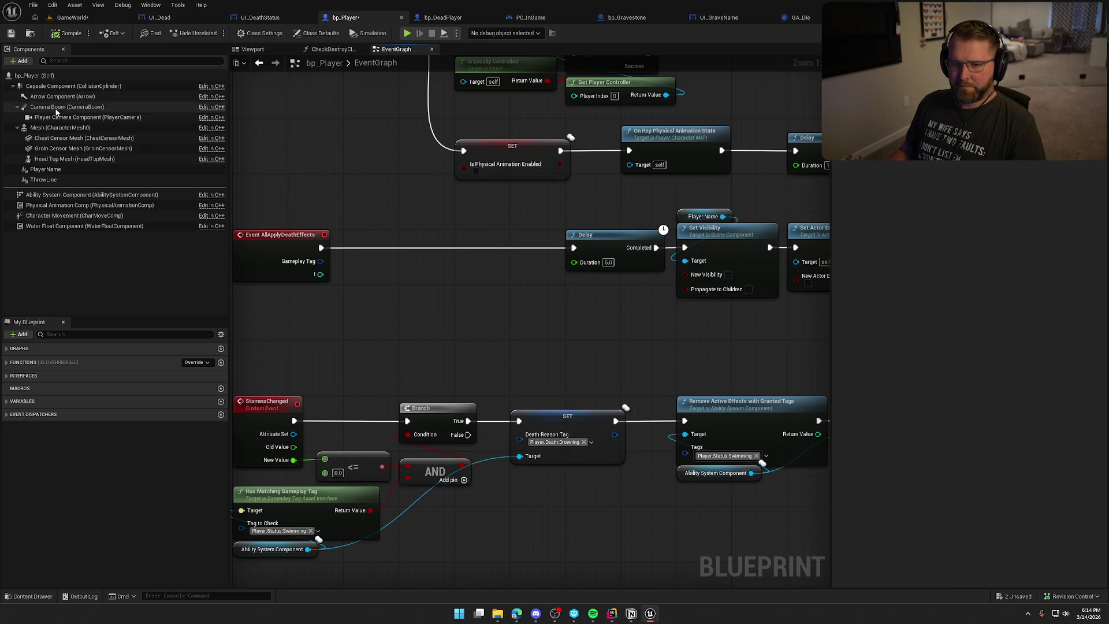
pyautogui.moveTo(58, 128); pyautogui.dragTo(282, 286)
pyautogui.moveTo(328, 293); pyautogui.dragTo(374, 296)
pyautogui.write('set simu')
pyautogui.press('Return')
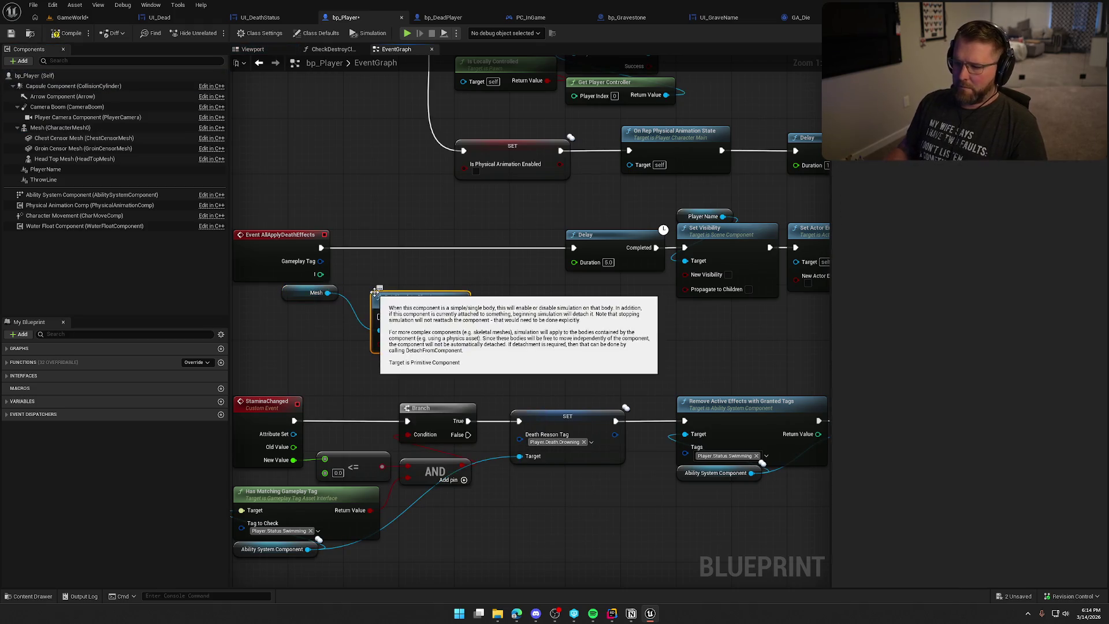
# Step: Wire AllApplyDeathEffects through Set Simulate Physics into the Delay, tidy the nodes, compile and save
pyautogui.moveTo(321, 260); pyautogui.dragTo(322, 247)
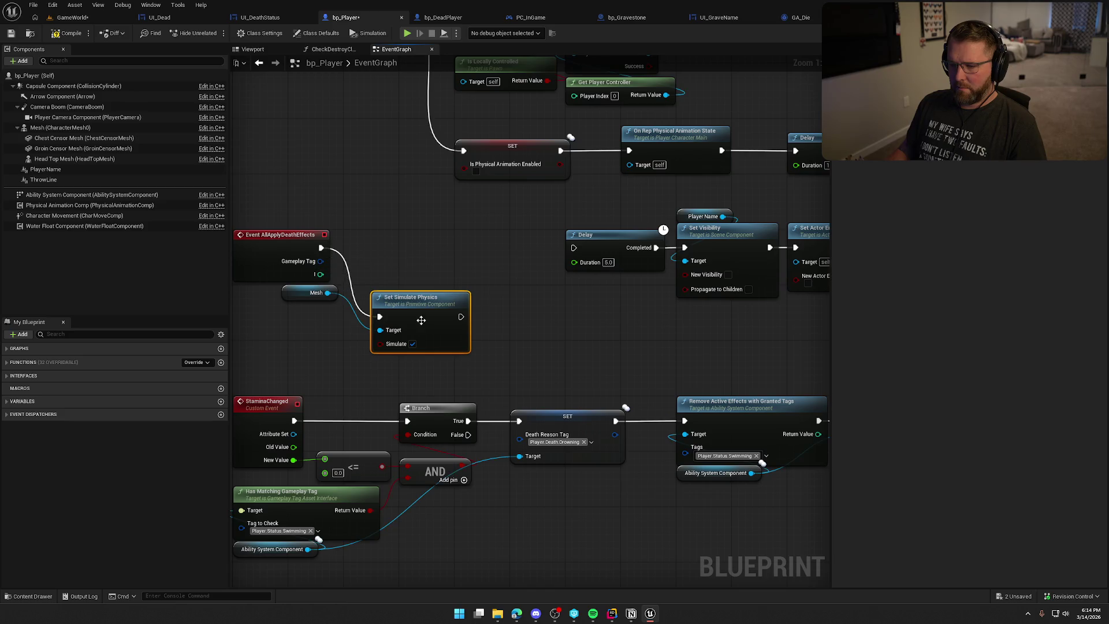
pyautogui.moveTo(421, 317)
pyautogui.mouseDown()
pyautogui.moveTo(392, 254)
pyautogui.moveTo(574, 248)
pyautogui.mouseUp()
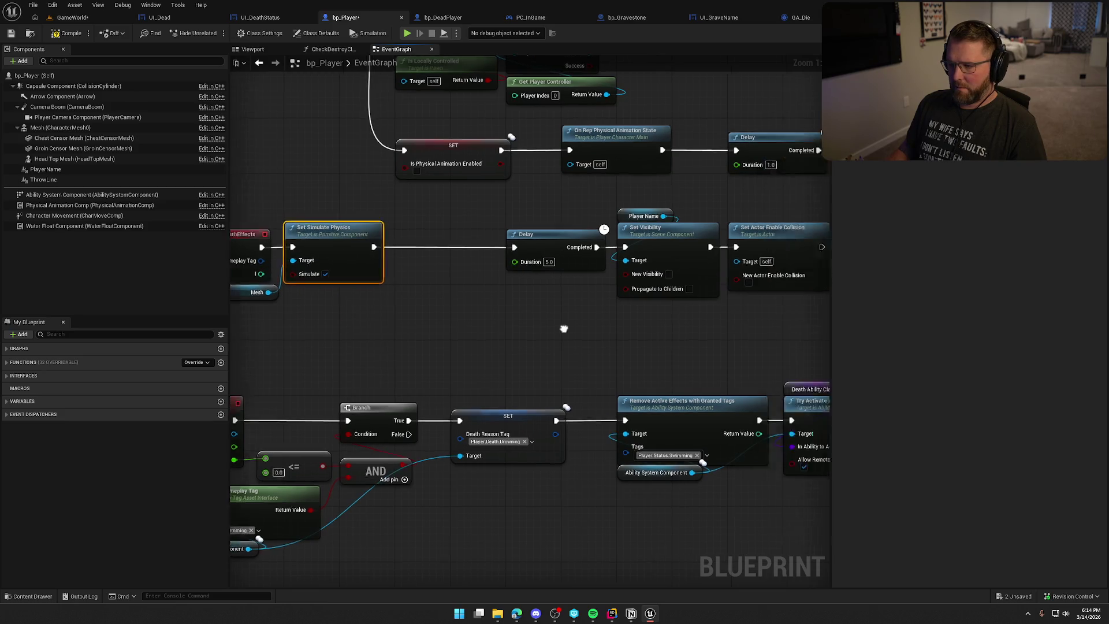
pyautogui.moveTo(733, 326)
pyautogui.mouseDown()
pyautogui.moveTo(569, 231)
pyautogui.moveTo(404, 234)
pyautogui.mouseUp()
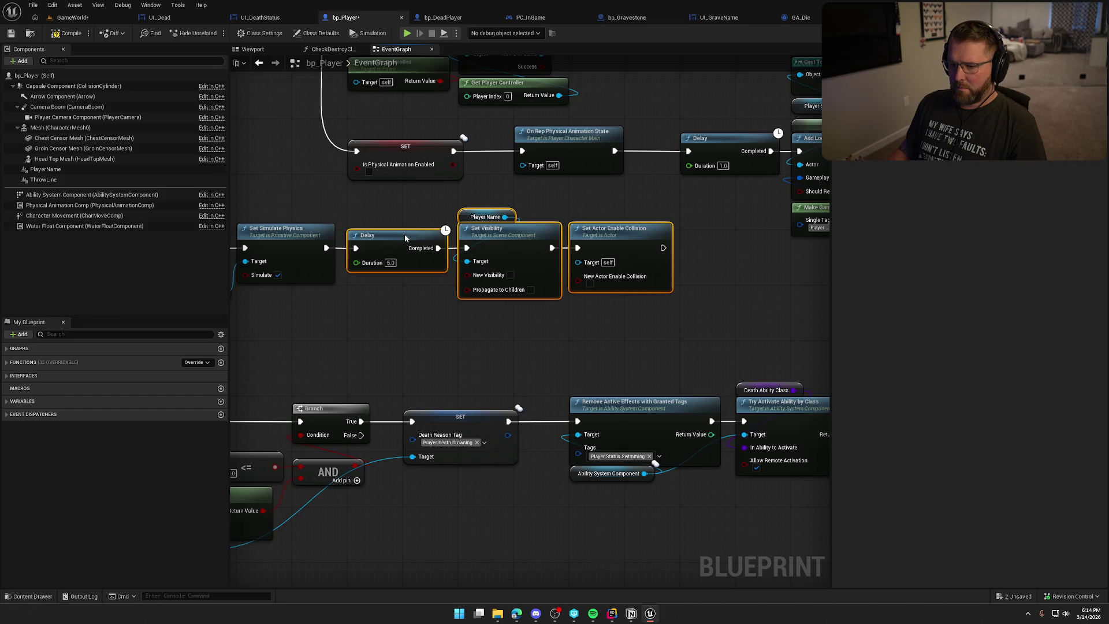
pyautogui.click(387, 321)
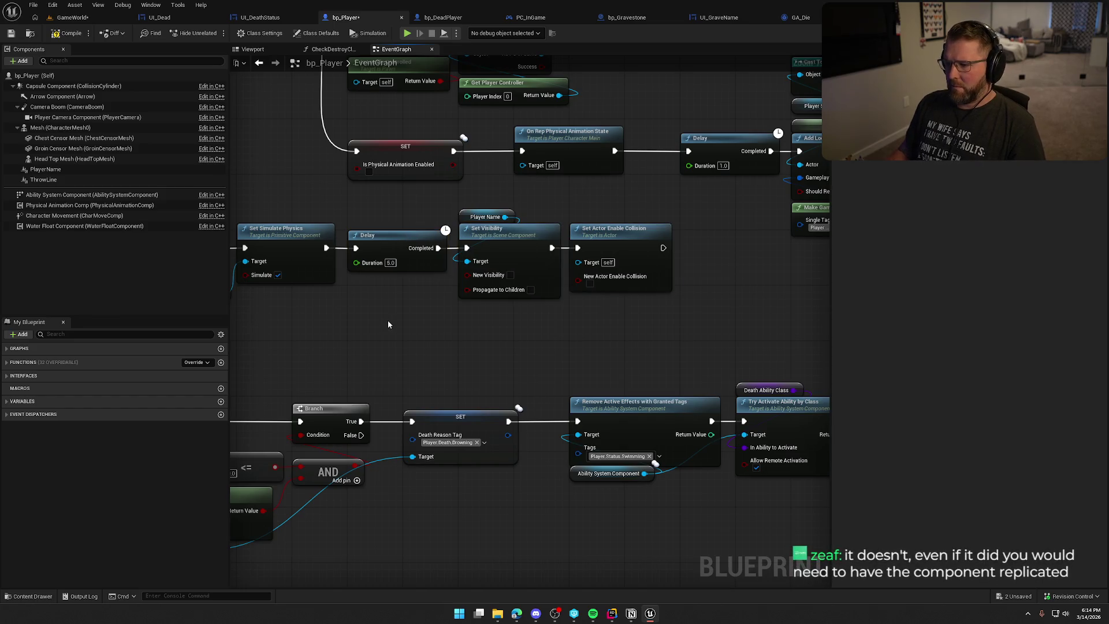
pyautogui.moveTo(388, 324); pyautogui.dragTo(454, 312)
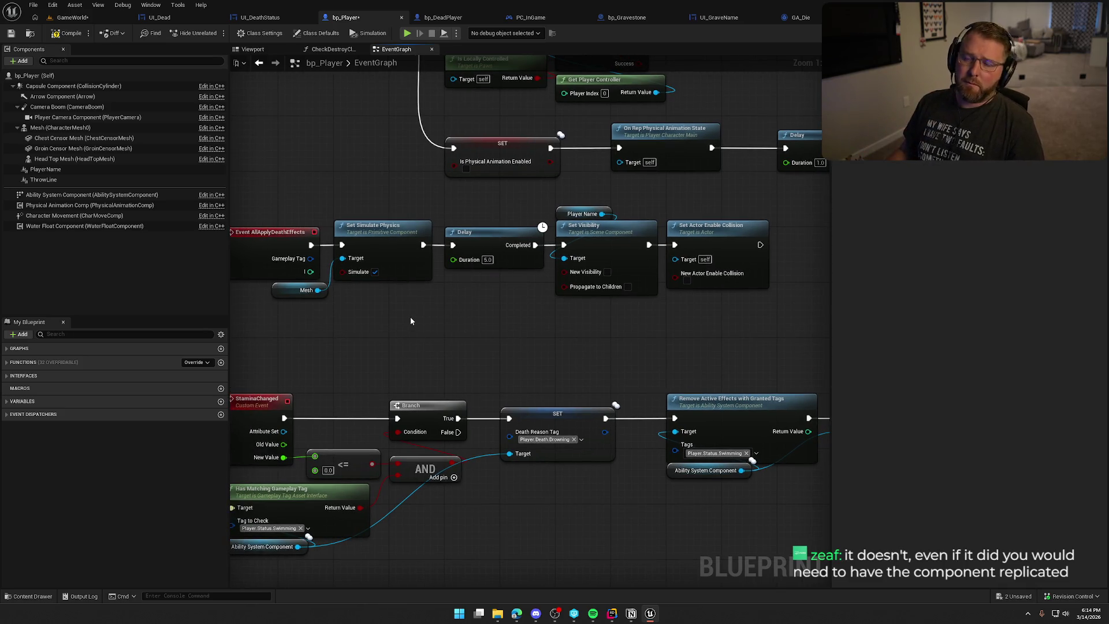
pyautogui.click(65, 33)
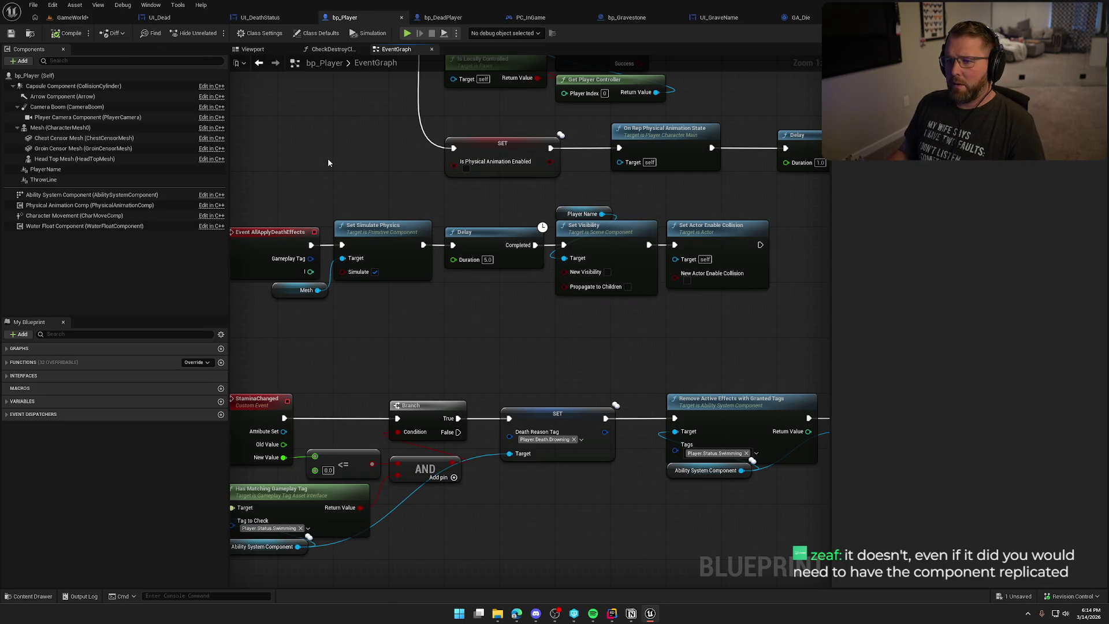
pyautogui.moveTo(284, 297)
pyautogui.mouseDown()
pyautogui.moveTo(345, 217)
pyautogui.moveTo(336, 290)
pyautogui.mouseUp()
pyautogui.click(332, 280)
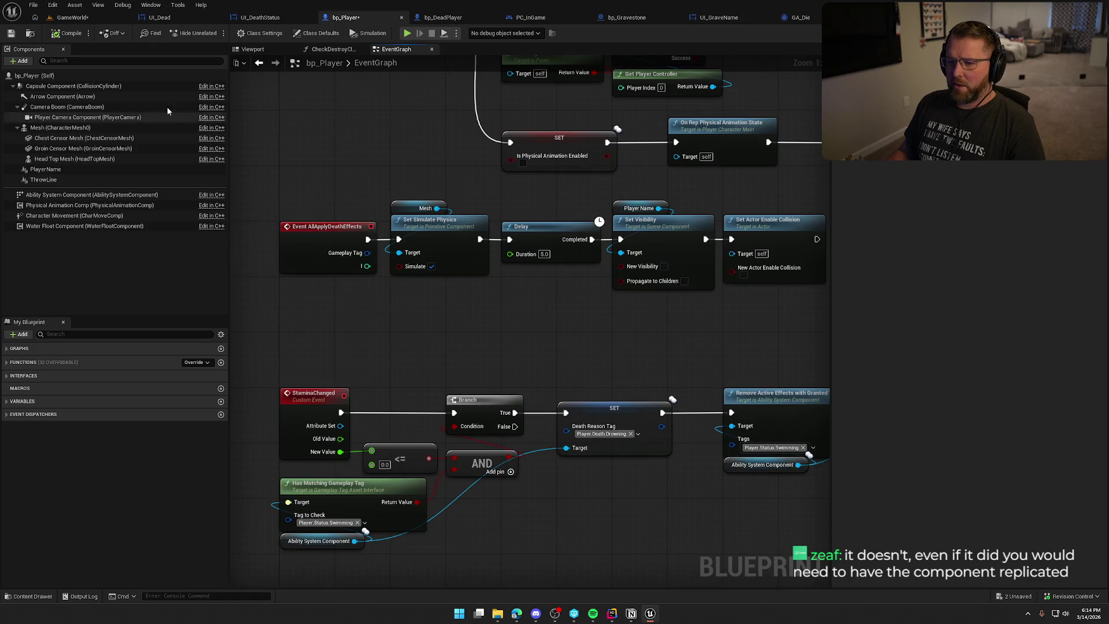
pyautogui.click(60, 33)
pyautogui.hotkey('ctrl', 's')
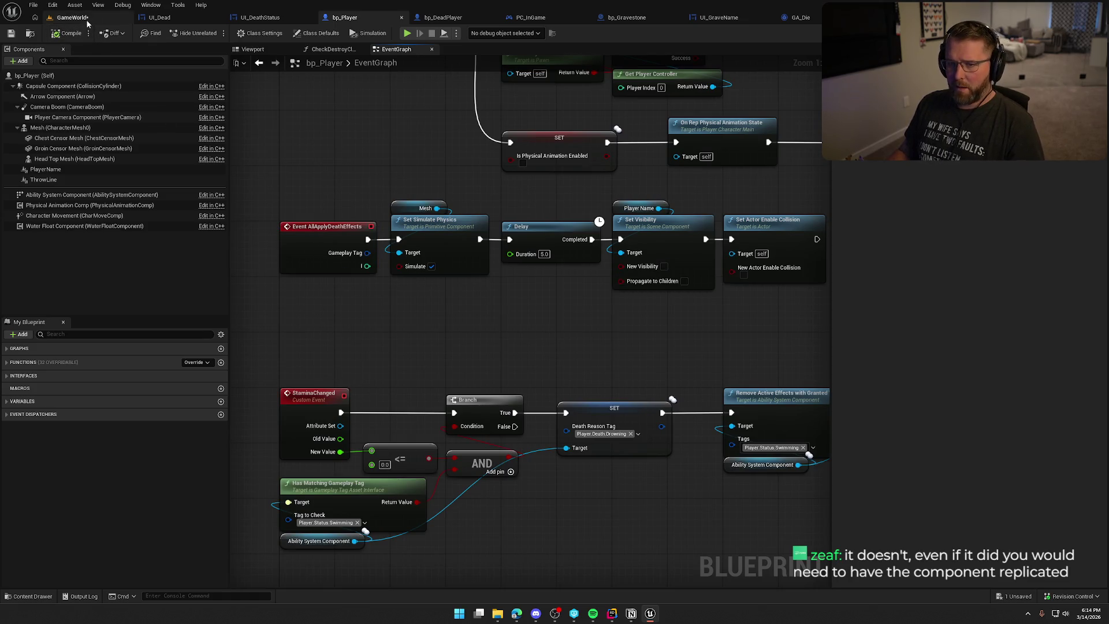
# Step: In the running playtest, run KillPlayer from the console, respawn as a ghost, and stop play
pyautogui.click(71, 17)
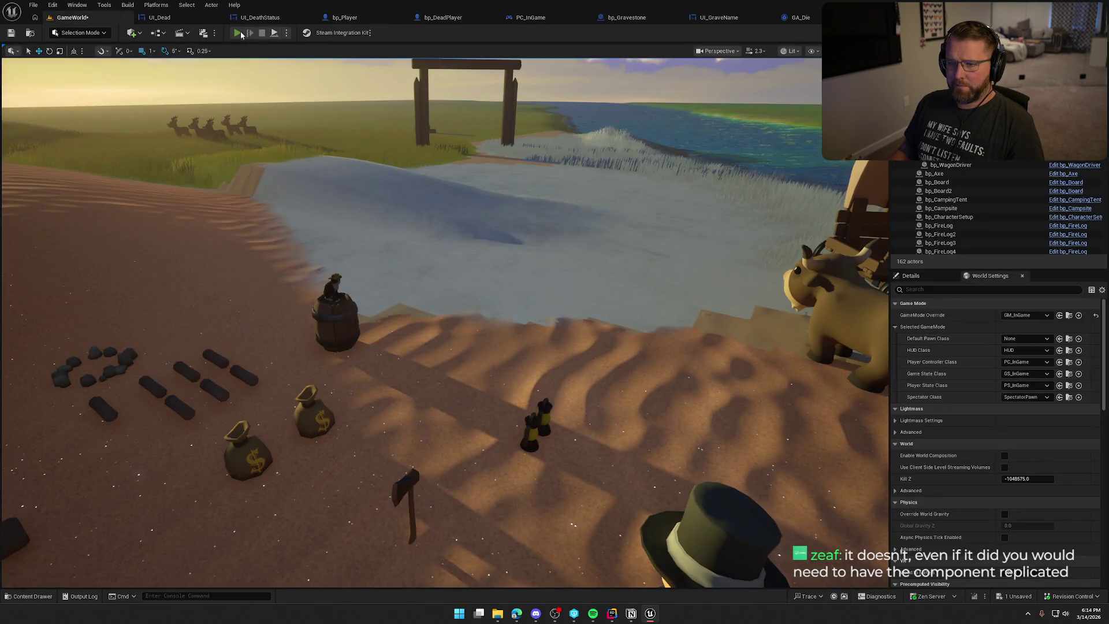
pyautogui.press('super')
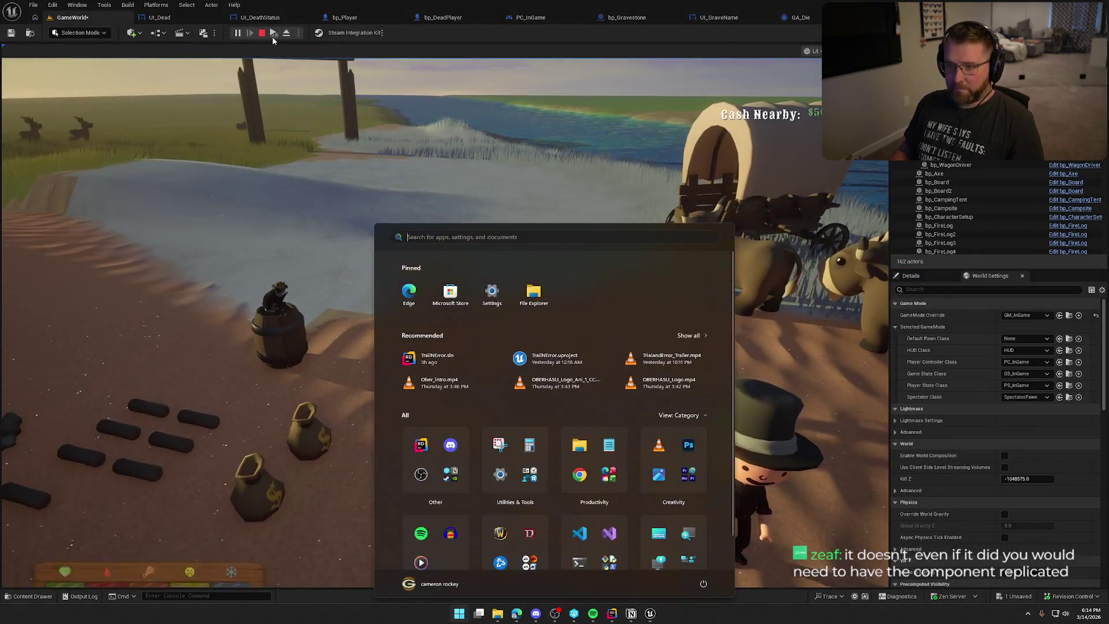
pyautogui.click(290, 65)
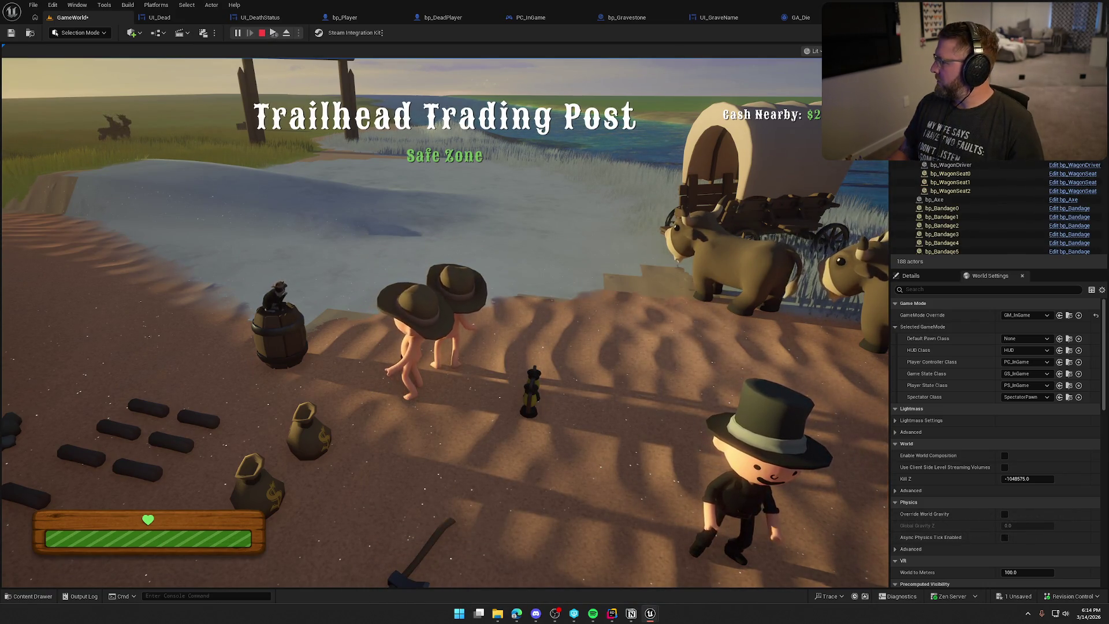
pyautogui.press('super')
pyautogui.click(693, 260)
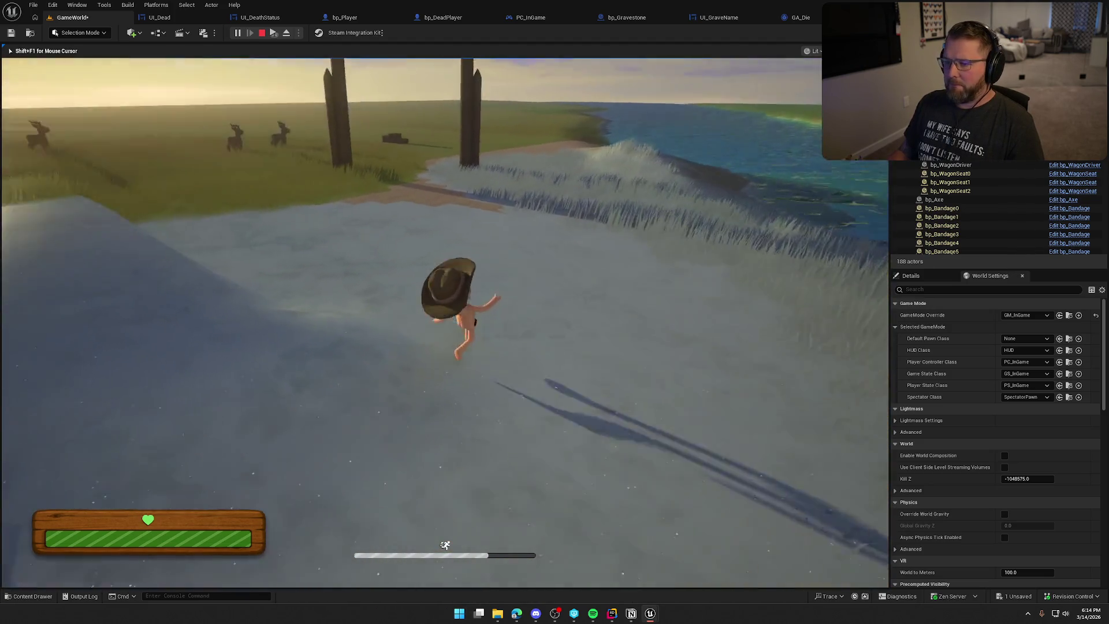
pyautogui.press('`')
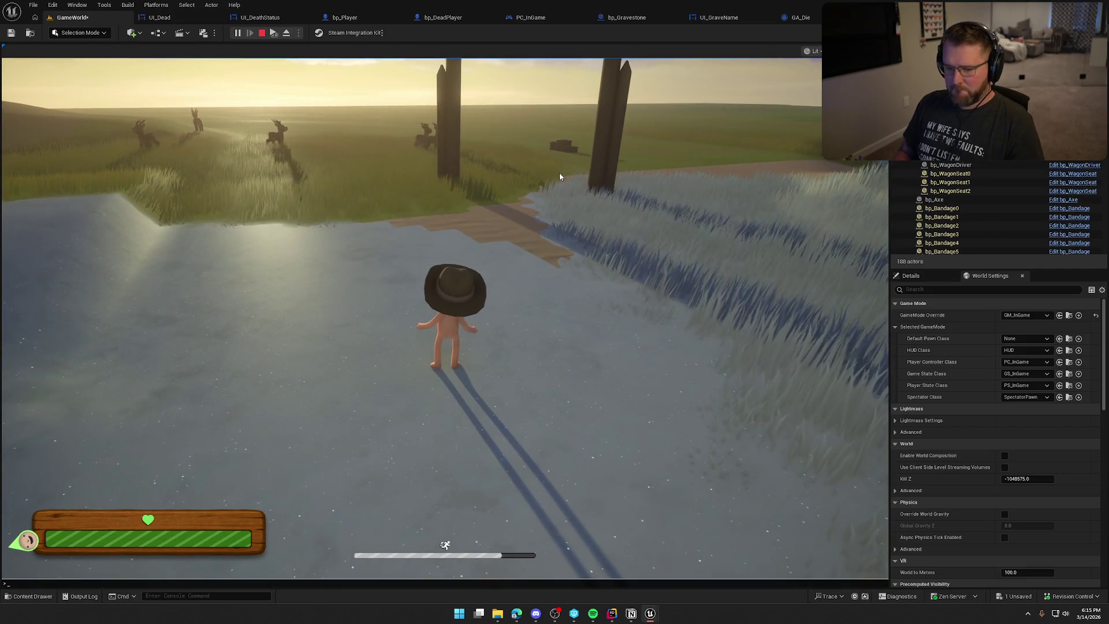
pyautogui.press('Up')
pyautogui.press('Return')
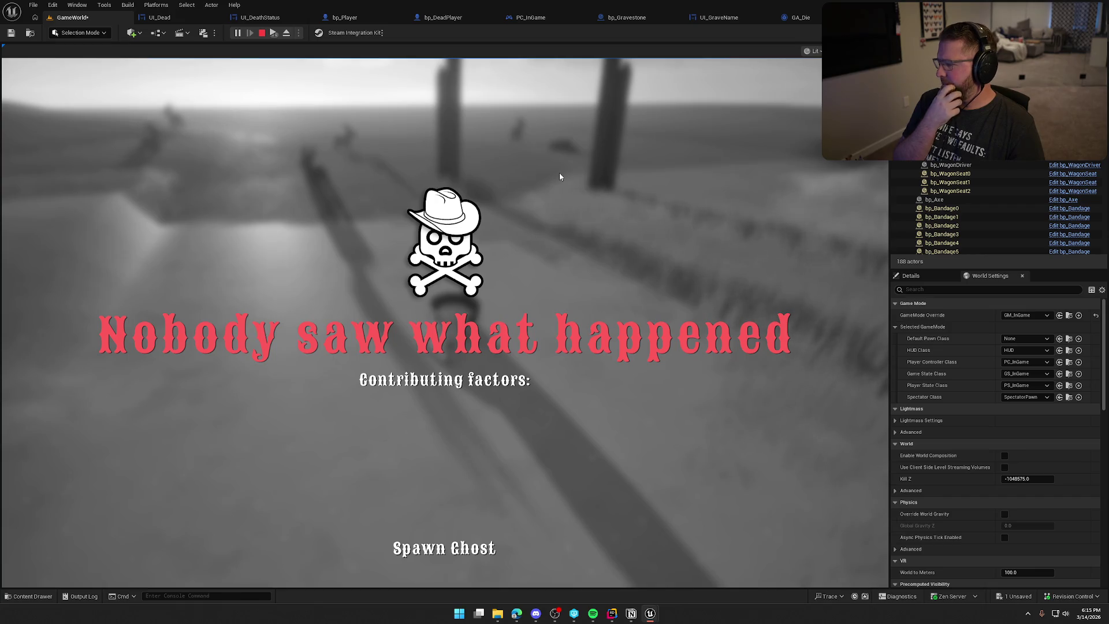
pyautogui.click(442, 549)
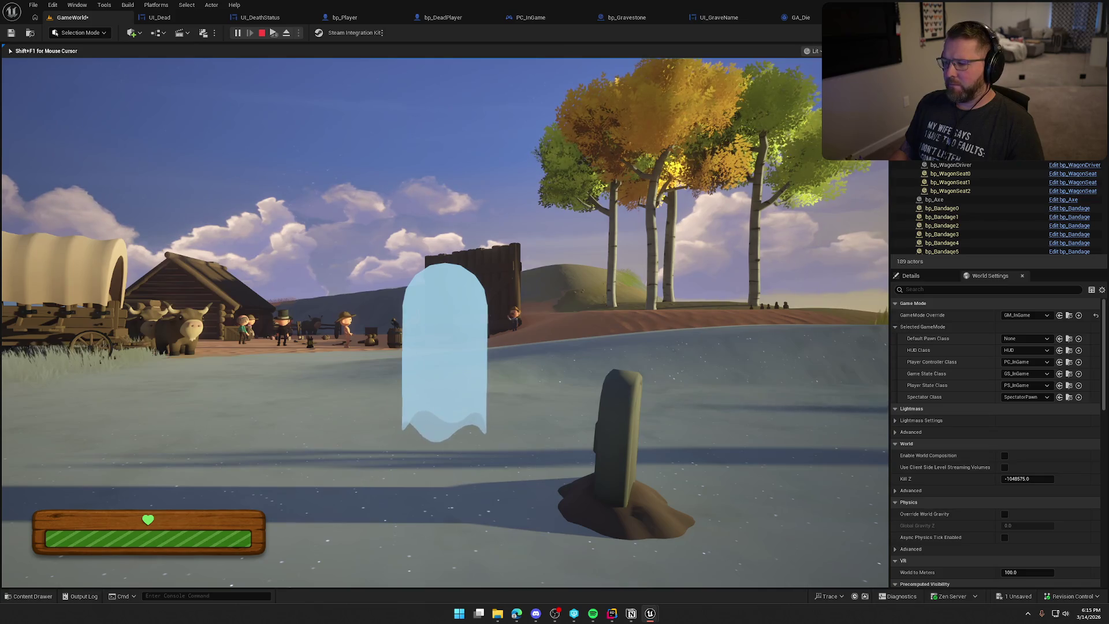
pyautogui.press('Escape')
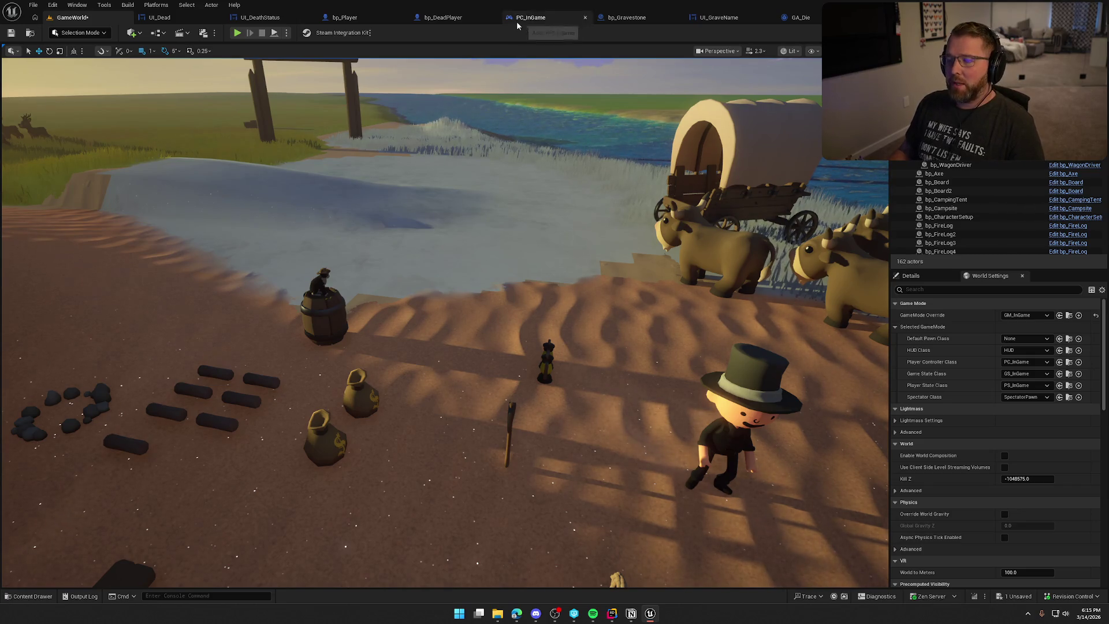
# Step: View the BeginPlay tag-event registrations at the top of PlayerCharacterMain.cpp in Rider
pyautogui.hotkey('alt', 'Tab')
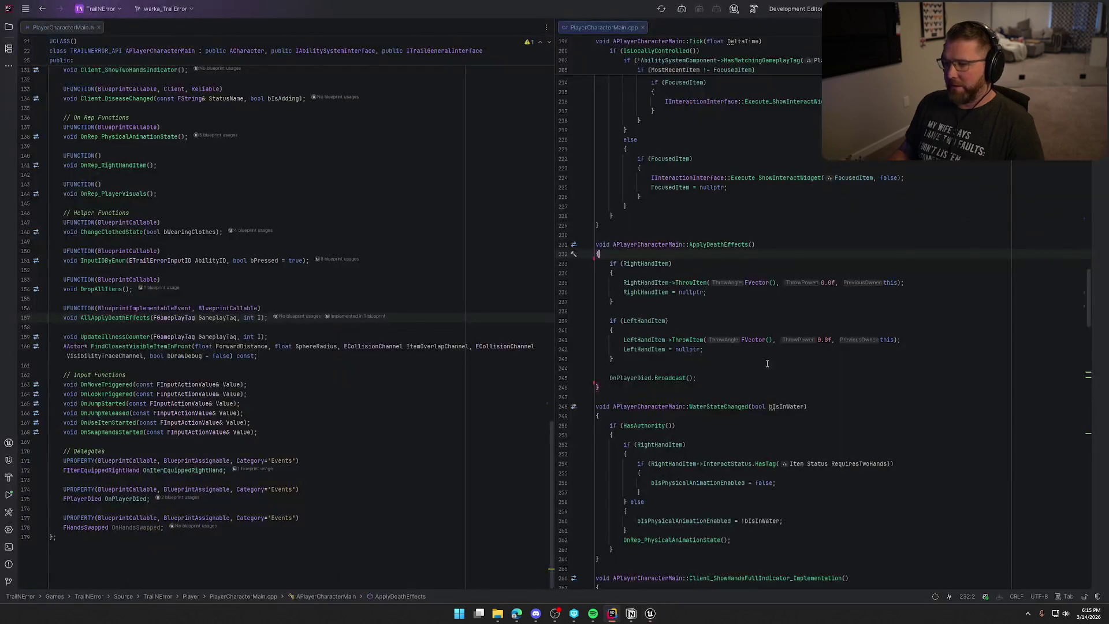
pyautogui.hotkey('ctrl', 'Home')
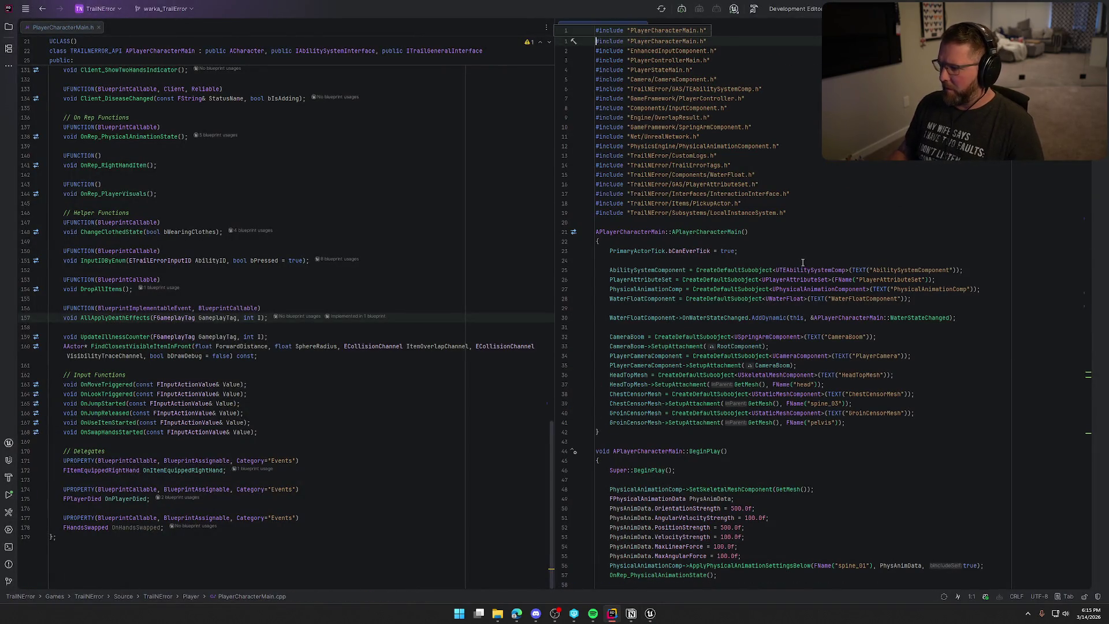
pyautogui.scroll(-9, 817, 288)
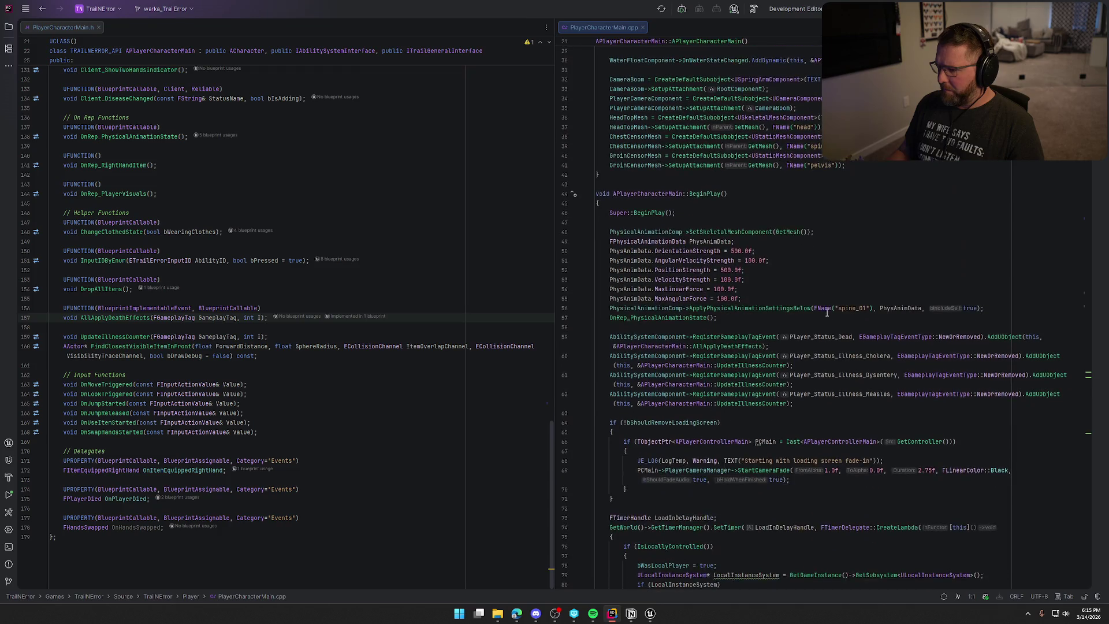
# Step: Check GA_Die, then pan bp_Player's EventGraph to the Health Changed event
pyautogui.click(649, 615)
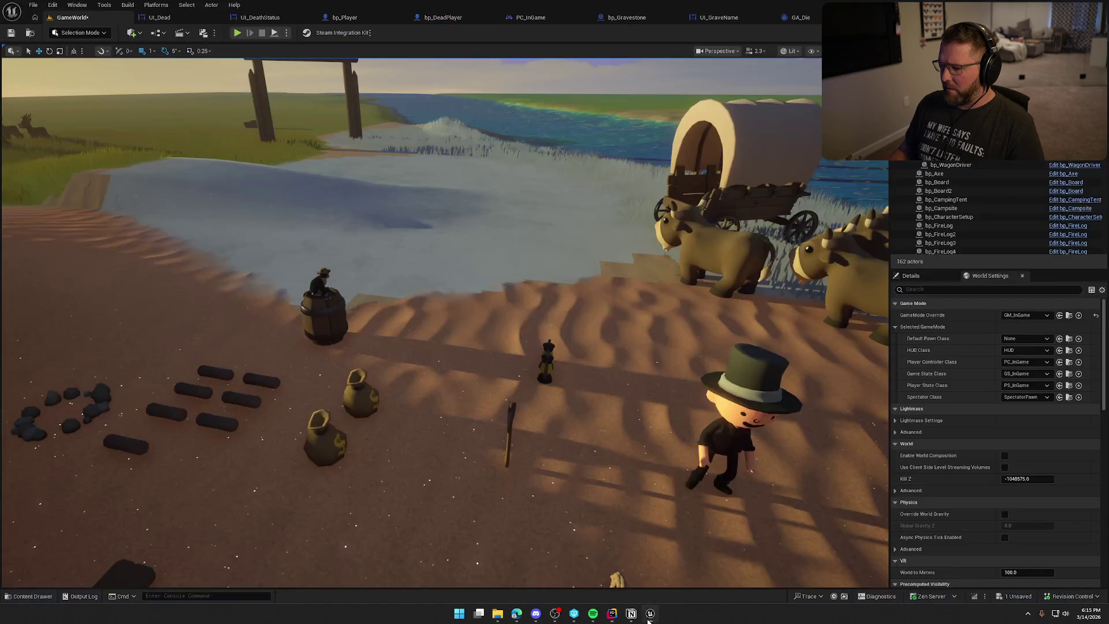
pyautogui.click(803, 18)
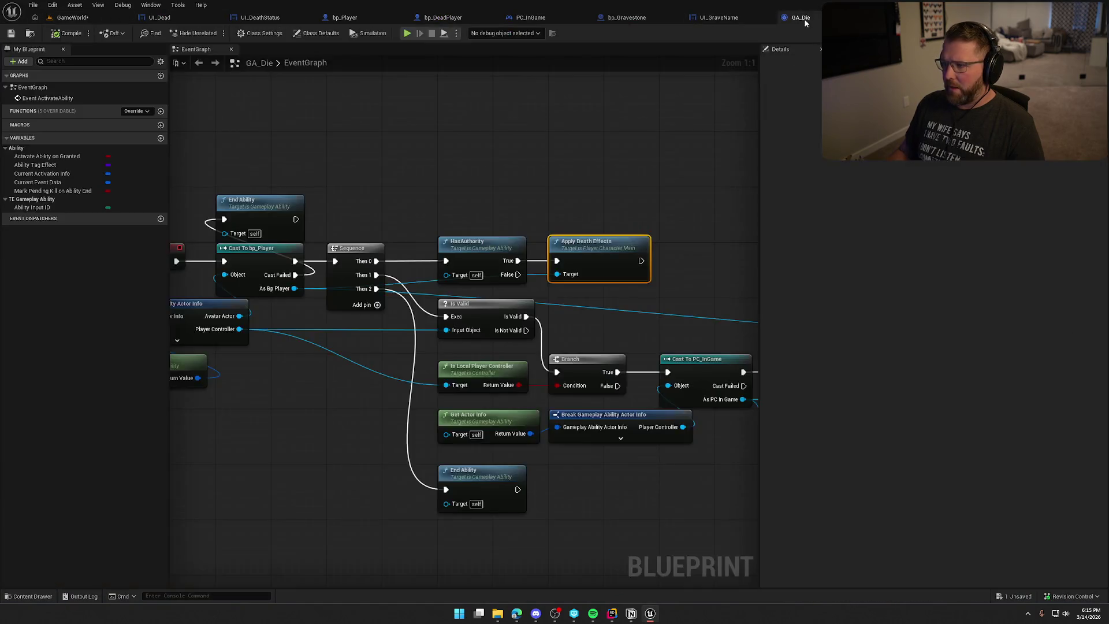
pyautogui.click(343, 18)
pyautogui.scroll(-1, 400, 370)
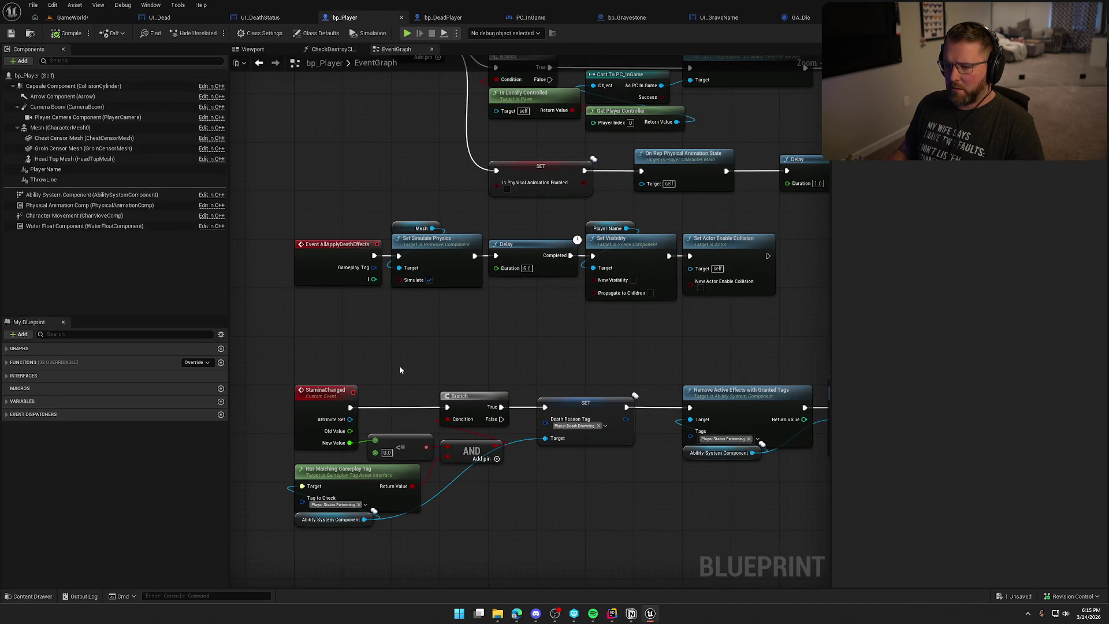
pyautogui.moveTo(382, 393)
pyautogui.mouseDown()
pyautogui.moveTo(415, 333)
pyautogui.moveTo(405, 397)
pyautogui.moveTo(404, 288)
pyautogui.mouseUp()
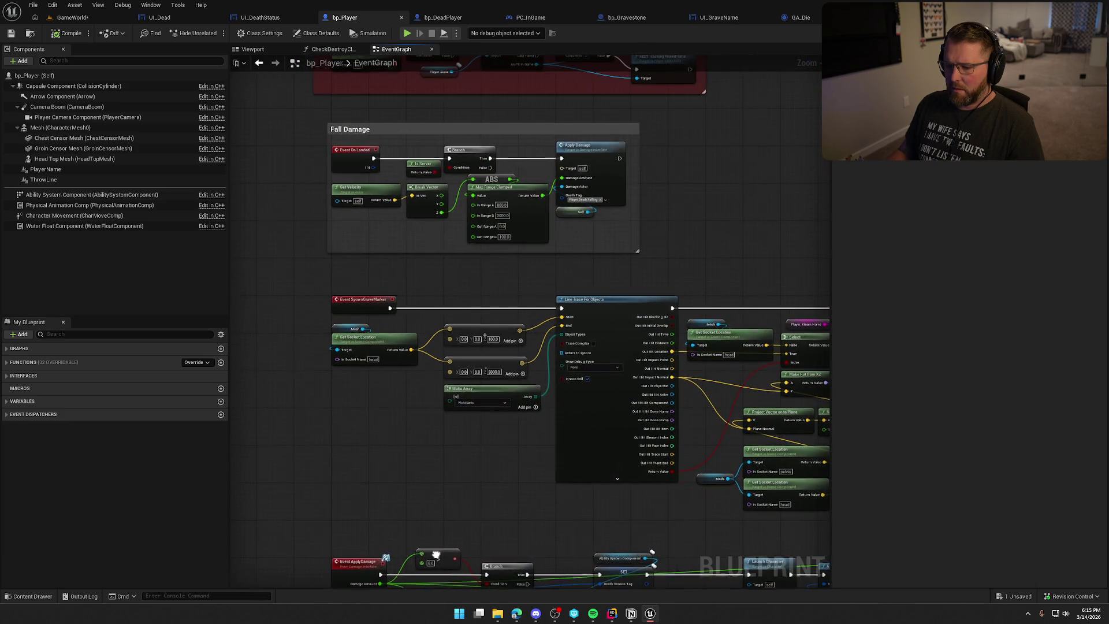
pyautogui.moveTo(477, 64); pyautogui.dragTo(486, 306)
pyautogui.scroll(1, 486, 306)
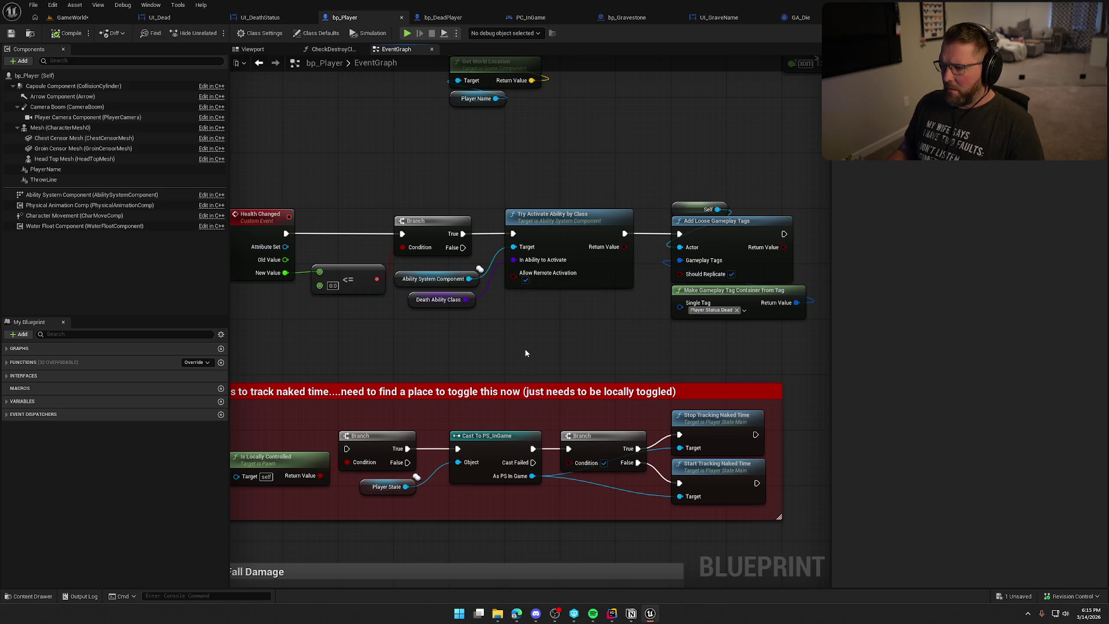
# Step: Review the Health Changed death-logic node group, then return to Rider
pyautogui.moveTo(743, 359)
pyautogui.mouseDown()
pyautogui.moveTo(277, 185)
pyautogui.moveTo(320, 165)
pyautogui.mouseUp()
pyautogui.click(454, 200)
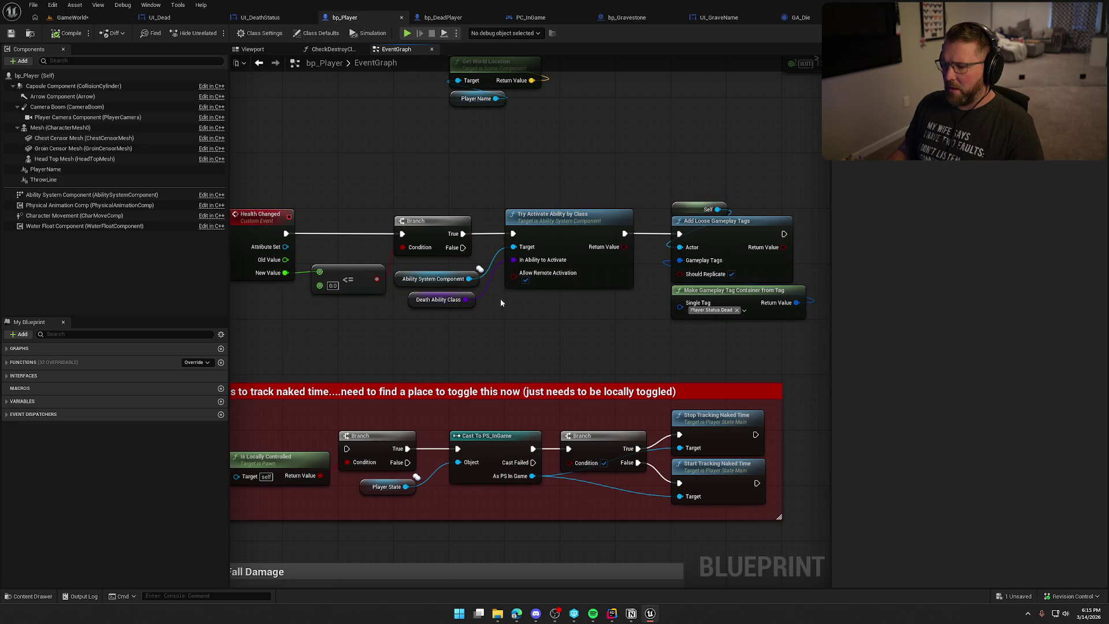
pyautogui.moveTo(258, 181); pyautogui.dragTo(781, 347)
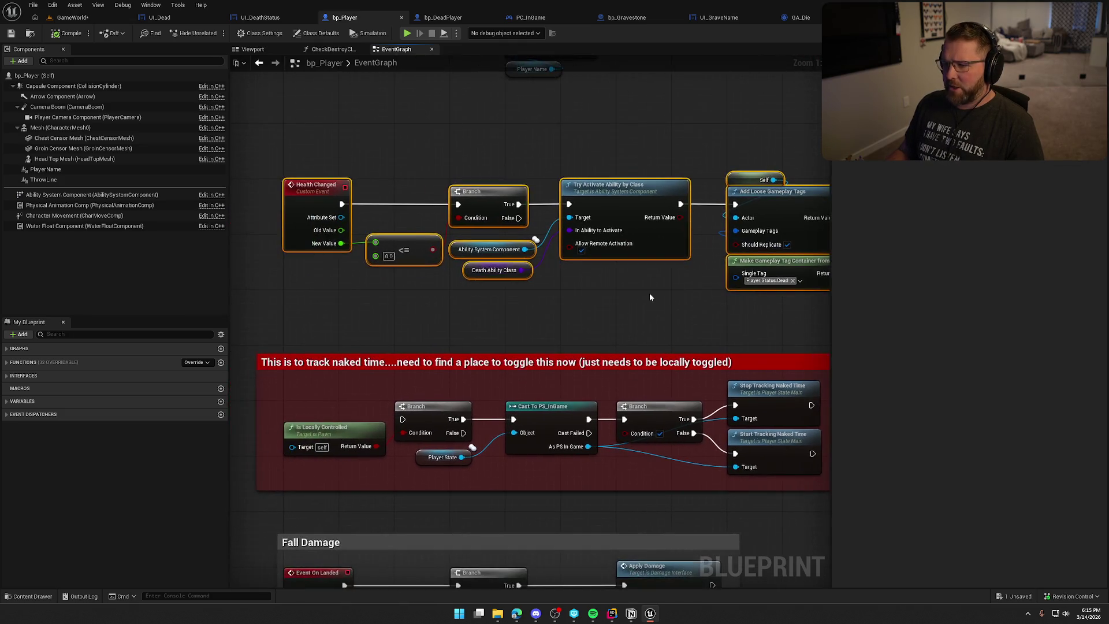
pyautogui.click(649, 297)
pyautogui.scroll(-2, 601, 303)
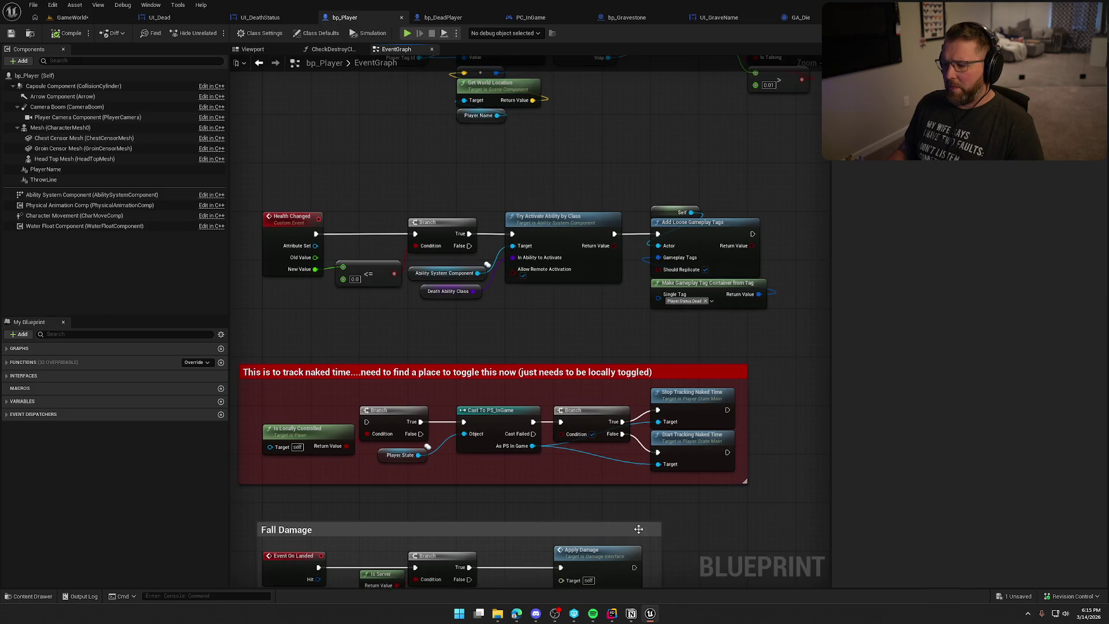
pyautogui.click(611, 614)
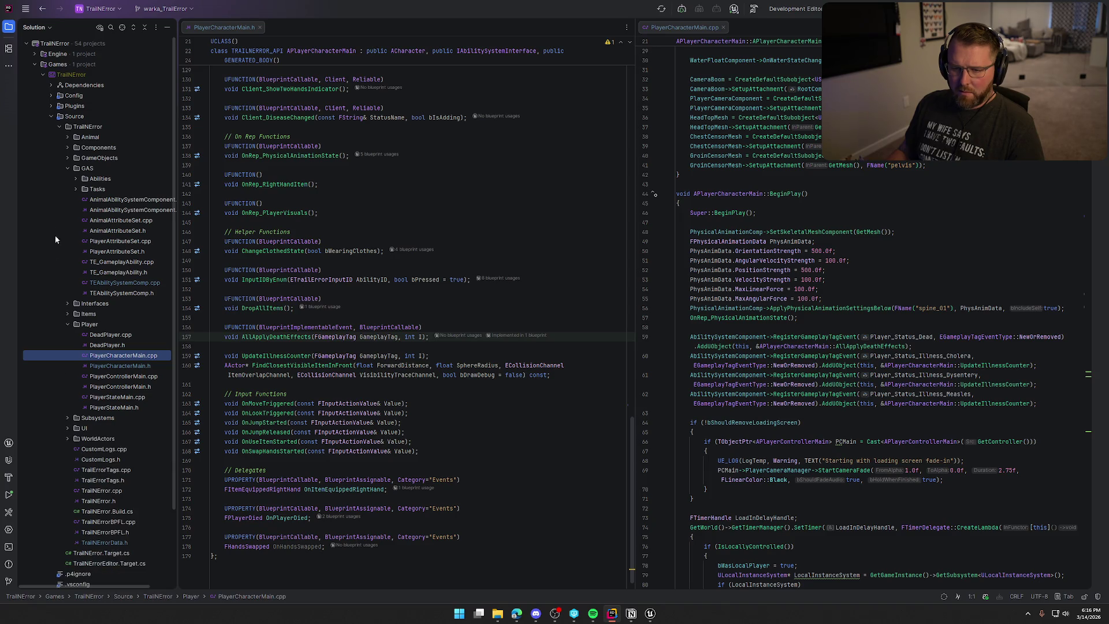
# Step: Check KillPlayer in TrailCheats.cpp activating DeathAbilityClass, then select bp_Player's Dead-tag nodes
pyautogui.click(67, 168)
pyautogui.click(69, 199)
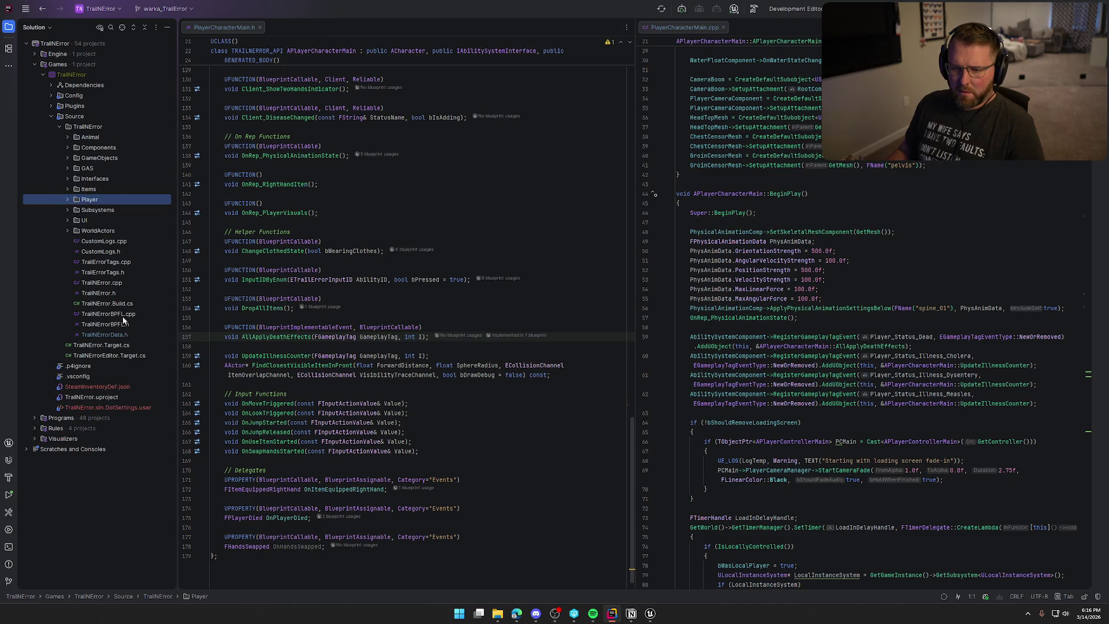
pyautogui.click(68, 157)
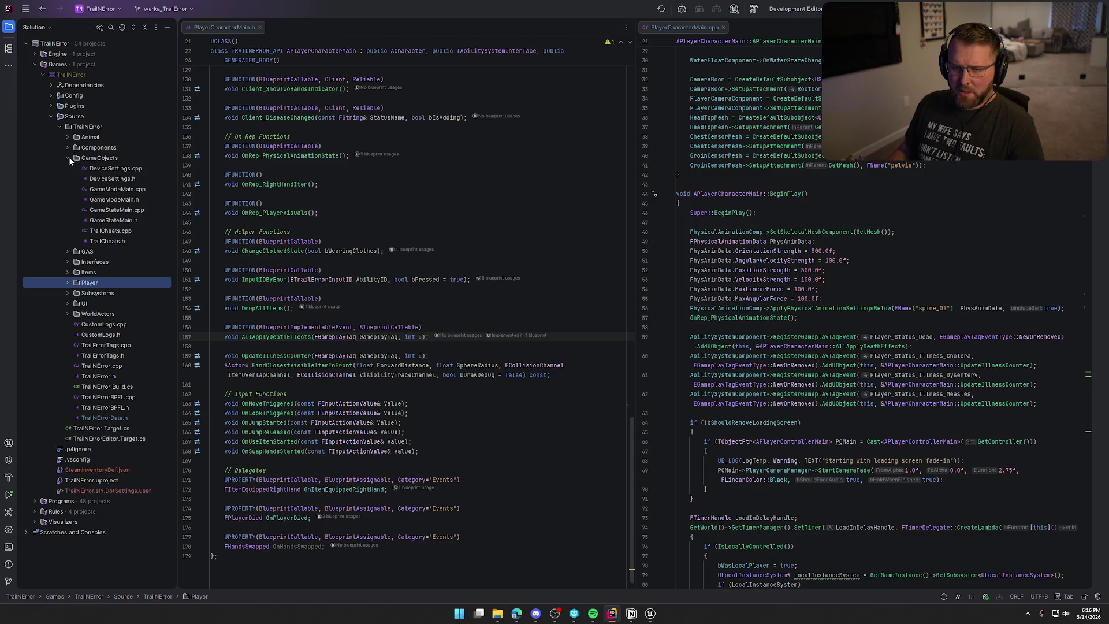
pyautogui.doubleClick(103, 241)
pyautogui.doubleClick(139, 231)
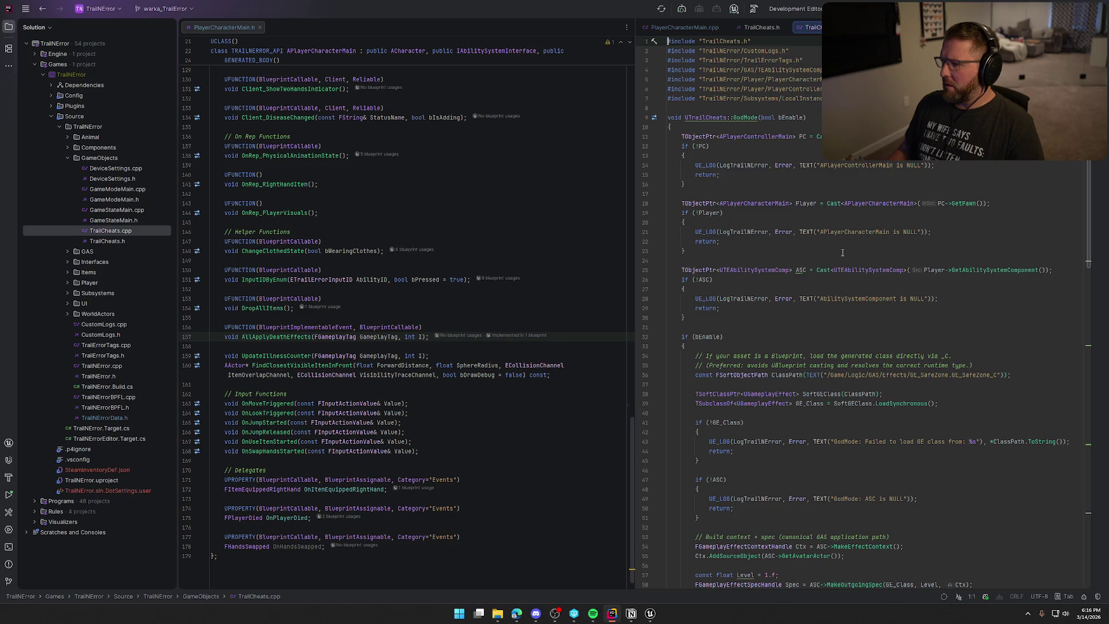
pyautogui.scroll(-20, 841, 264)
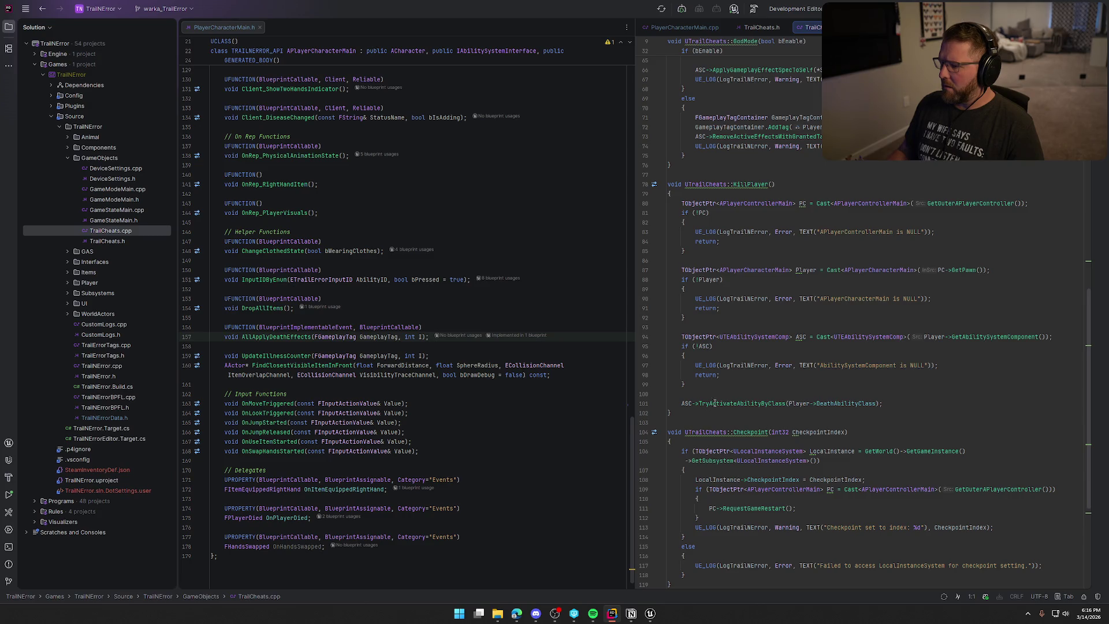
pyautogui.moveTo(682, 405); pyautogui.dragTo(919, 405)
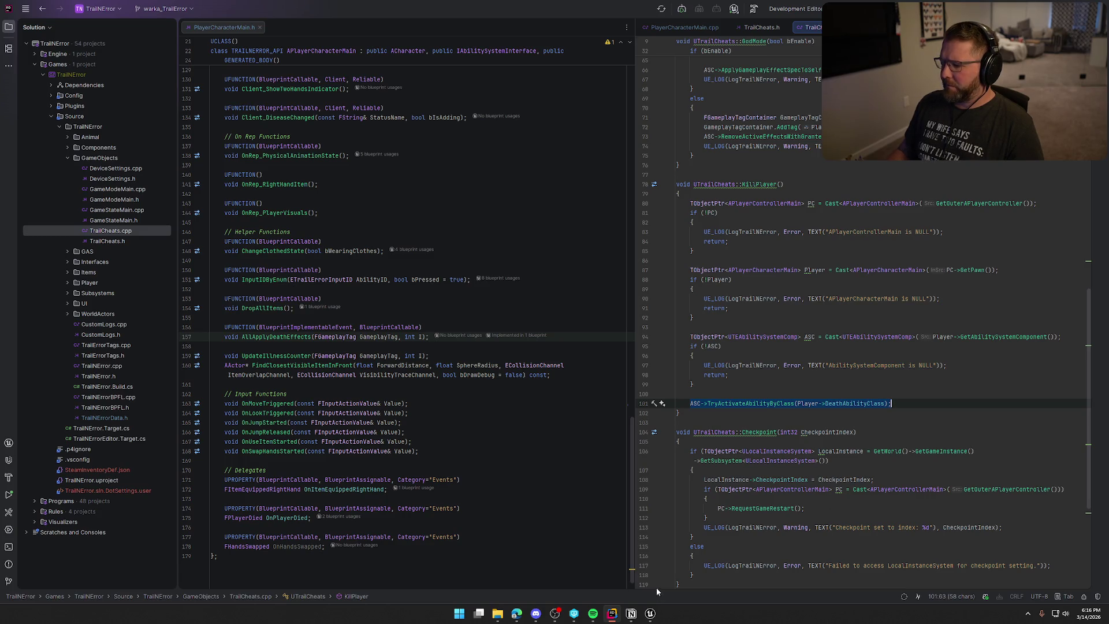
pyautogui.click(650, 614)
pyautogui.moveTo(697, 246); pyautogui.dragTo(798, 323)
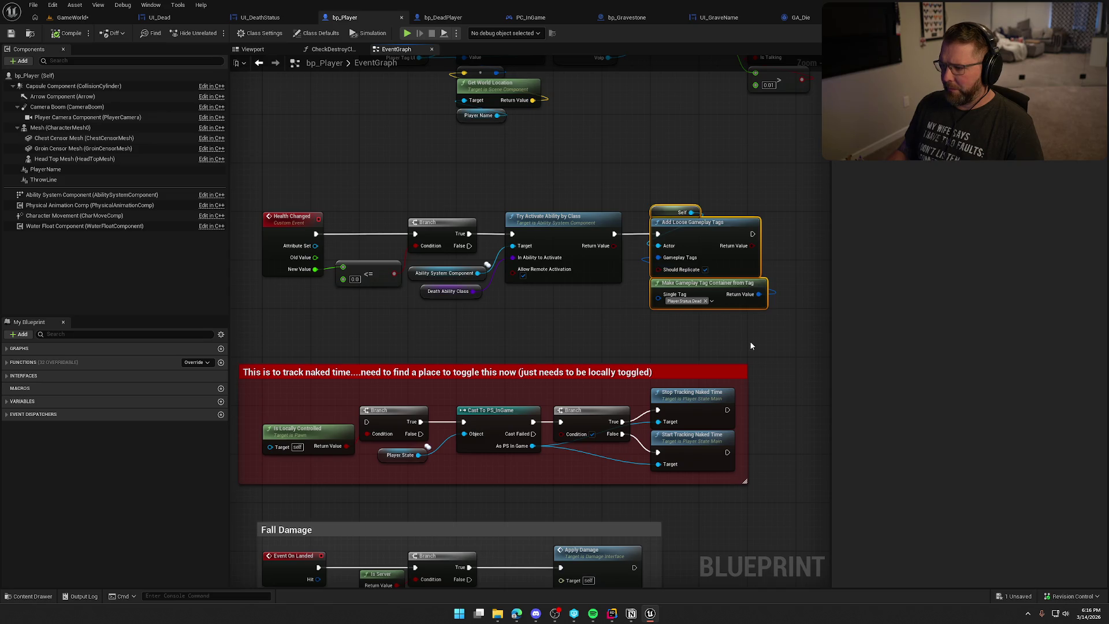
# Step: Remove the Dead-tag nodes from bp_Player, compile, and paste them into GA_Die
pyautogui.press('Delete')
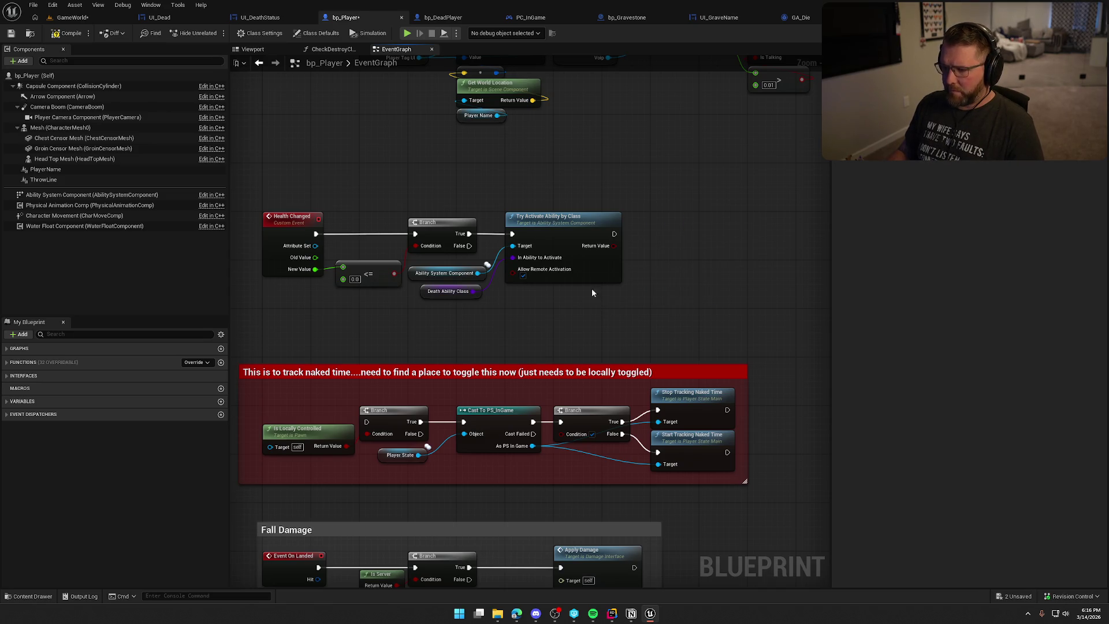
pyautogui.click(67, 33)
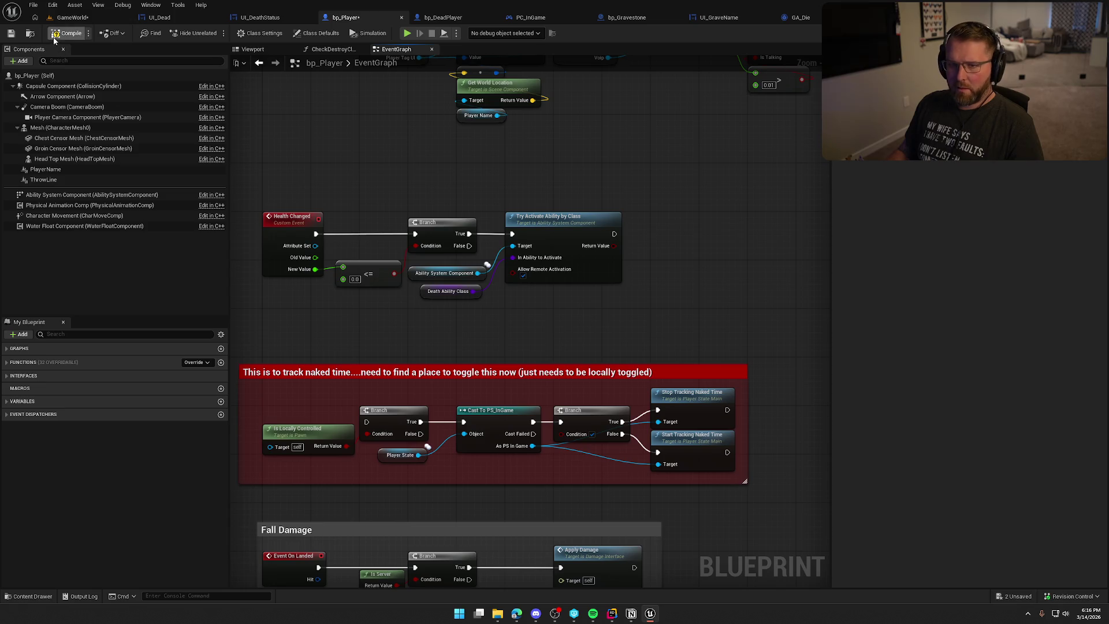
pyautogui.click(801, 18)
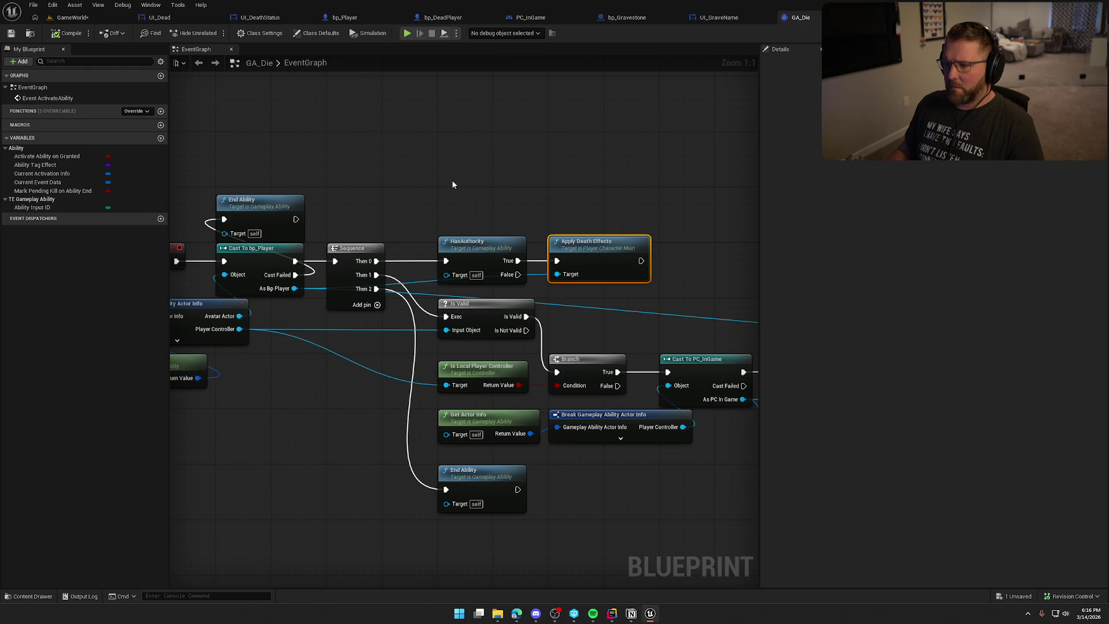
pyautogui.moveTo(515, 183)
pyautogui.mouseDown()
pyautogui.moveTo(449, 178)
pyautogui.moveTo(469, 238)
pyautogui.moveTo(560, 229)
pyautogui.moveTo(546, 231)
pyautogui.mouseUp()
pyautogui.click(557, 235)
pyautogui.hotkey('ctrl', 'v')
# Step: Run Add Loose Gameplay Tags after Apply Death Effects on the avatar actor, drop Self, and compile
pyautogui.click(564, 148)
pyautogui.moveTo(564, 147)
pyautogui.mouseDown()
pyautogui.moveTo(737, 176)
pyautogui.moveTo(514, 248)
pyautogui.moveTo(301, 260)
pyautogui.mouseUp()
pyautogui.moveTo(704, 132); pyautogui.dragTo(449, 189)
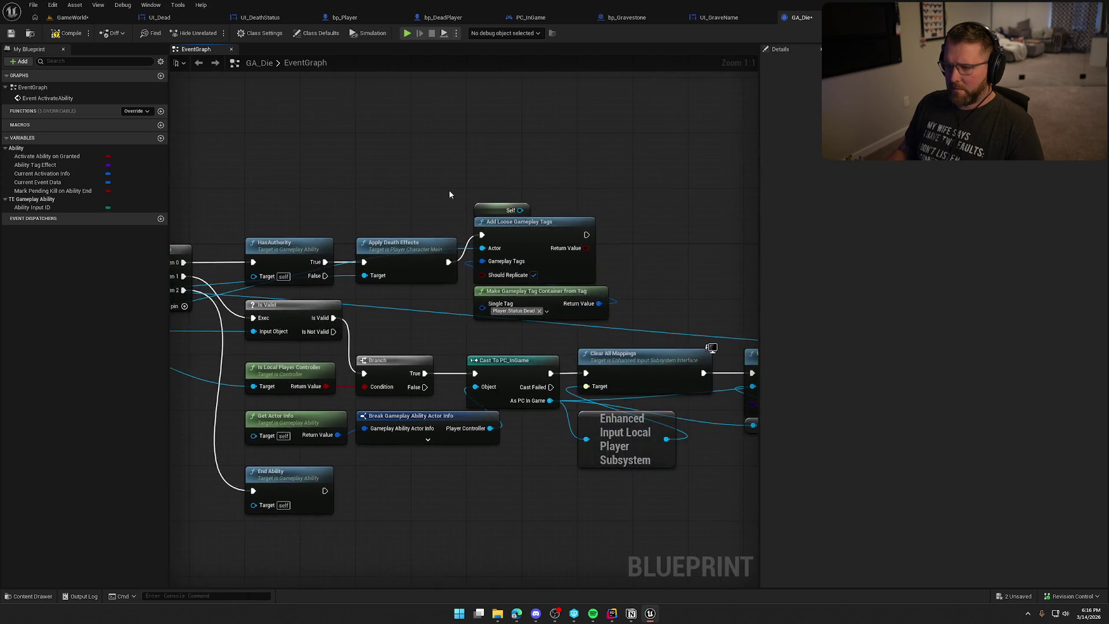
pyautogui.press('Delete')
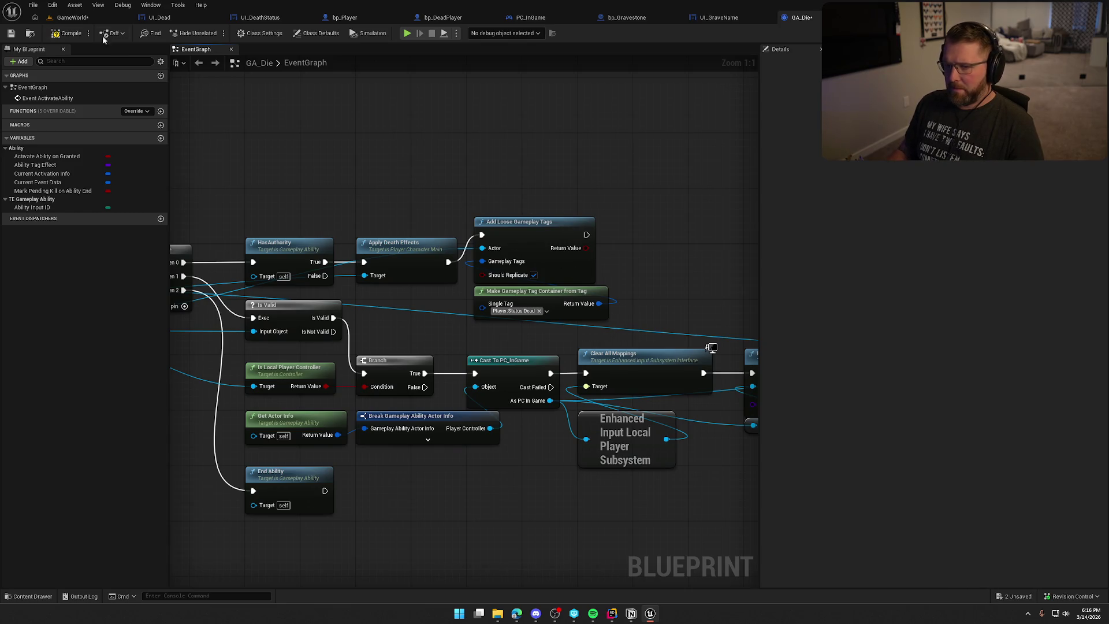
pyautogui.click(78, 29)
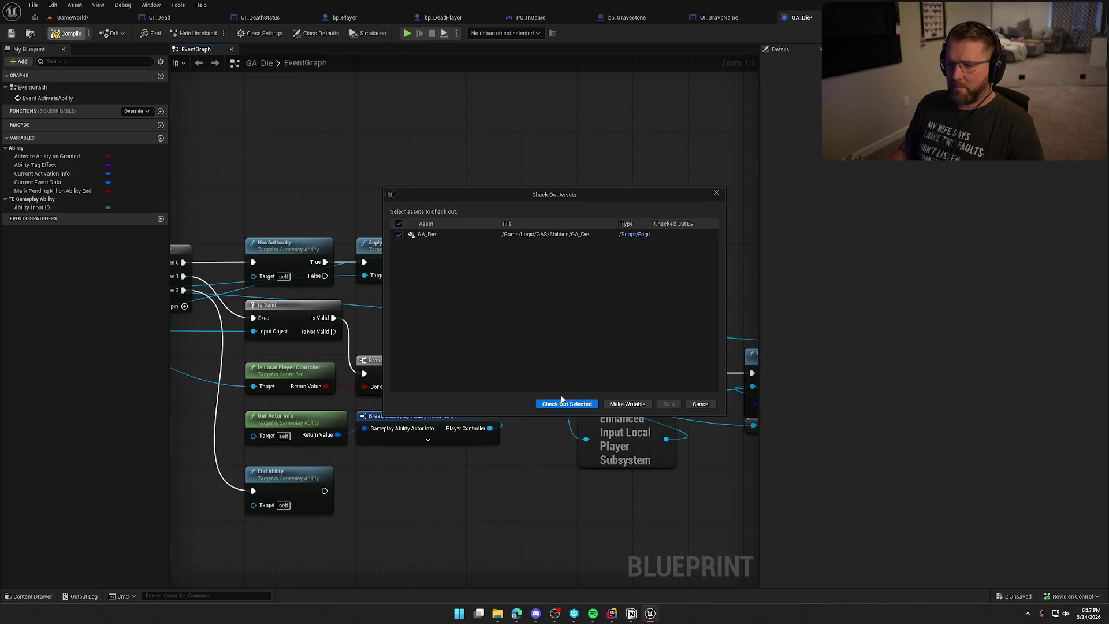
# Step: Check out GA_Die and start a playtest of the level
pyautogui.click(563, 403)
pyautogui.click(95, 21)
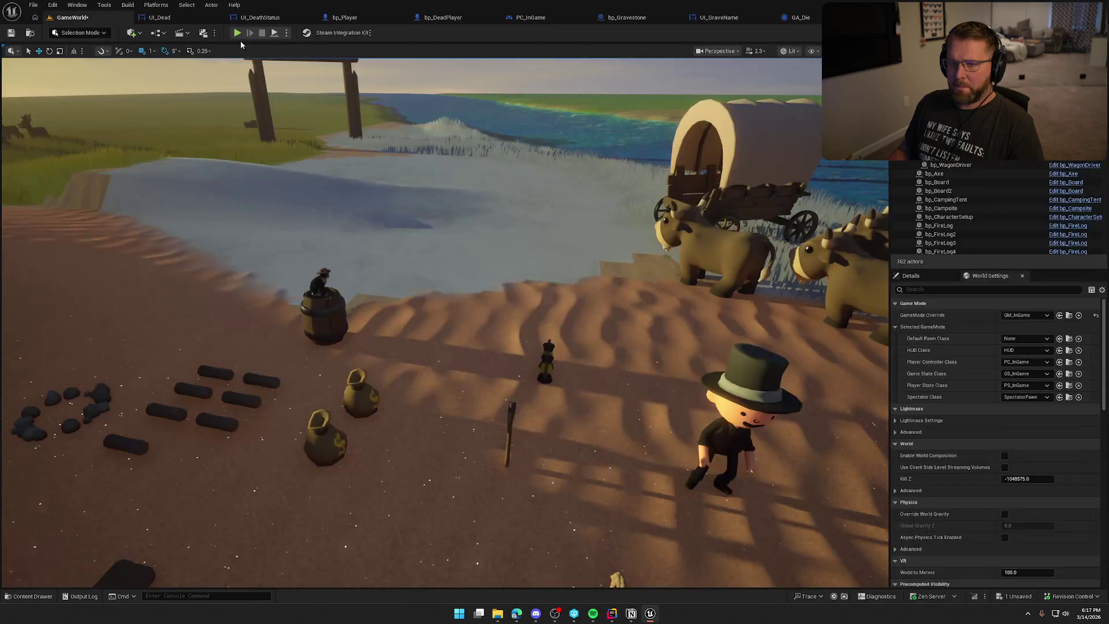
pyautogui.hotkey('alt', 'p')
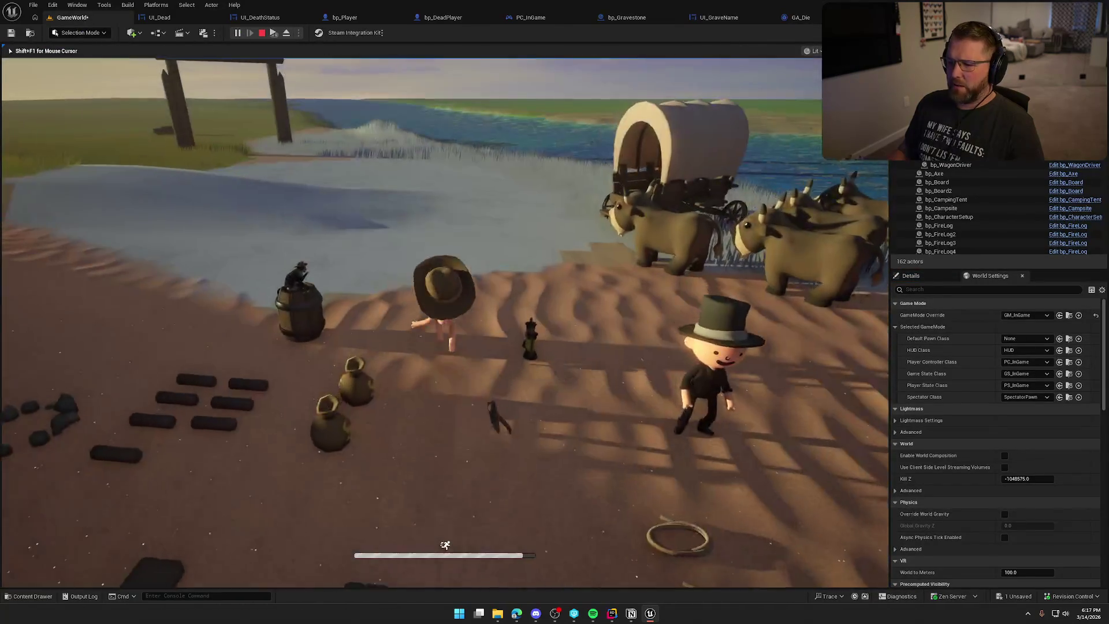
# Step: Run KillPlayer from the console to get the 'Nobody saw what happened' screen, then stop play
pyautogui.press('super')
pyautogui.press('Escape')
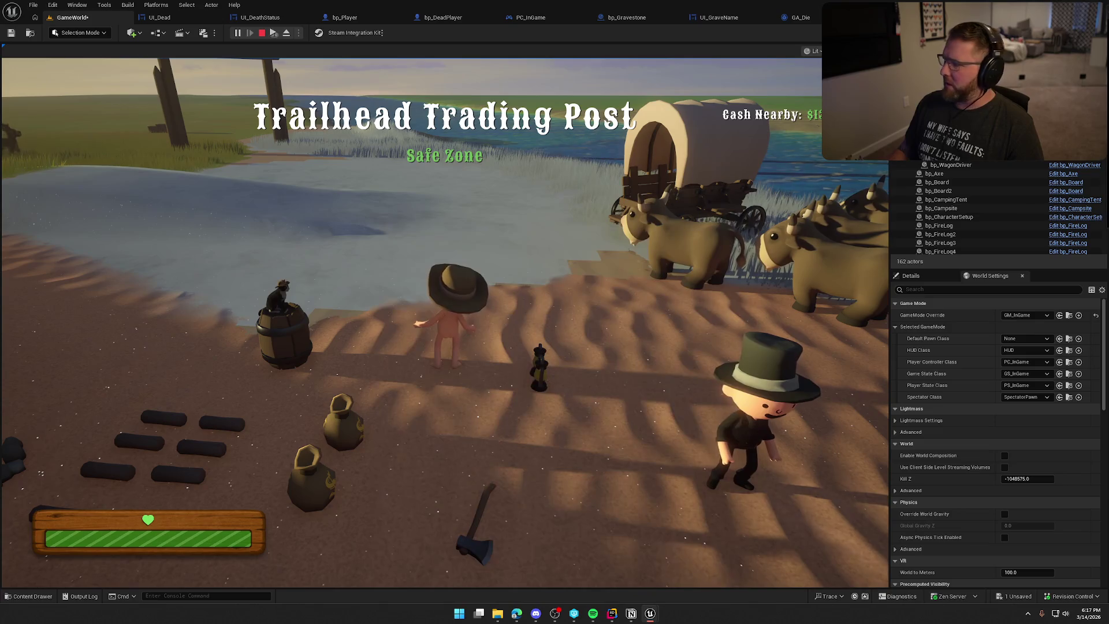
pyautogui.press('s')
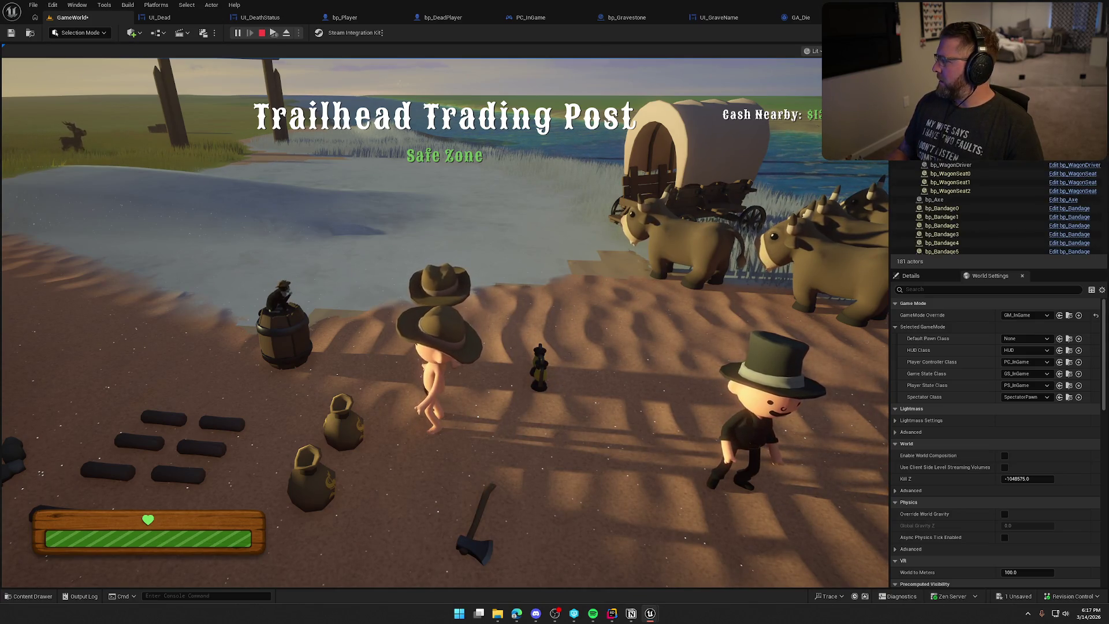
pyautogui.press('super')
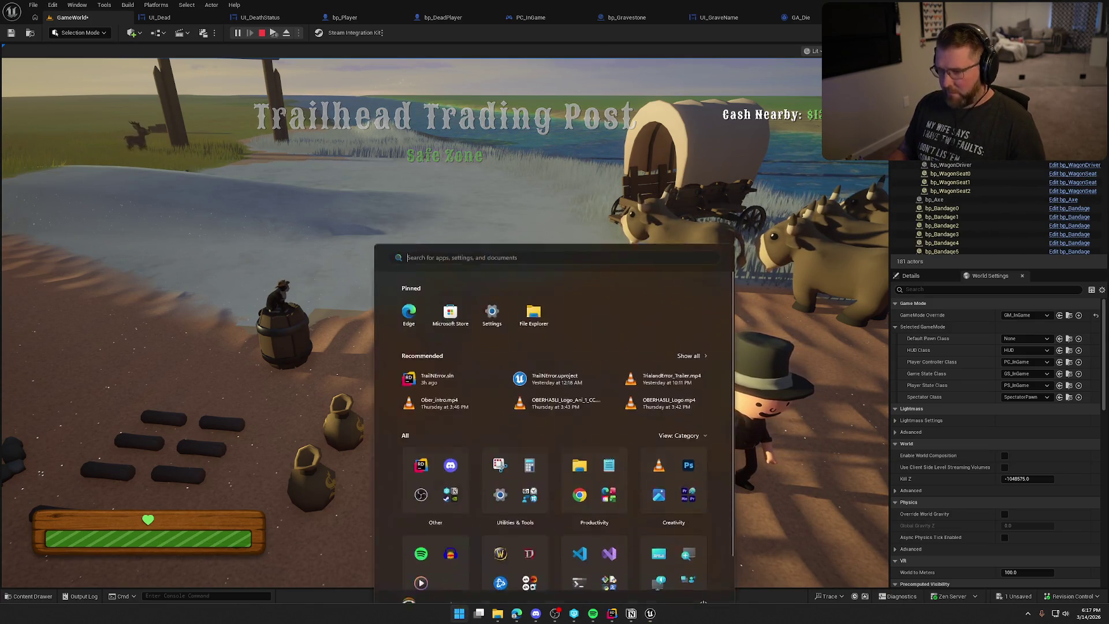
pyautogui.click(648, 181)
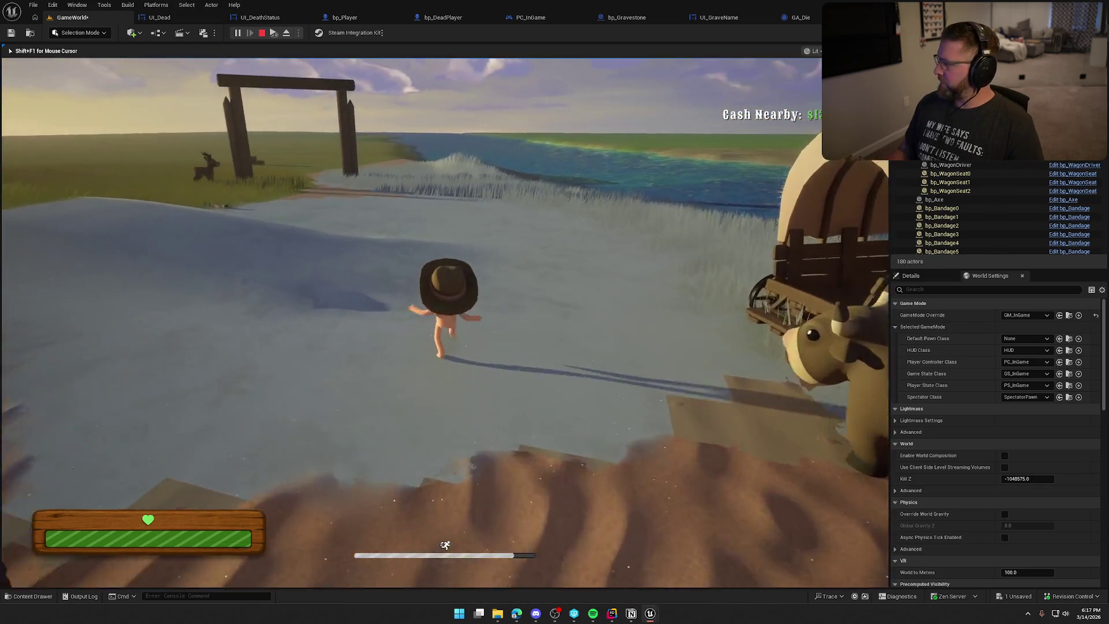
pyautogui.press('w')
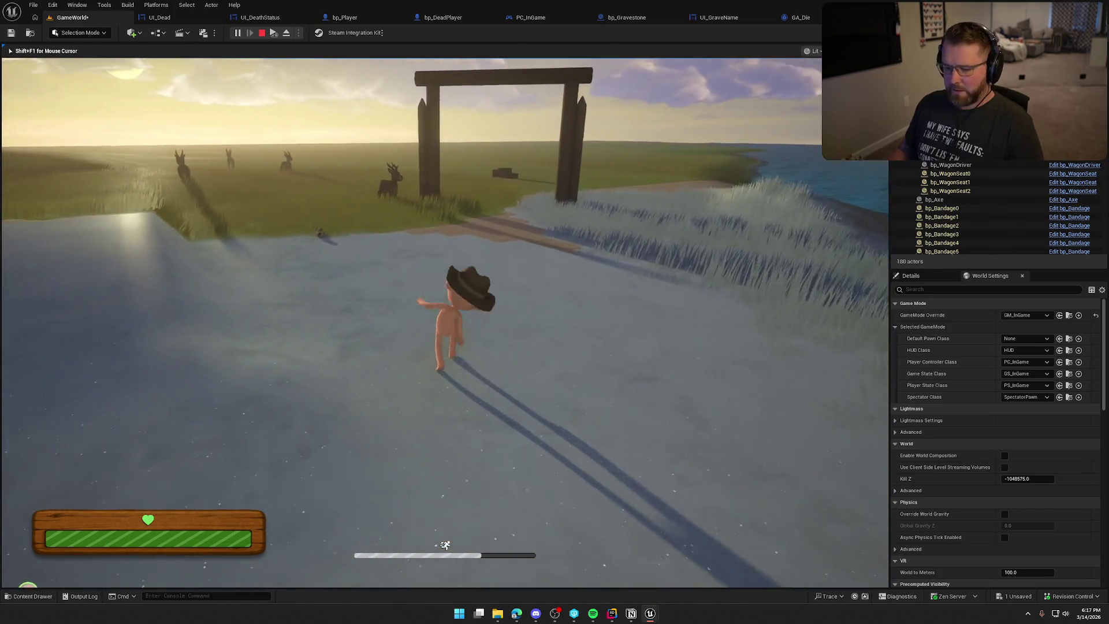
pyautogui.press('`')
pyautogui.press('Up')
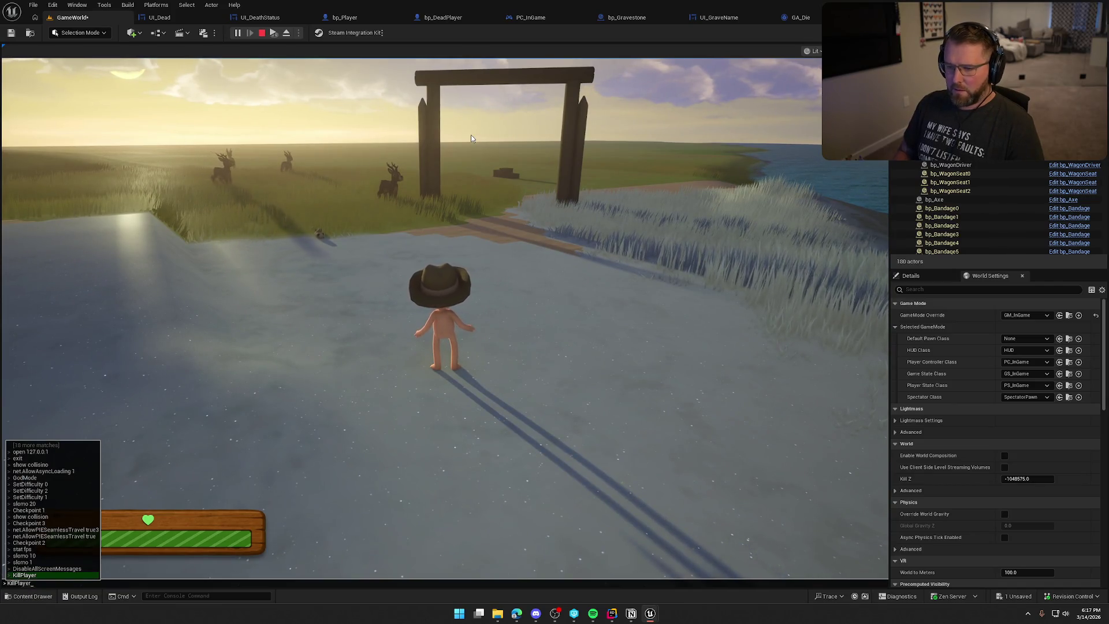
pyautogui.press('Return')
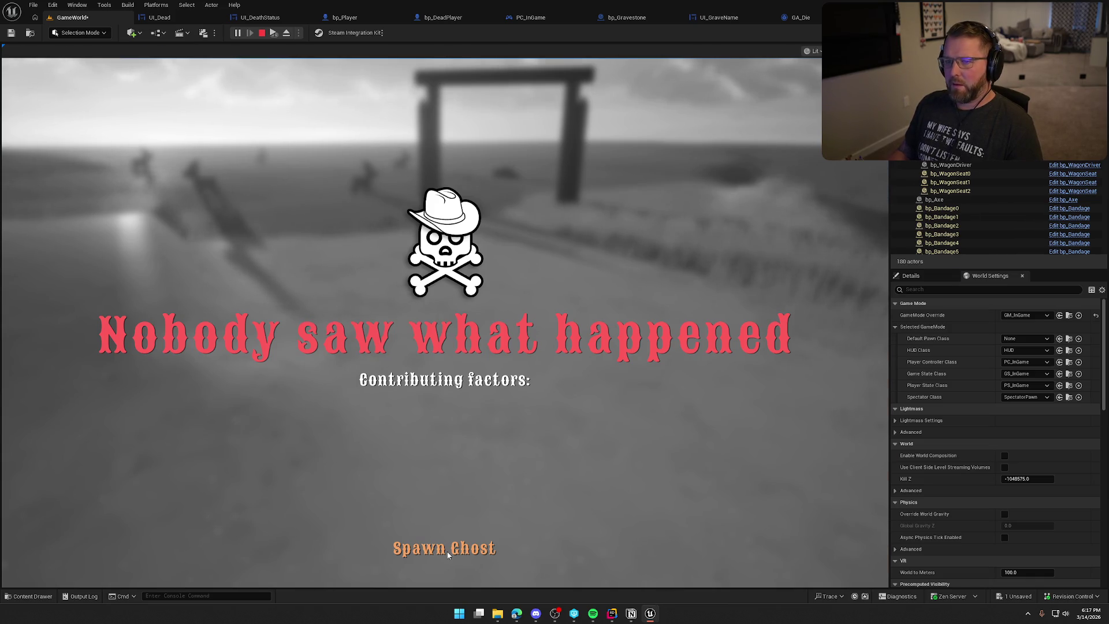
pyautogui.press('Escape')
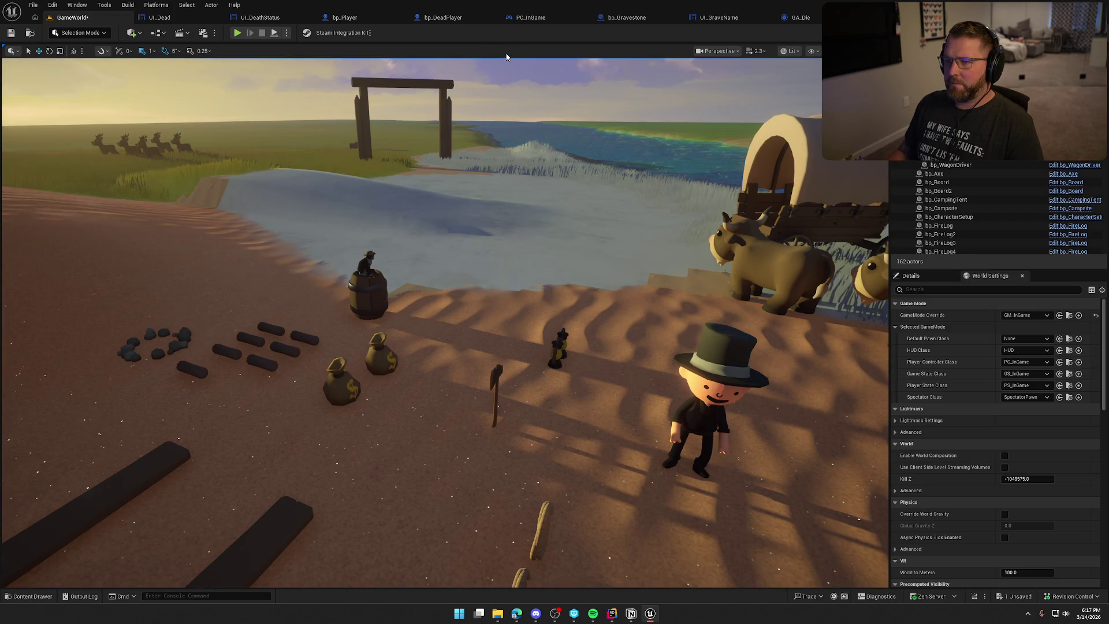
# Step: Delete the Delay node from bp_Player's death chain and connect Set Simulate Physics to Set Visibility
pyautogui.click(345, 18)
pyautogui.rightClick(577, 323)
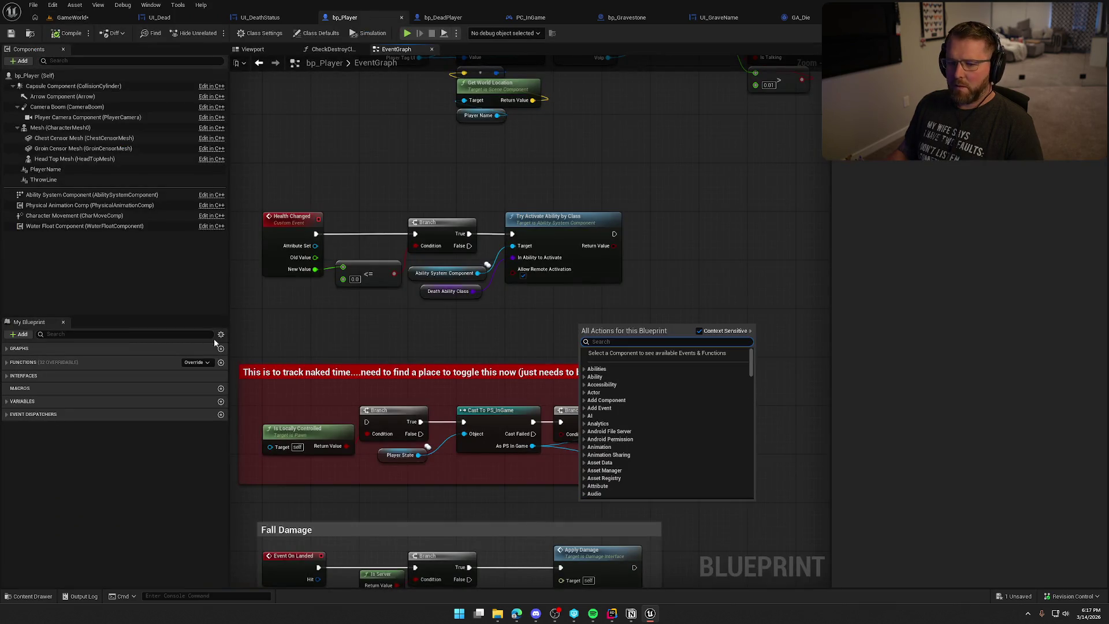
pyautogui.click(384, 323)
pyautogui.scroll(-5, 383, 322)
pyautogui.scroll(2, 442, 340)
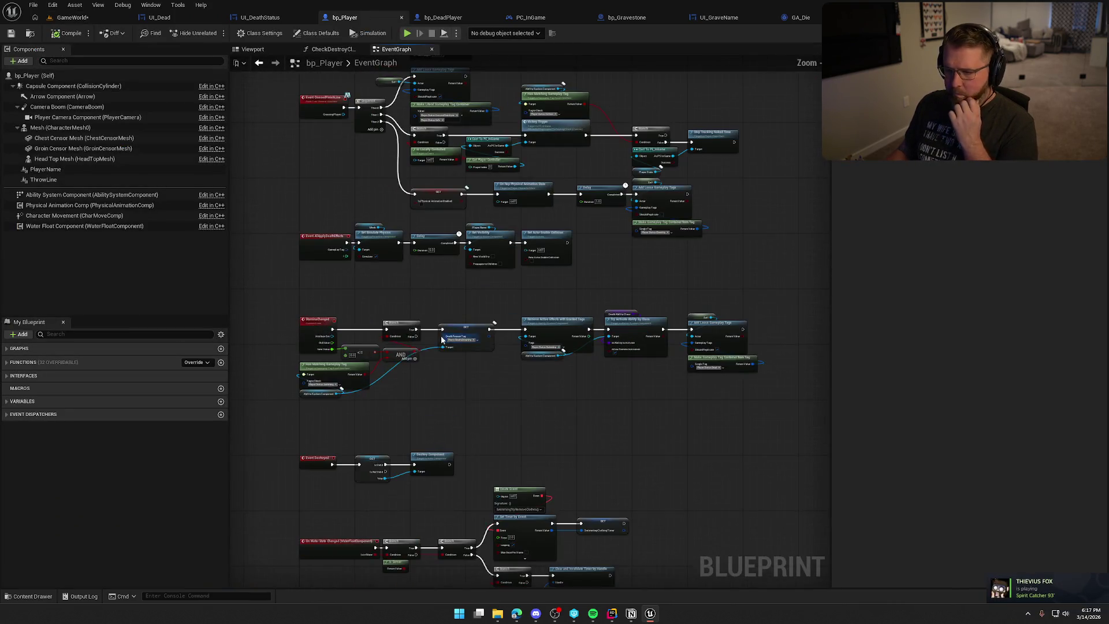
pyautogui.scroll(3, 382, 282)
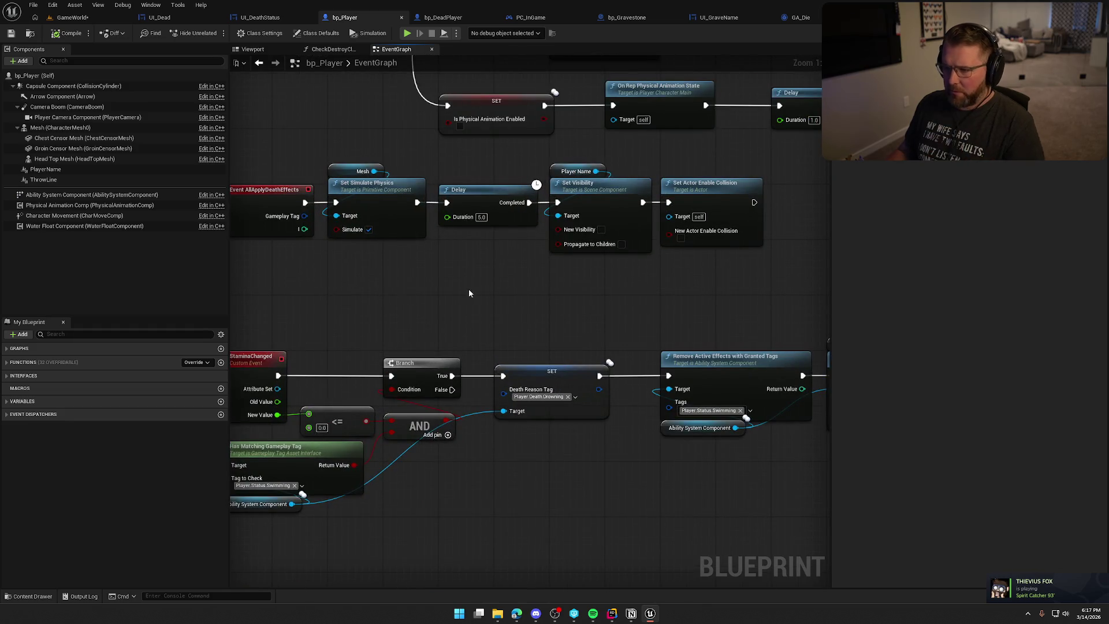
pyautogui.moveTo(469, 293); pyautogui.dragTo(416, 310)
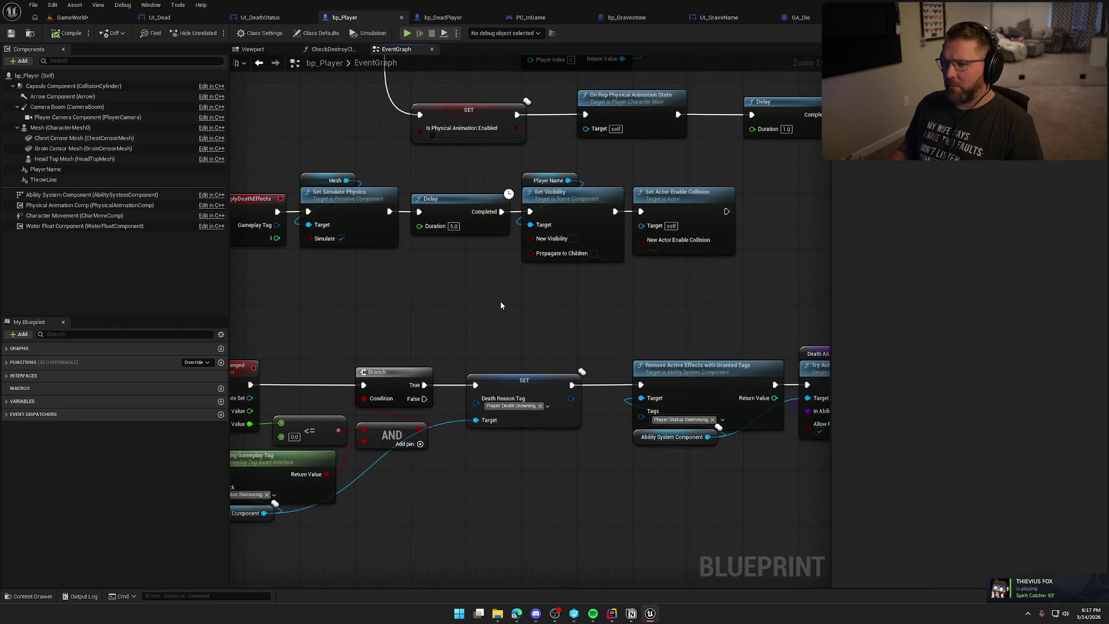
pyautogui.moveTo(500, 305); pyautogui.dragTo(409, 302)
pyautogui.moveTo(361, 176); pyautogui.dragTo(388, 261)
pyautogui.press('Delete')
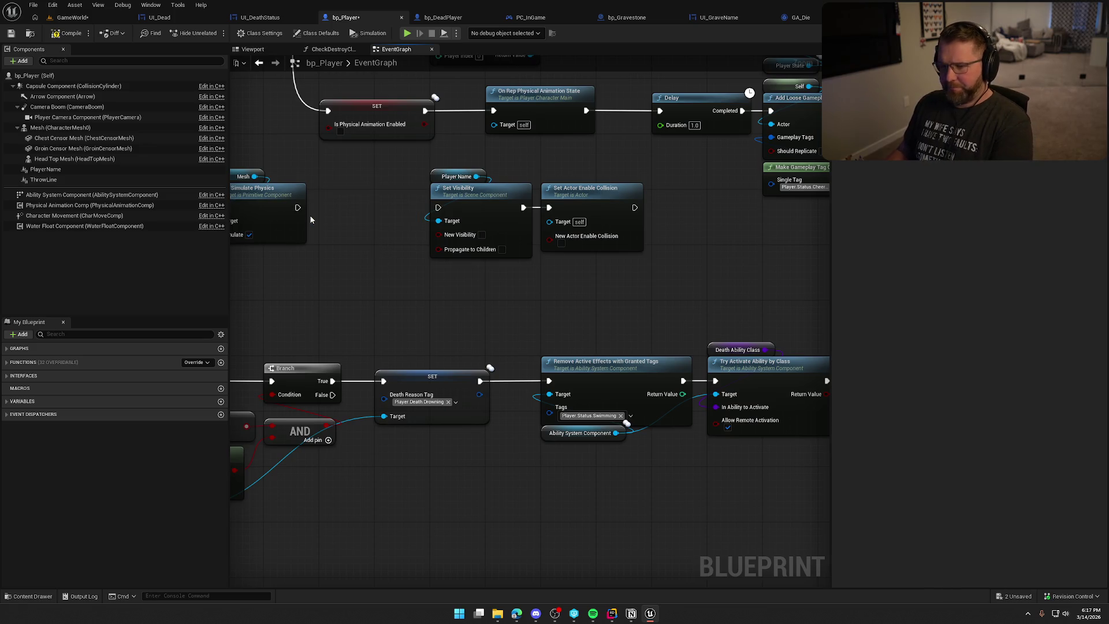
pyautogui.moveTo(298, 207)
pyautogui.mouseDown()
pyautogui.moveTo(438, 207)
pyautogui.moveTo(369, 202)
pyautogui.mouseUp()
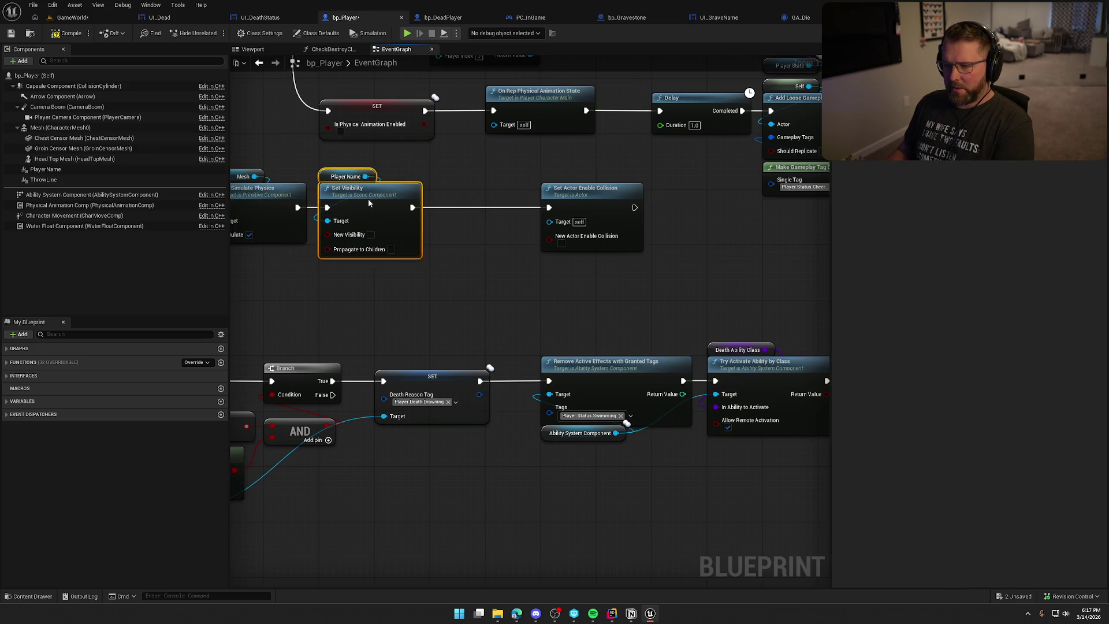
# Step: Delete Set Actor Enable Collision and start a new playtest from GameWorld
pyautogui.click(595, 193)
pyautogui.press('Delete')
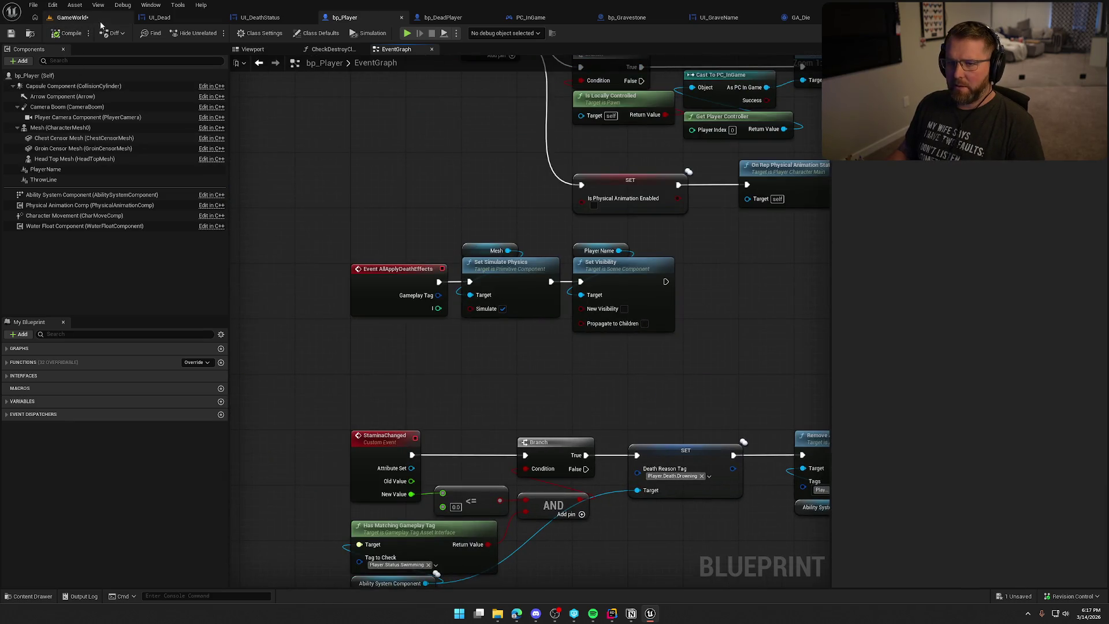
pyautogui.click(73, 17)
pyautogui.hotkey('alt', 'p')
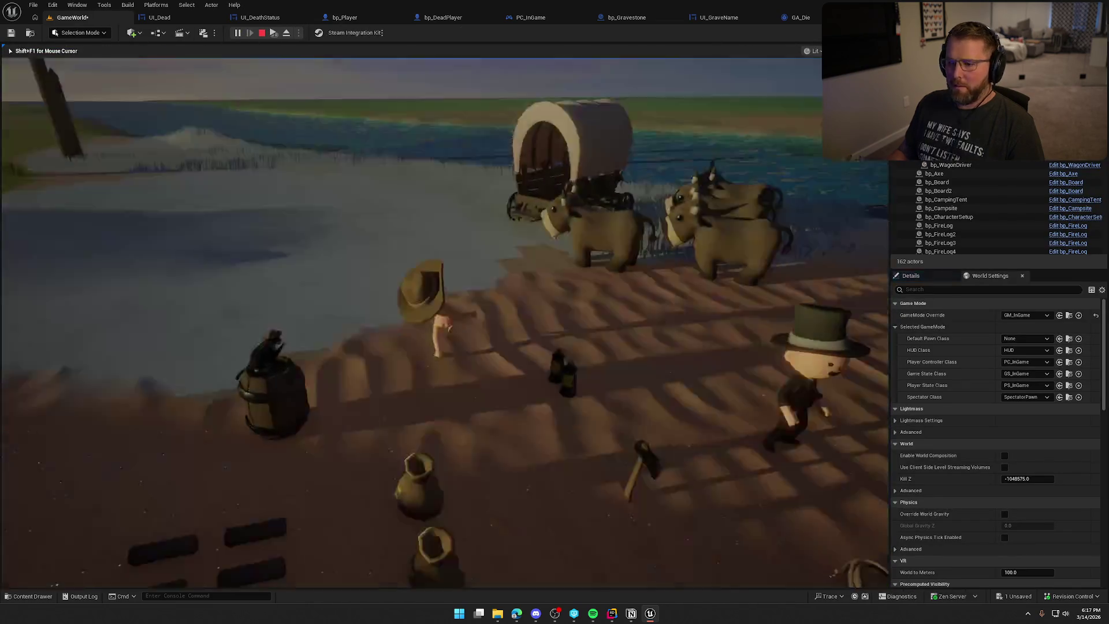
# Step: Return focus to the running playtest and run the character away from the wagon
pyautogui.press('super')
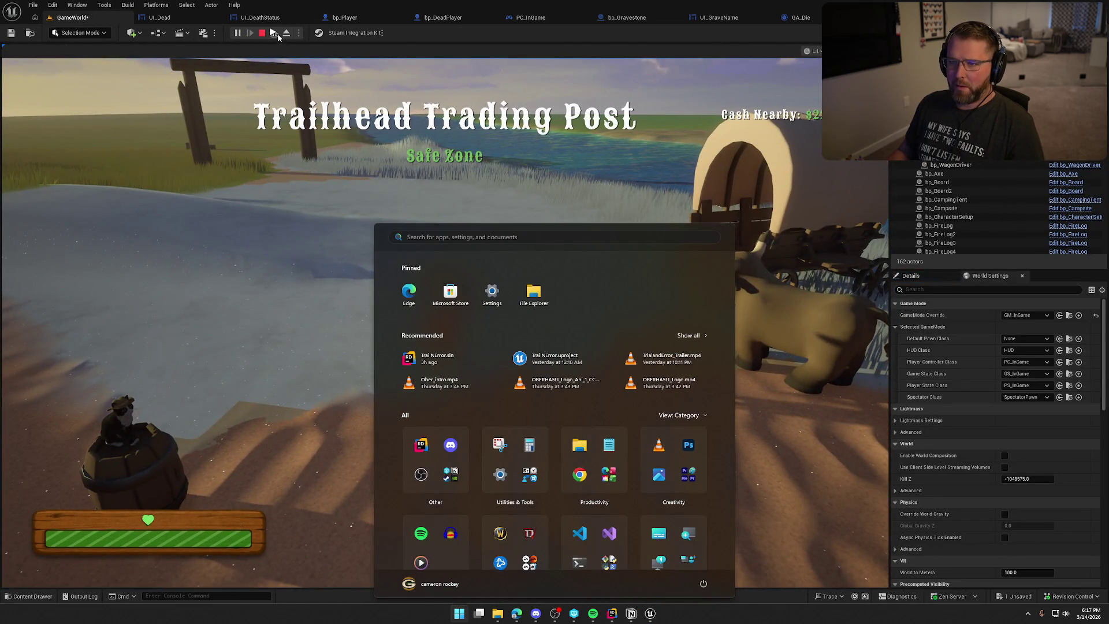
pyautogui.click(368, 77)
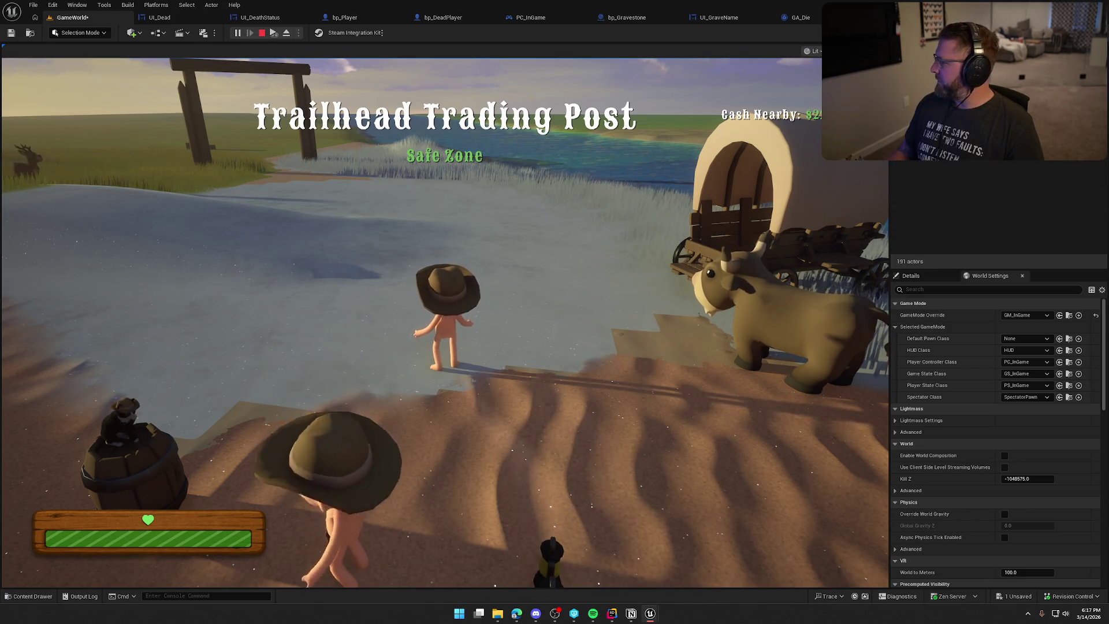
pyautogui.press('super')
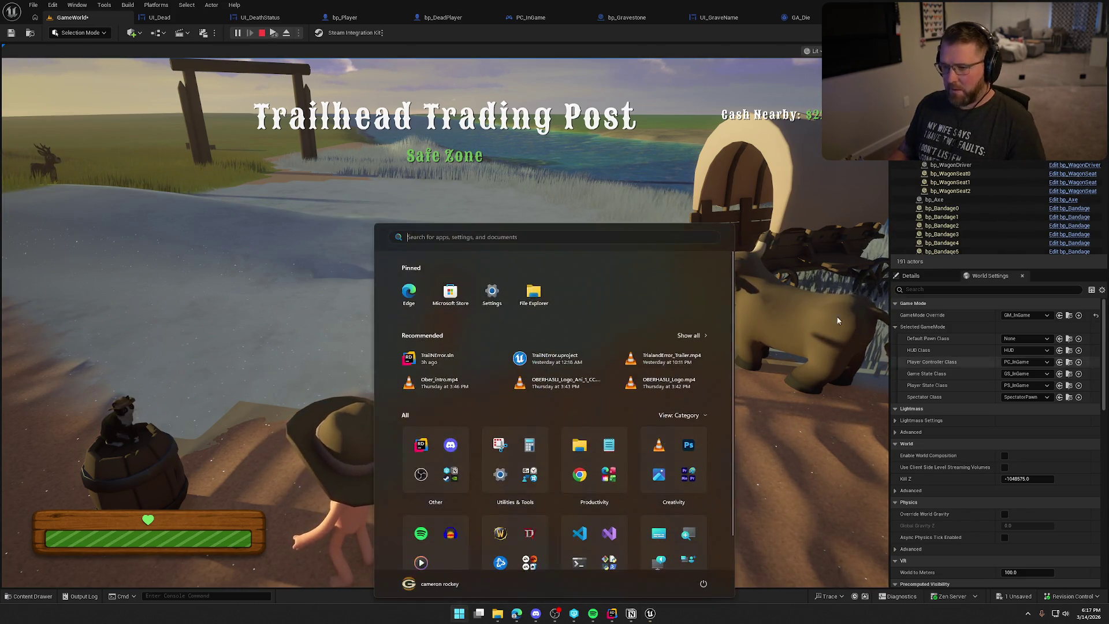
pyautogui.press('super')
pyautogui.hotkey('shift', 'w')
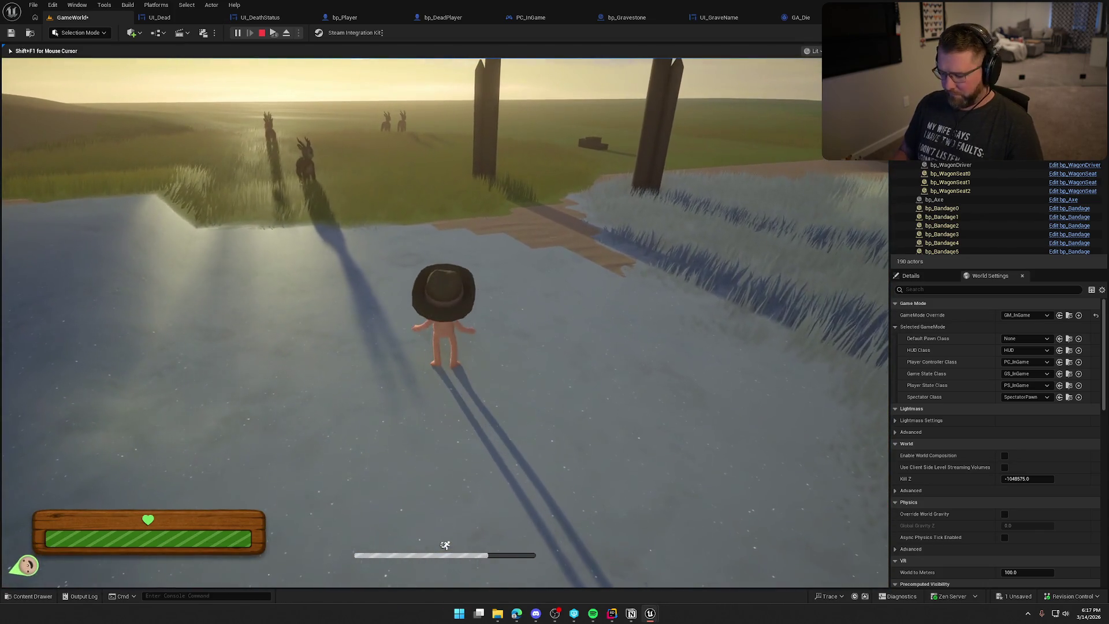
# Step: Kill the character with the KillPlayer console command, then choose Spawn Ghost on the death screen
pyautogui.press('`')
pyautogui.press('Up')
pyautogui.press('Return')
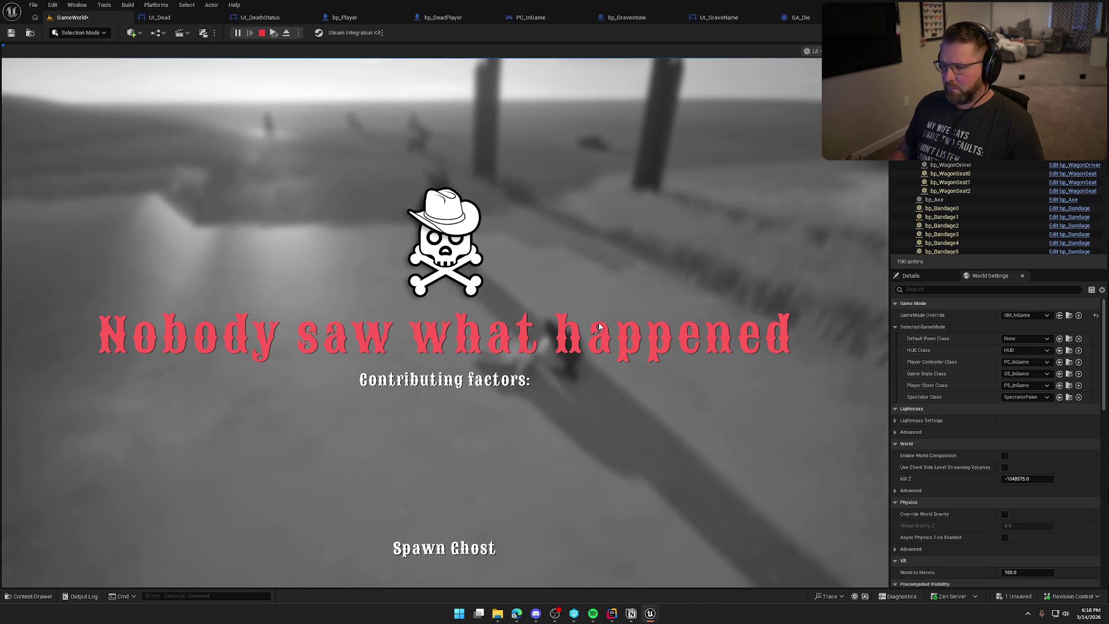
pyautogui.click(474, 550)
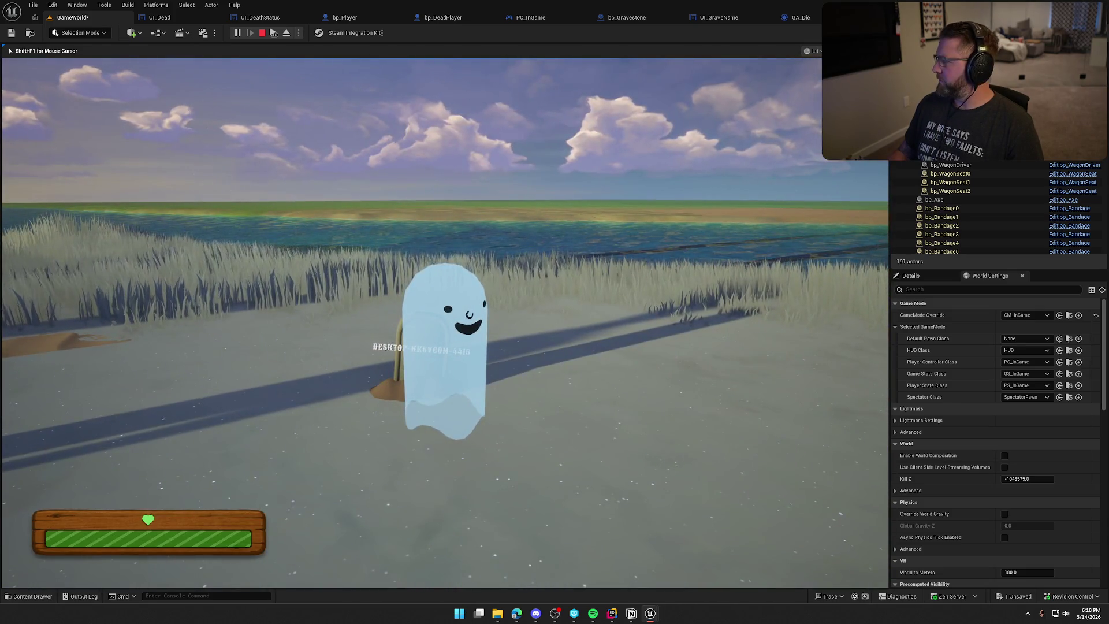
# Step: Move the ghost around to view the gravestone, deer field and sandy hill, then escape
pyautogui.press('d')
pyautogui.press('w')
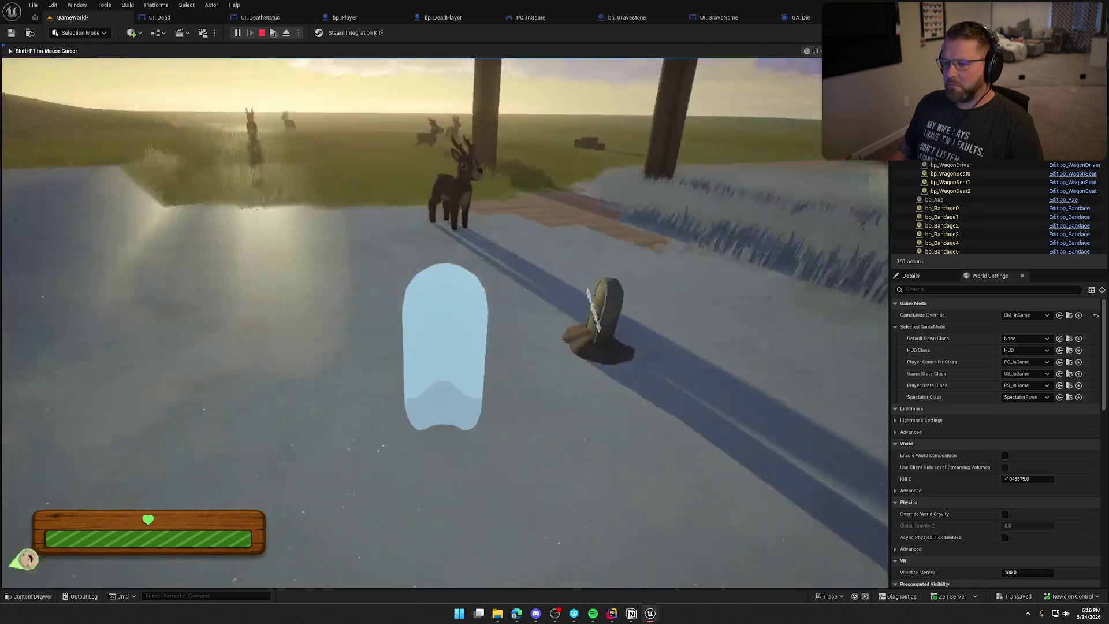
pyautogui.press('w')
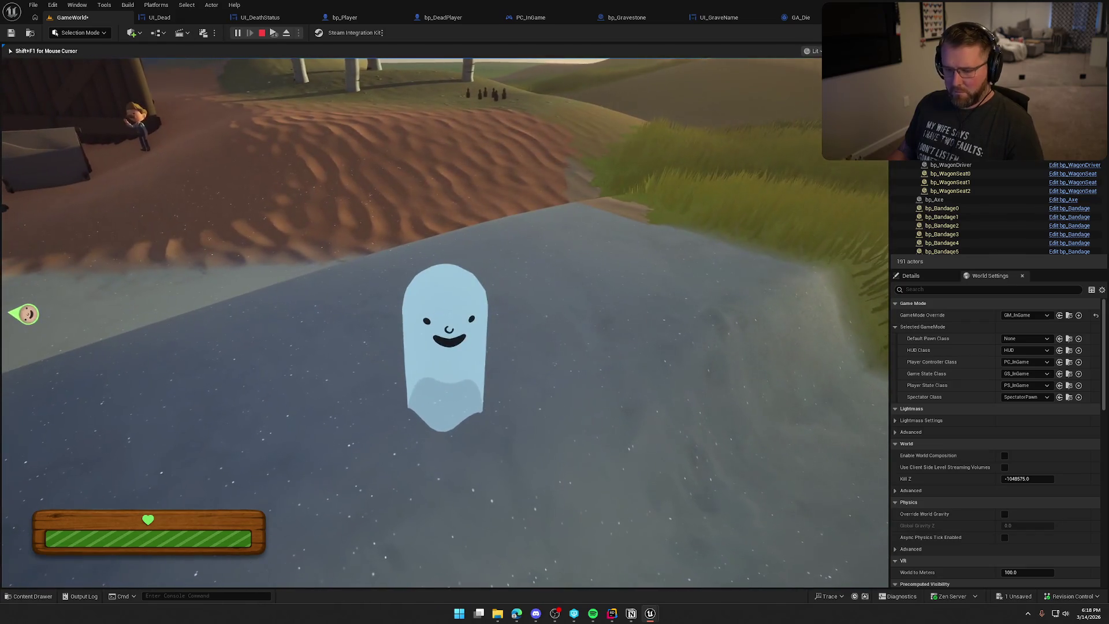
pyautogui.press('super')
pyautogui.press('Escape')
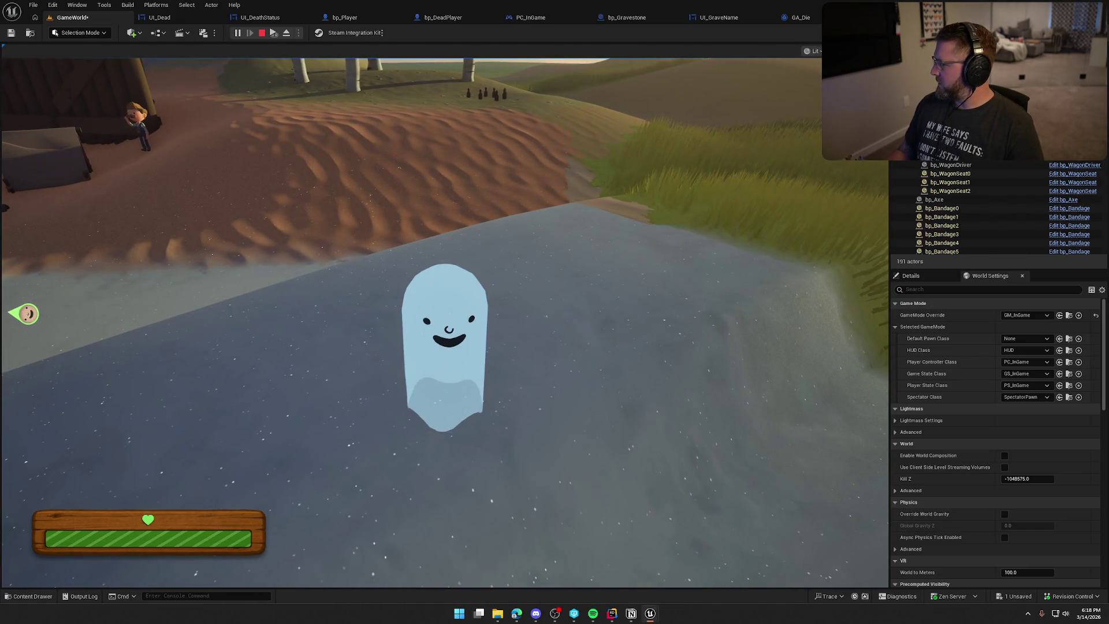
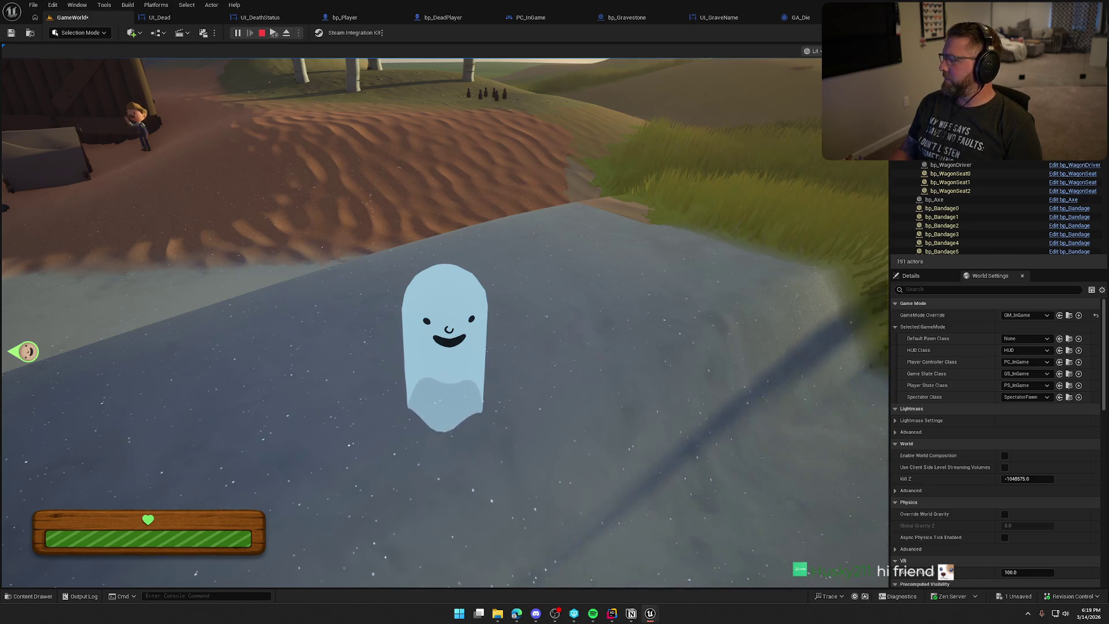
# Step: Stop the Play-In-Editor ghost playtest session
pyautogui.press('Escape')
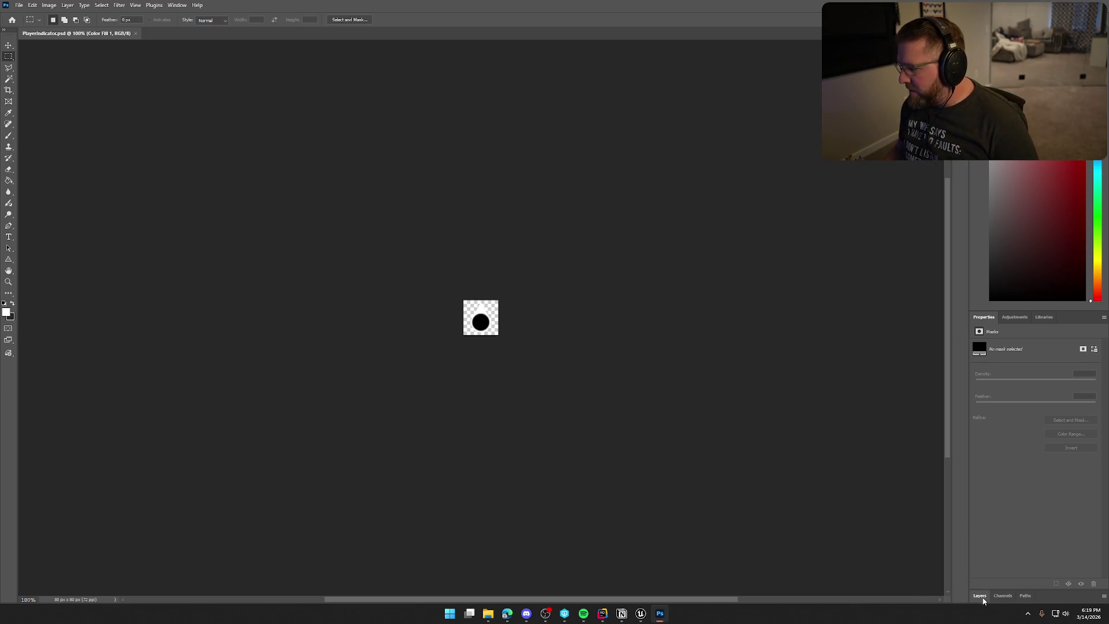
# Step: In the expanded Layers panel, hide Color Fill 1 and show the EasyDifficulty face layer
pyautogui.click(980, 596)
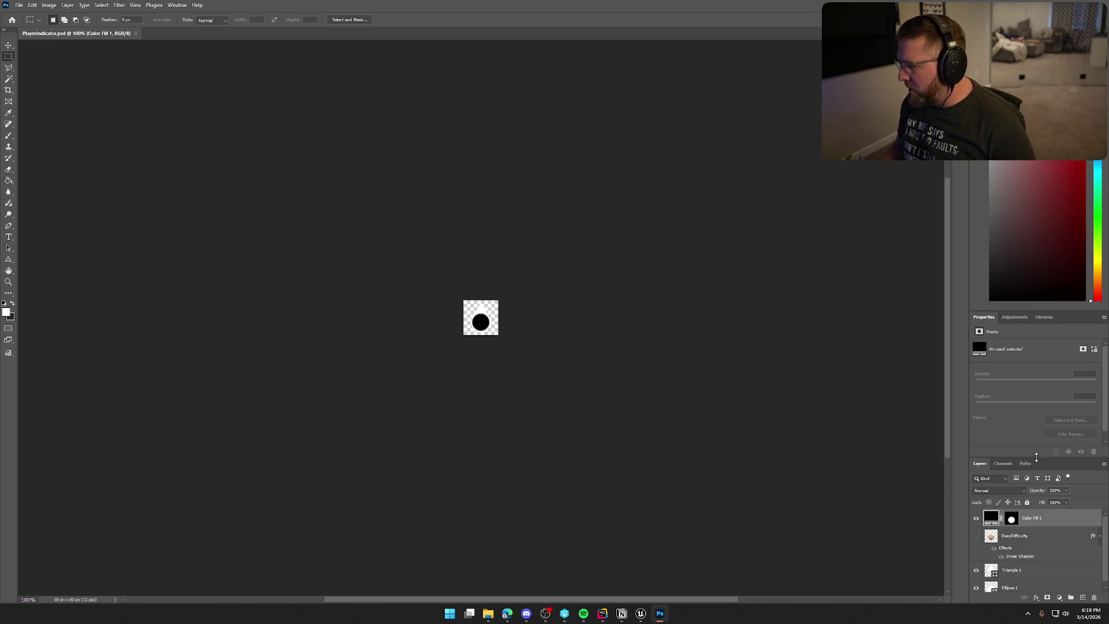
pyautogui.moveTo(1029, 463); pyautogui.dragTo(1034, 352)
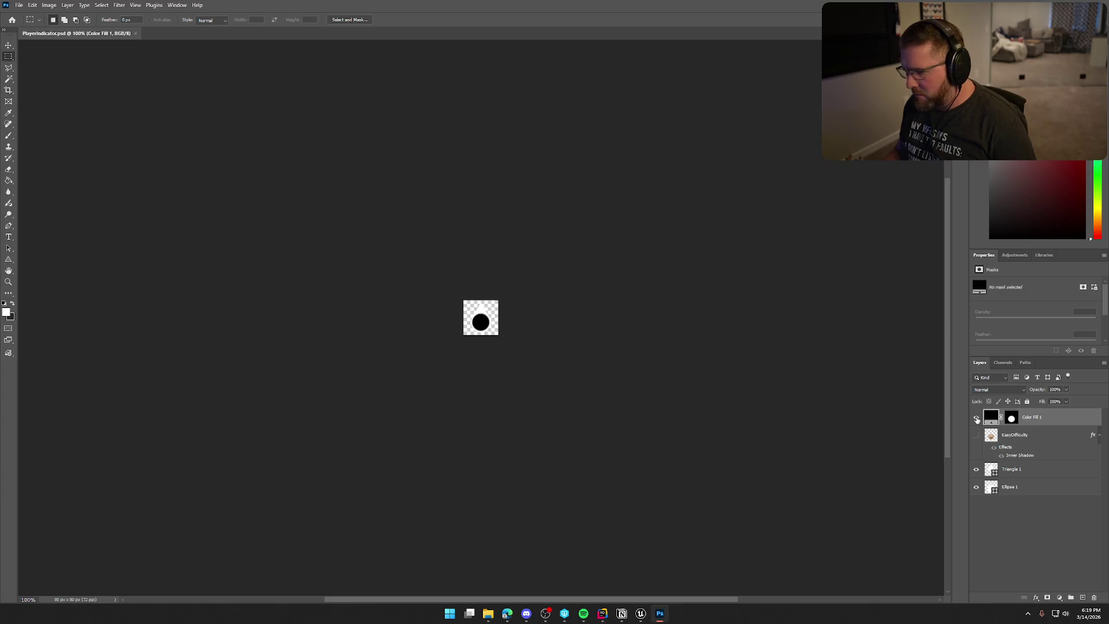
pyautogui.click(976, 418)
pyautogui.click(977, 436)
pyautogui.click(977, 437)
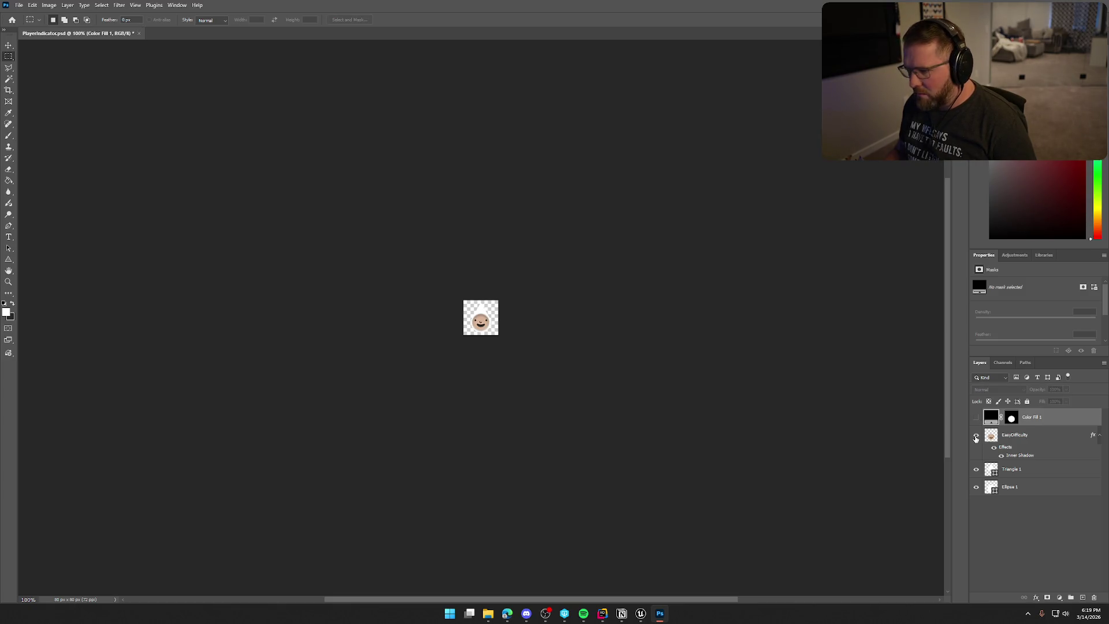
pyautogui.scroll(3, 481, 354)
pyautogui.scroll(-2, 510, 361)
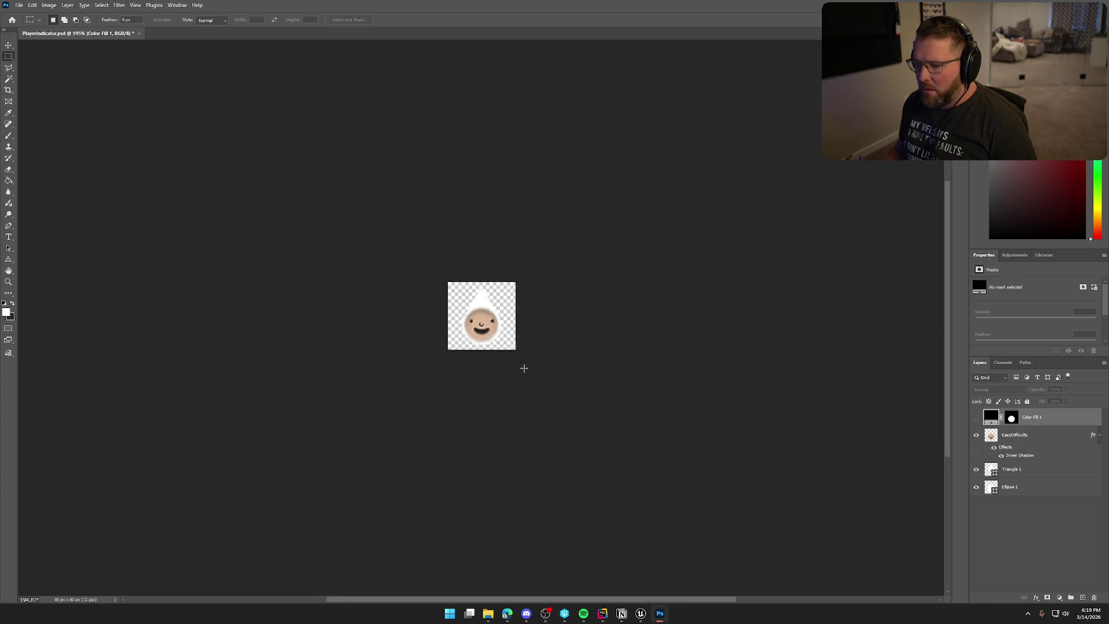
# Step: Duplicate the EasyDifficulty layer and hide the original
pyautogui.rightClick(1023, 441)
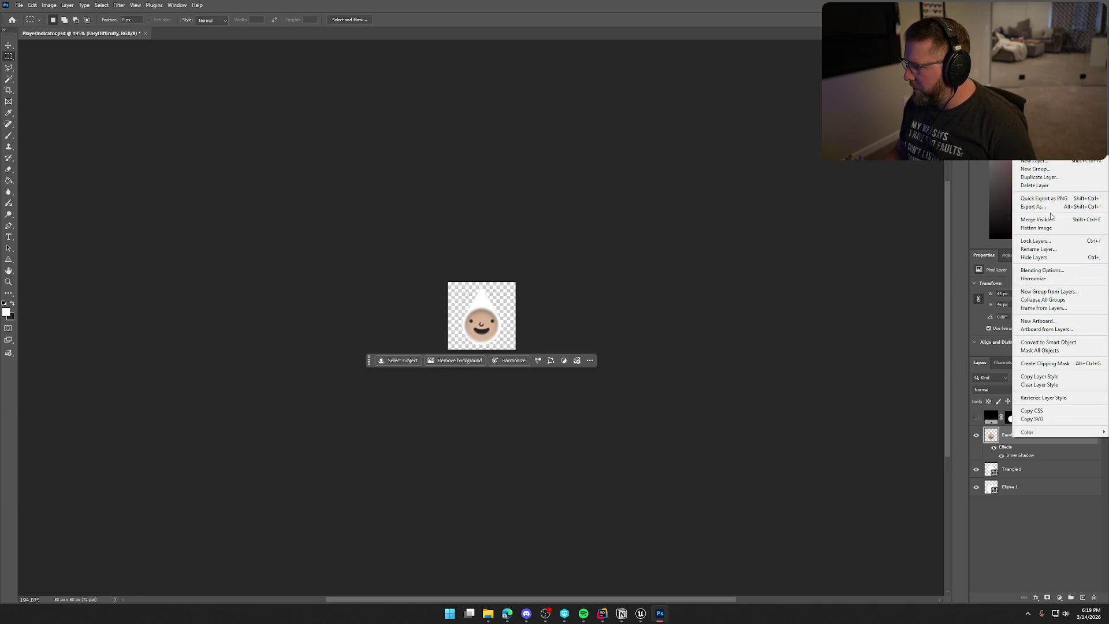
pyautogui.click(1045, 178)
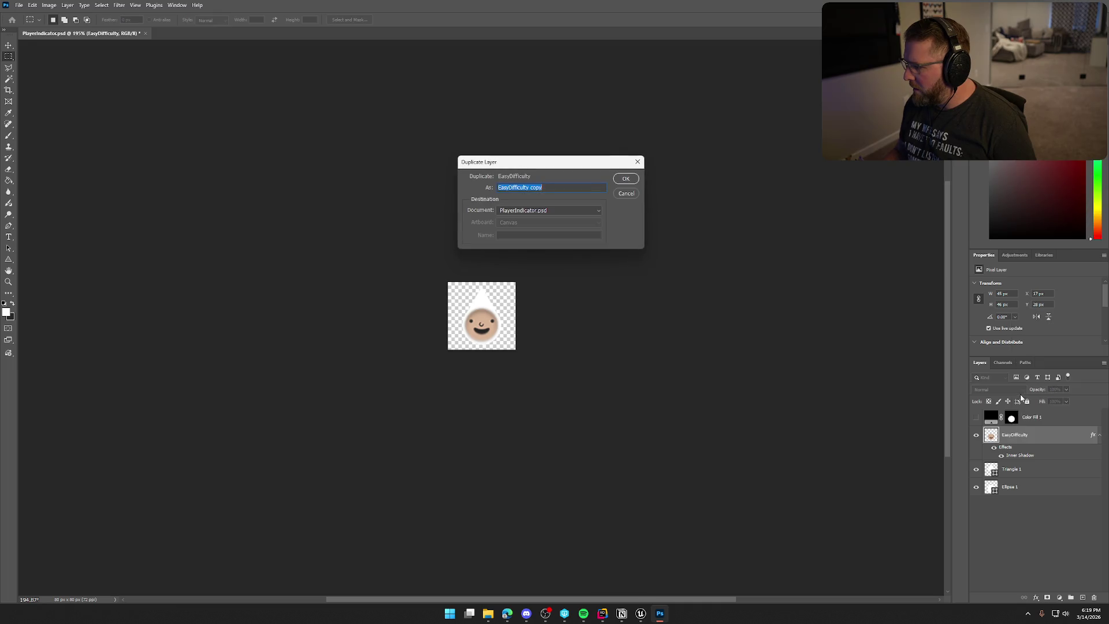
pyautogui.click(624, 181)
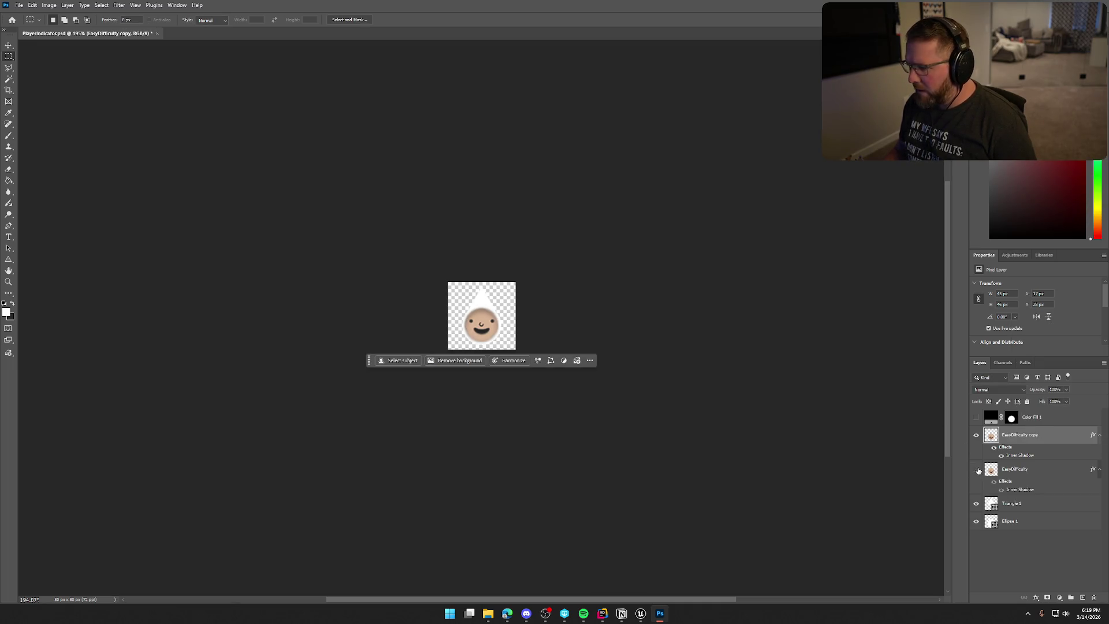
pyautogui.click(977, 469)
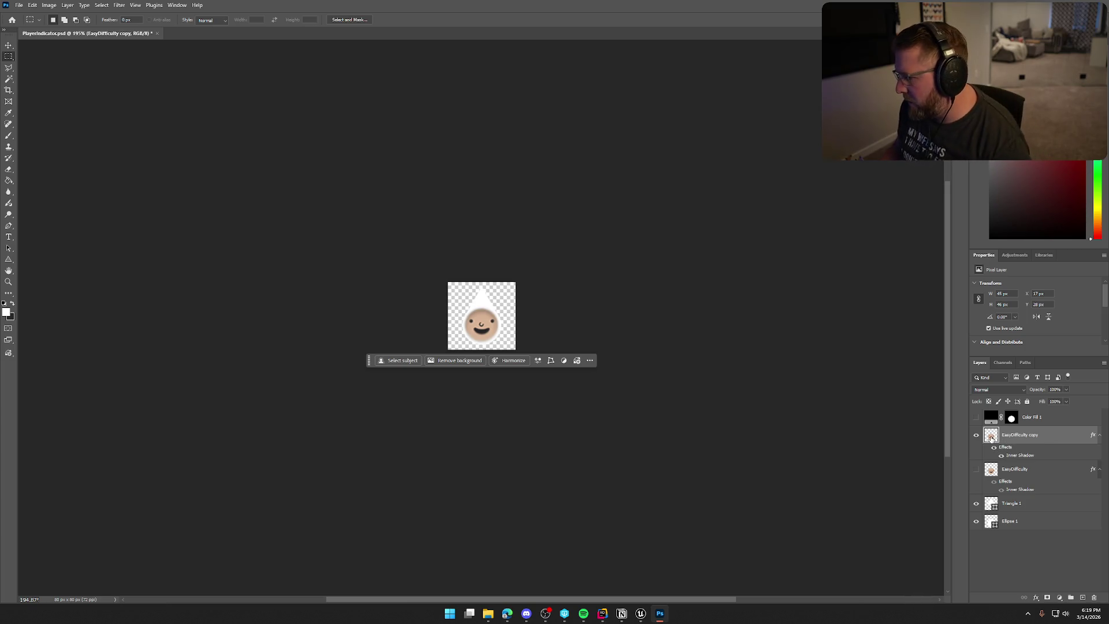
# Step: Open the Hue/Saturation adjustment from the Image menu
pyautogui.click(47, 6)
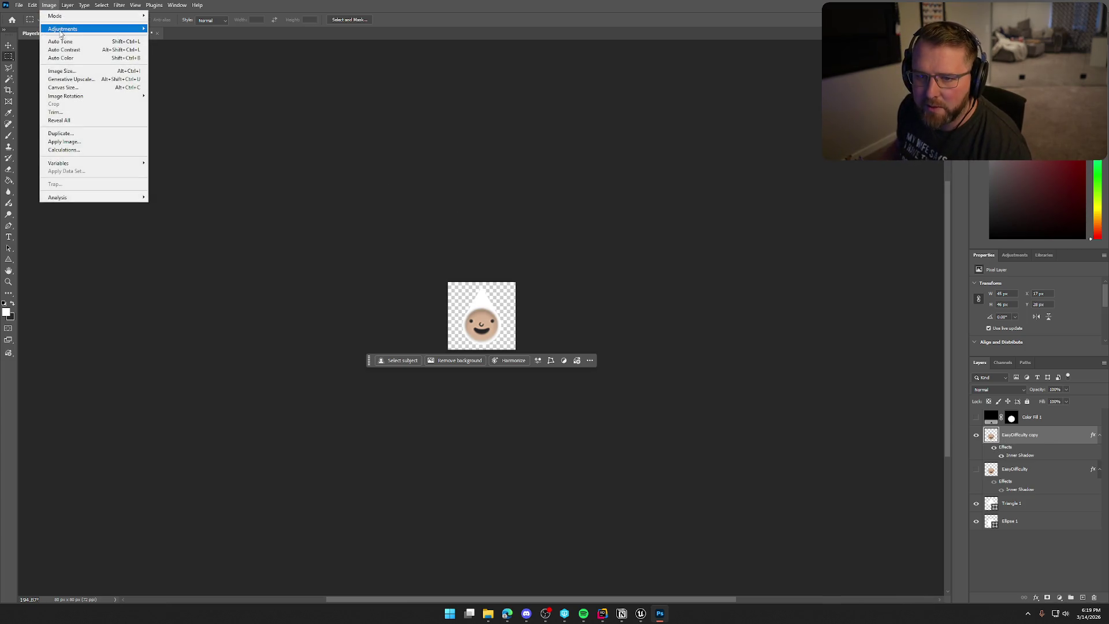
pyautogui.moveTo(64, 29)
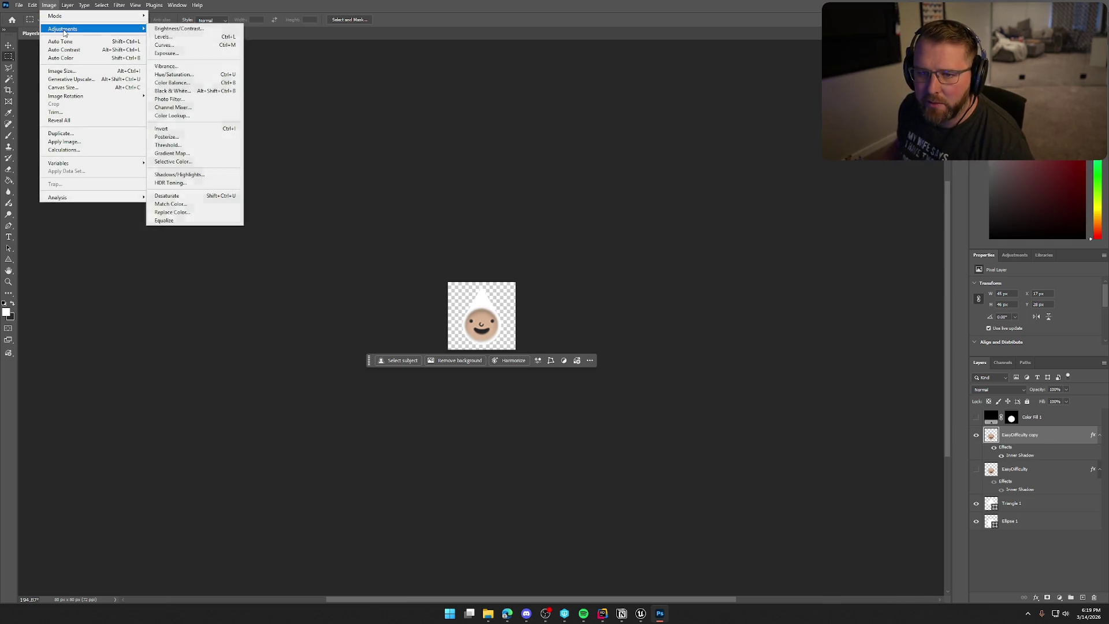
pyautogui.click(198, 74)
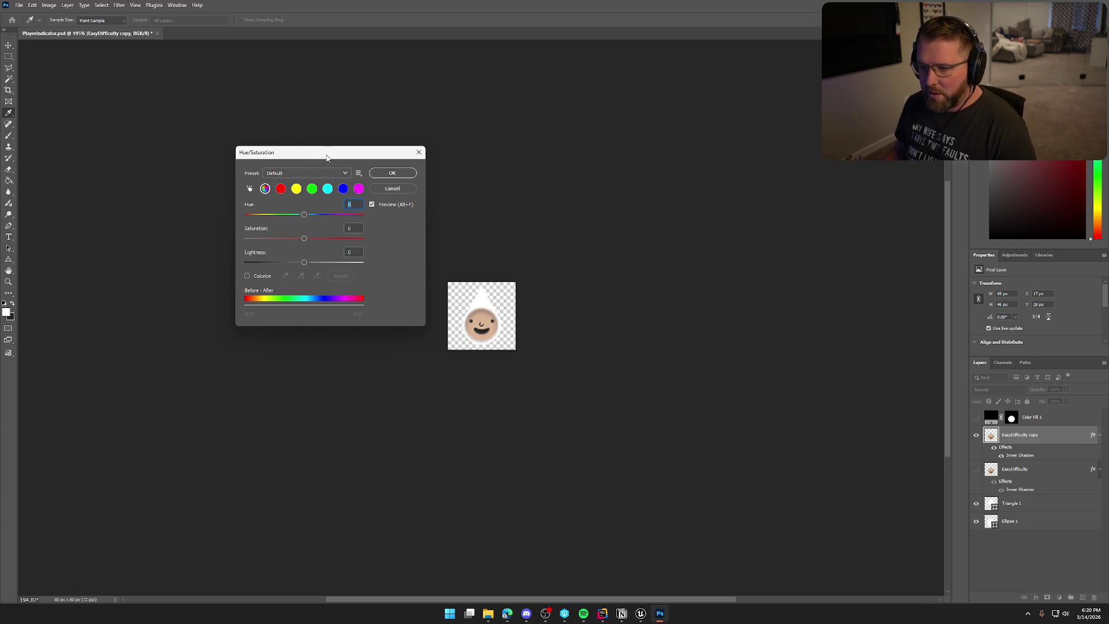
# Step: Colorize the EasyDifficulty copy teal with Hue 172, Saturation 77 and Lightness 16
pyautogui.moveTo(312, 151); pyautogui.dragTo(292, 146)
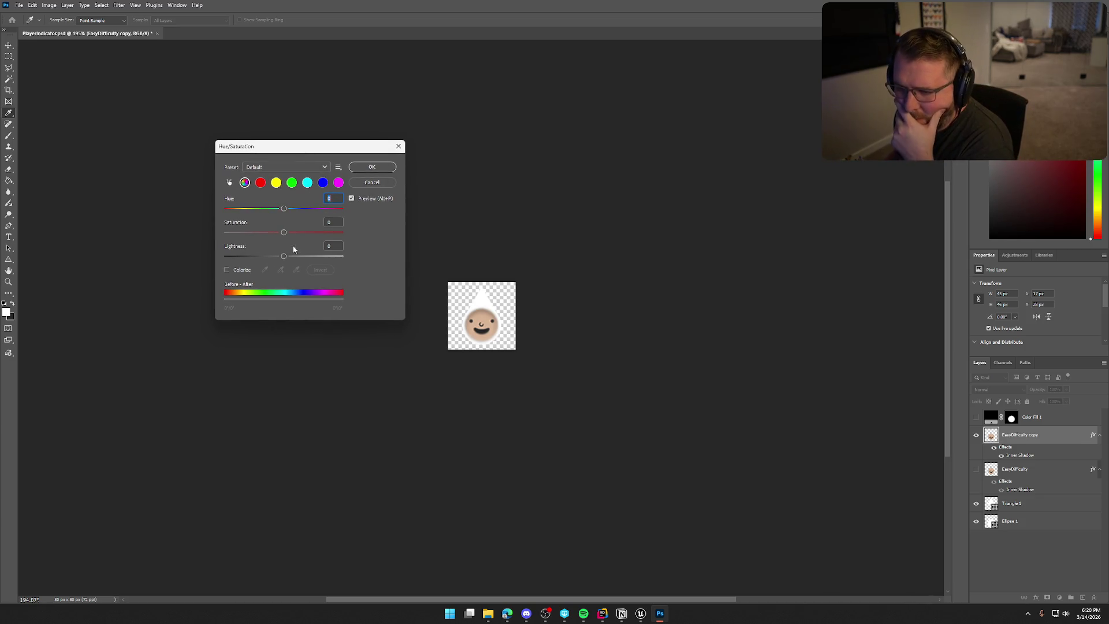
pyautogui.click(307, 185)
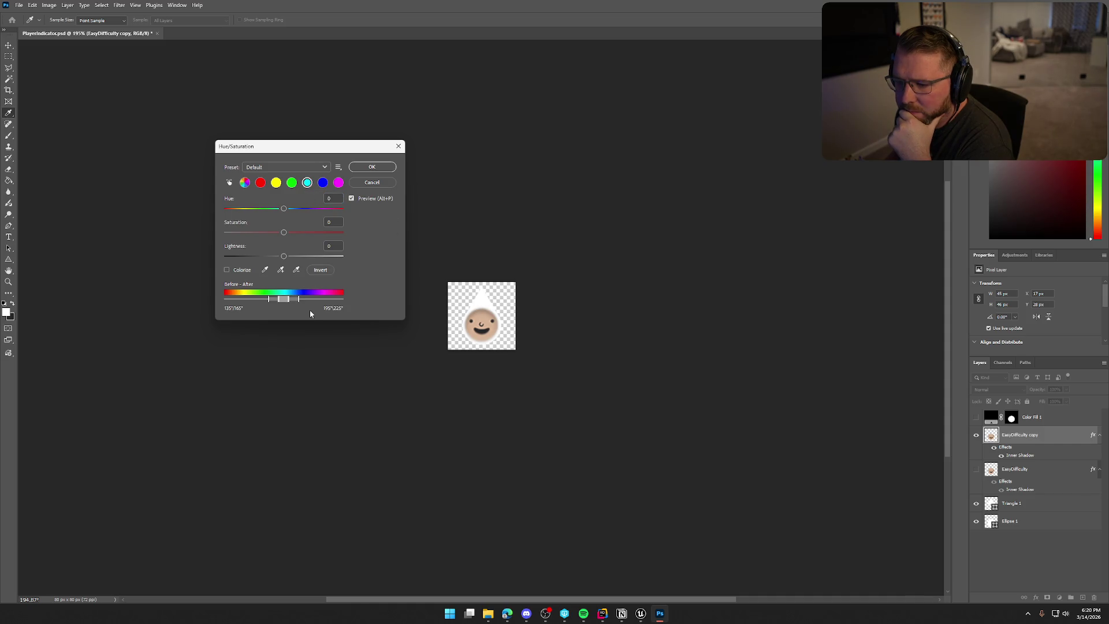
pyautogui.click(227, 270)
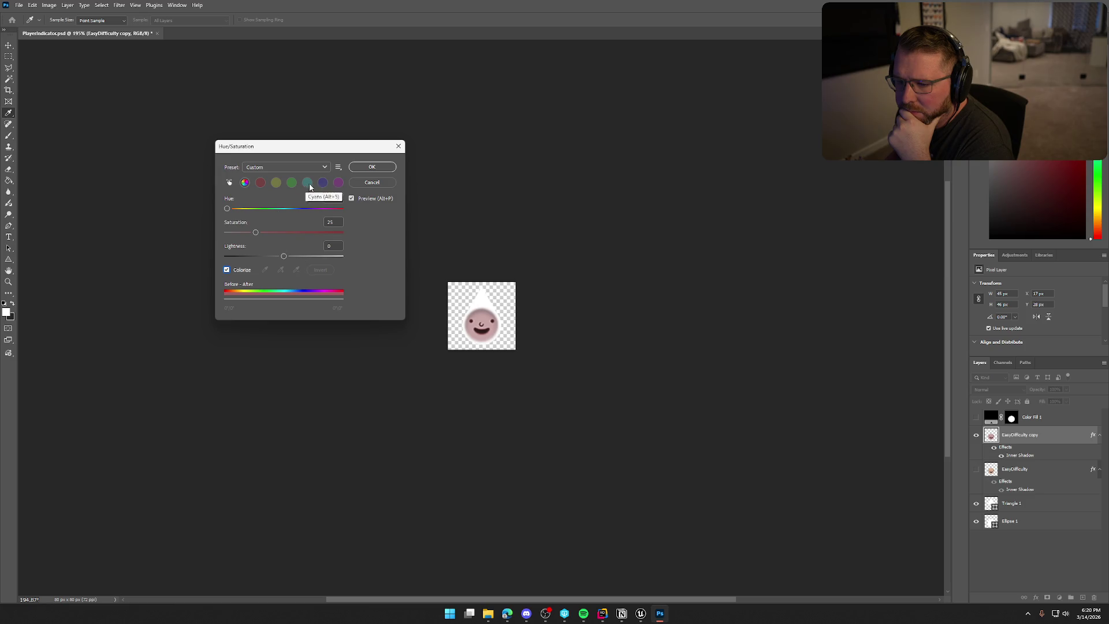
pyautogui.moveTo(227, 208)
pyautogui.mouseDown()
pyautogui.moveTo(281, 210)
pyautogui.moveTo(307, 233)
pyautogui.mouseUp()
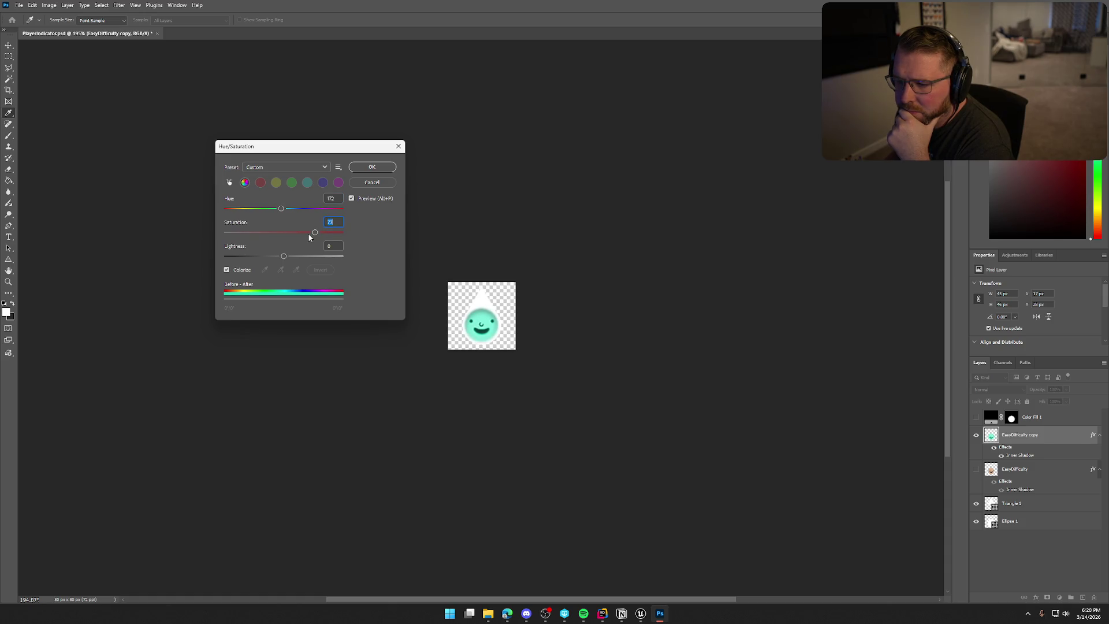
pyautogui.moveTo(283, 257)
pyautogui.mouseDown()
pyautogui.moveTo(267, 257)
pyautogui.moveTo(292, 258)
pyautogui.mouseUp()
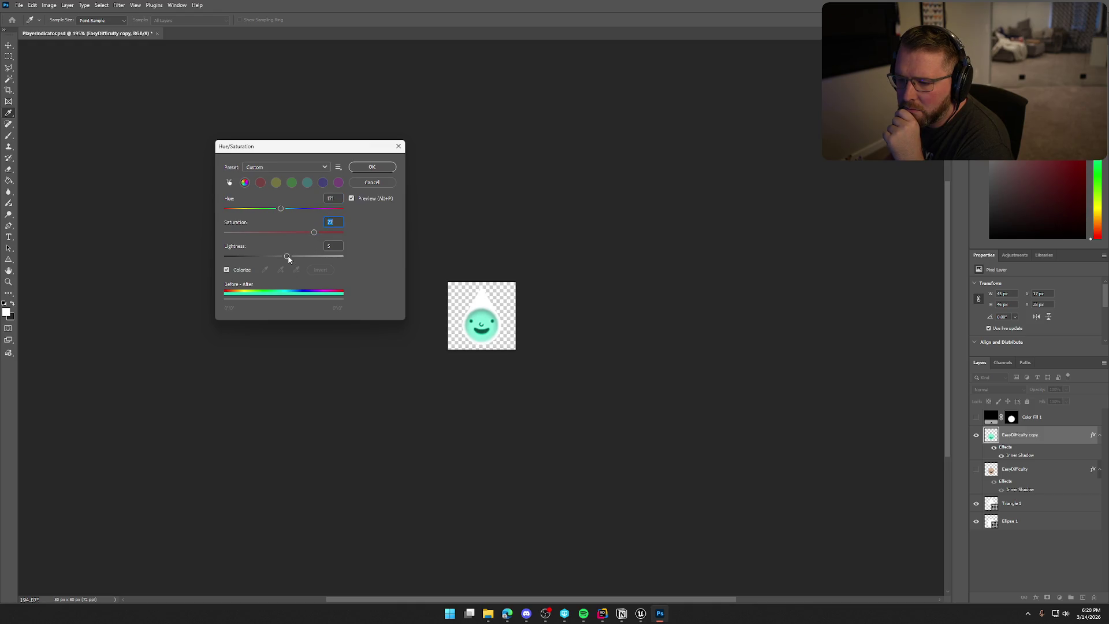
pyautogui.moveTo(288, 258); pyautogui.dragTo(295, 259)
pyautogui.click(372, 167)
pyautogui.press('m')
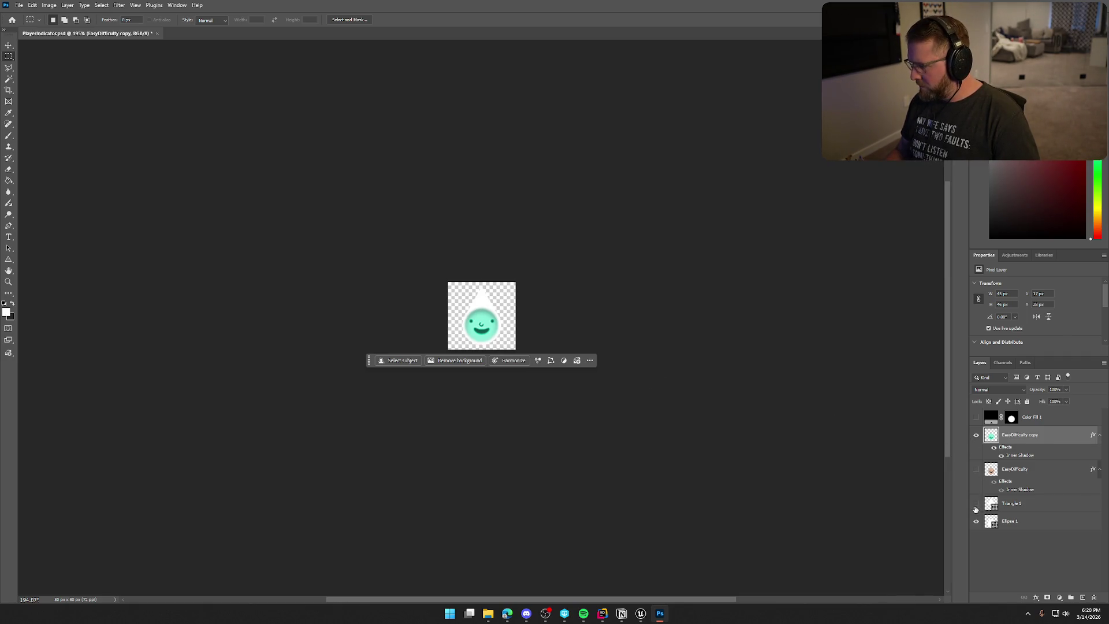
# Step: Hide the Triangle 1 and Ellipse 1 halo layers
pyautogui.moveTo(975, 509); pyautogui.dragTo(980, 547)
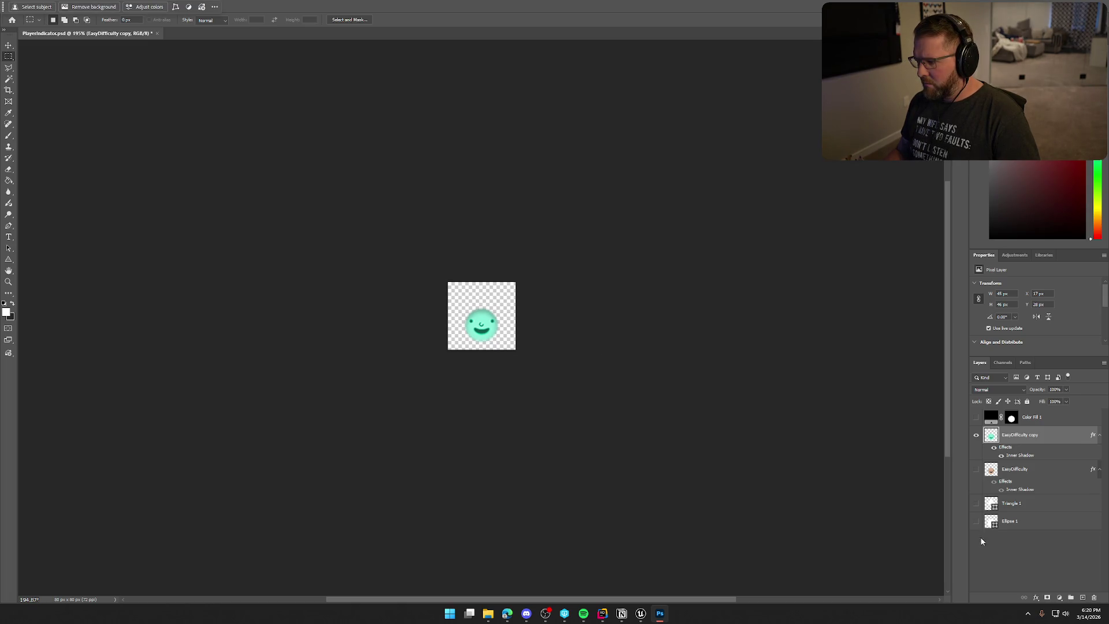
pyautogui.click(976, 523)
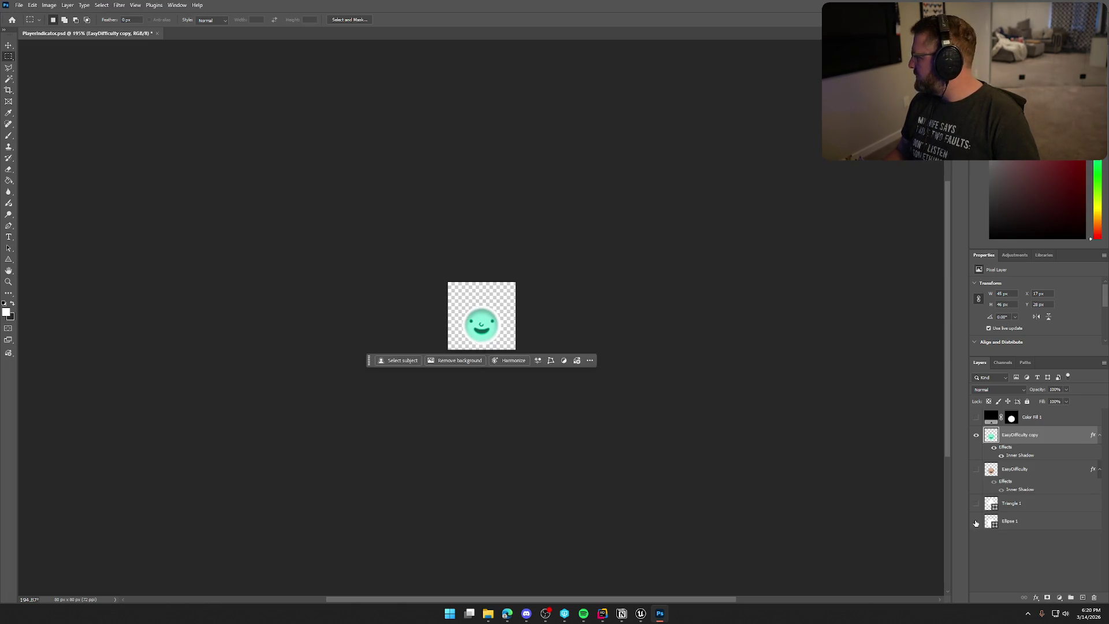
pyautogui.click(976, 523)
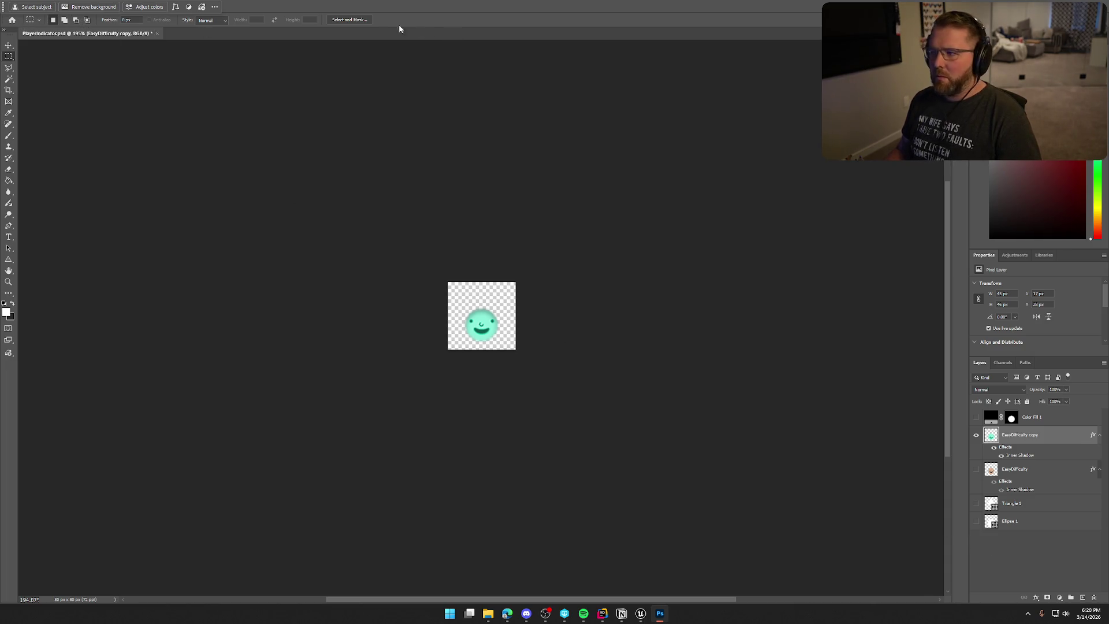
# Step: Quick-export the face as GhostIndicator.png in TrailNError, then quit saving PlayerIndicator.psd
pyautogui.click(19, 5)
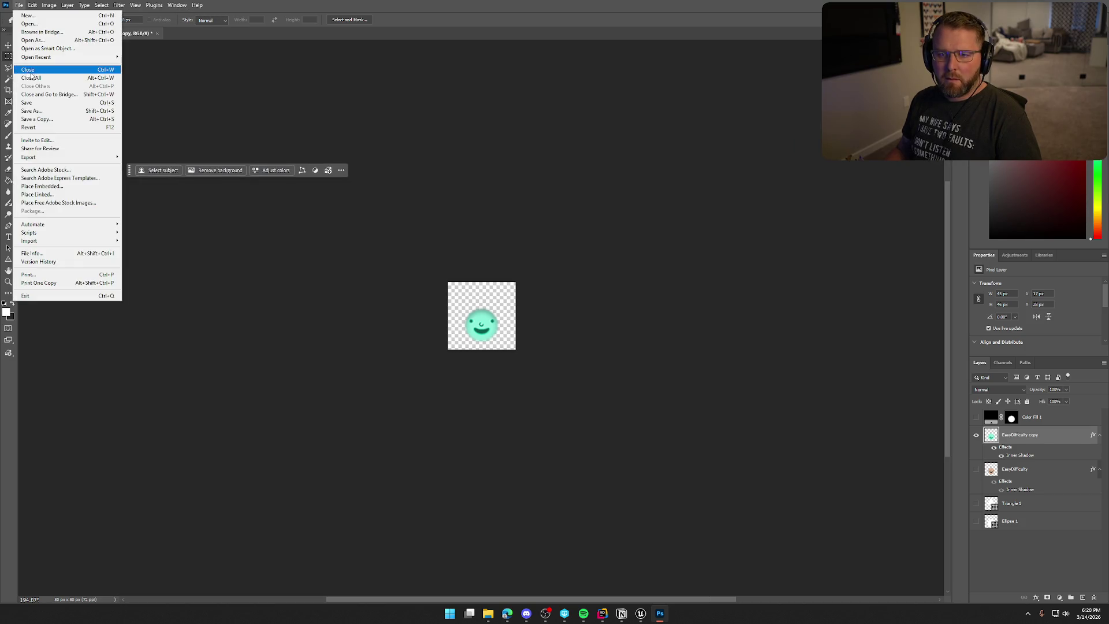
pyautogui.moveTo(35, 157)
pyautogui.click(167, 157)
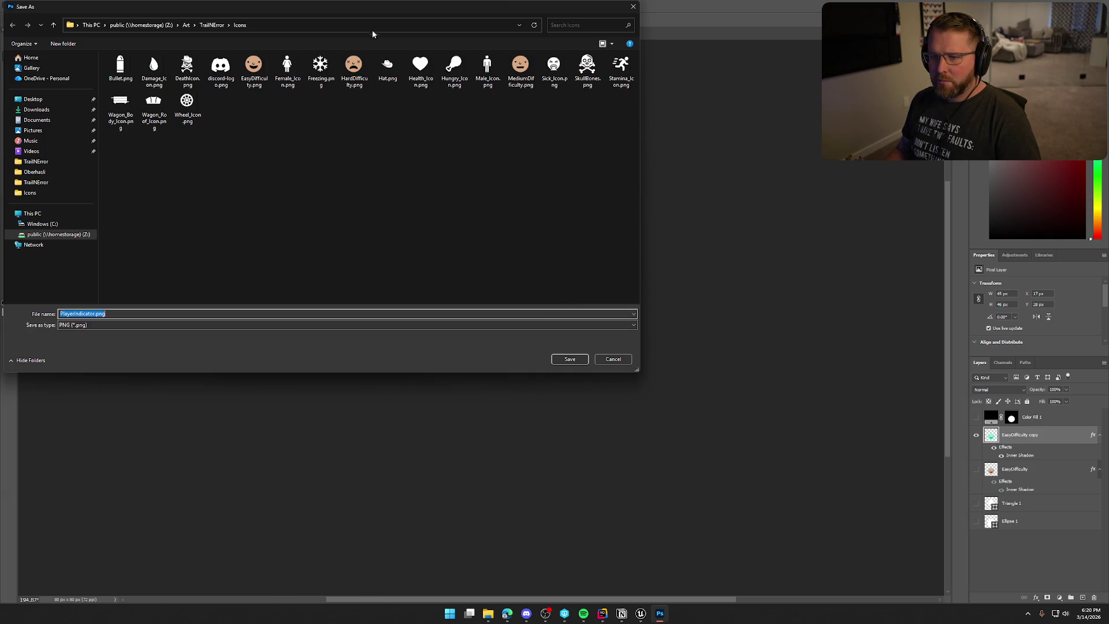
pyautogui.moveTo(351, 9); pyautogui.dragTo(535, 61)
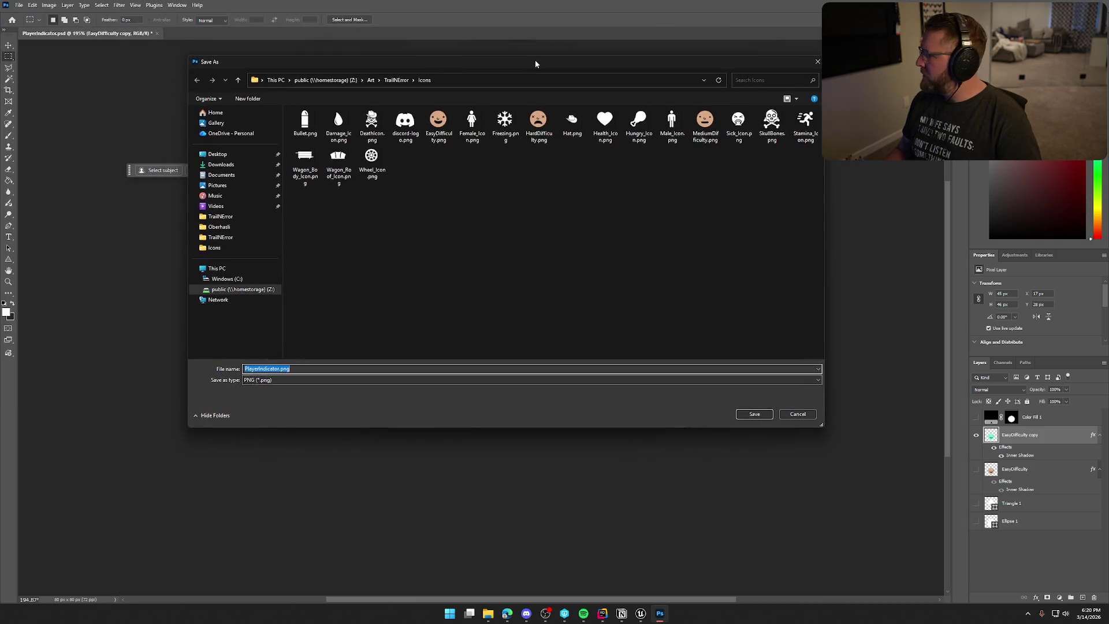
pyautogui.click(396, 80)
pyautogui.click(412, 194)
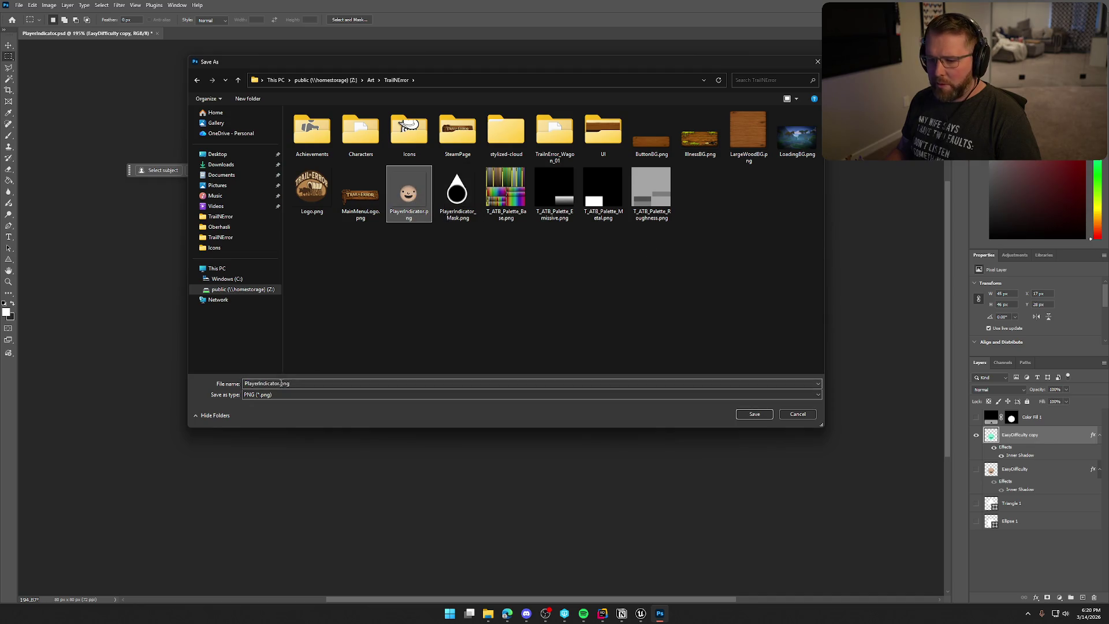
pyautogui.click(264, 385)
pyautogui.doubleClick(264, 384)
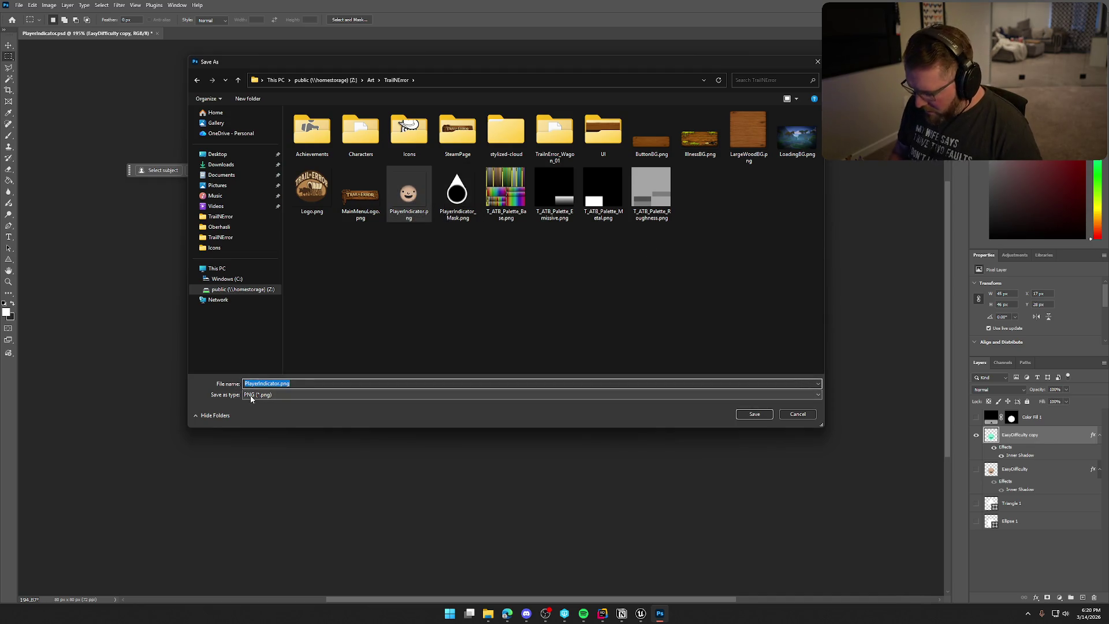
pyautogui.press('Home')
pyautogui.press('Delete')
pyautogui.press('Delete')
pyautogui.press('Delete')
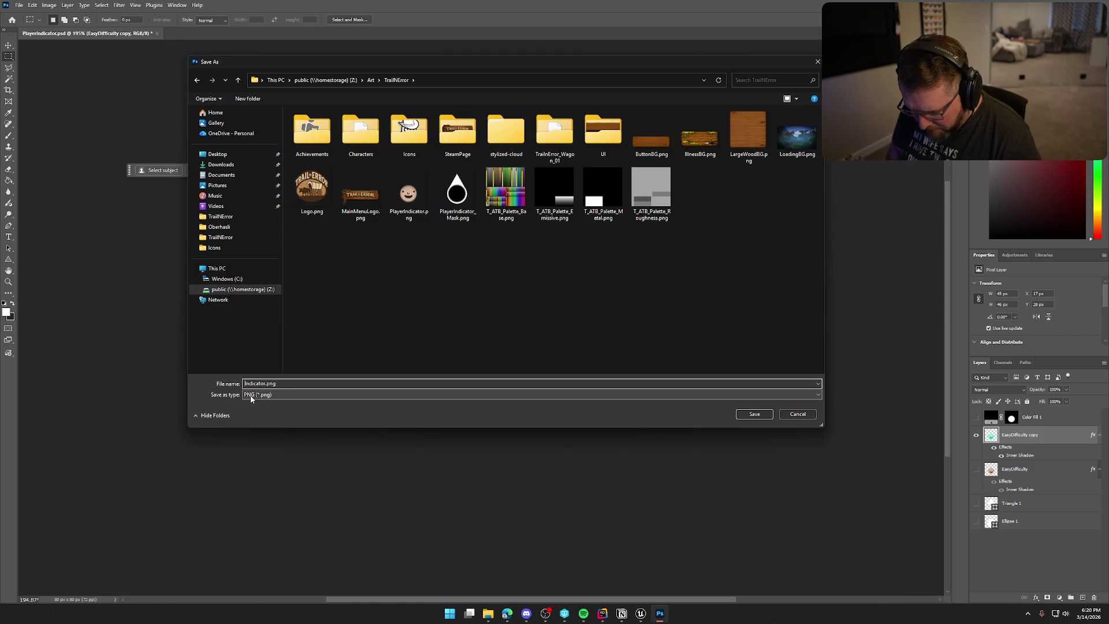
pyautogui.press('Return')
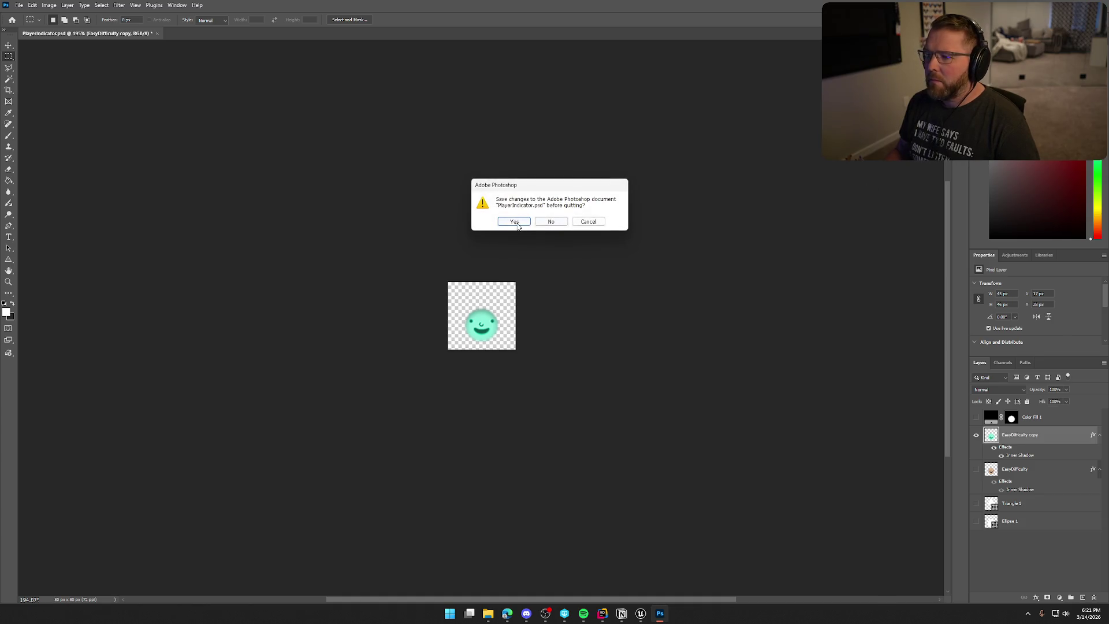
pyautogui.click(511, 224)
pyautogui.hotkey('alt', 'Tab')
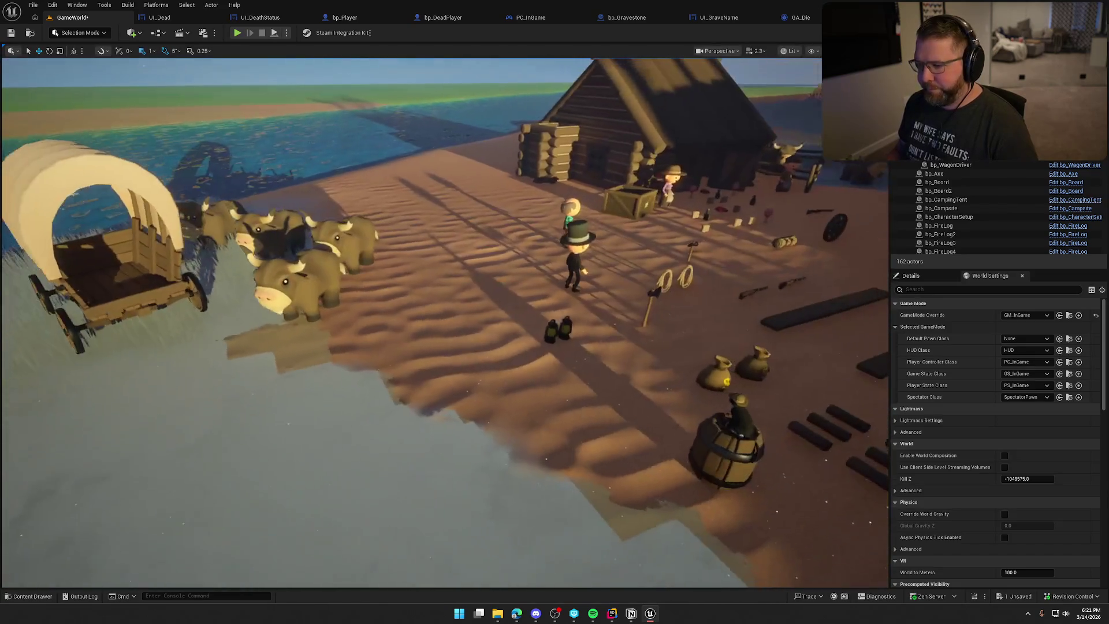
# Step: Import GhostIndicator.png into Content/UI/Assets/Icons and open the new texture
pyautogui.hotkey('ctrl', 'space')
pyautogui.click(35, 547)
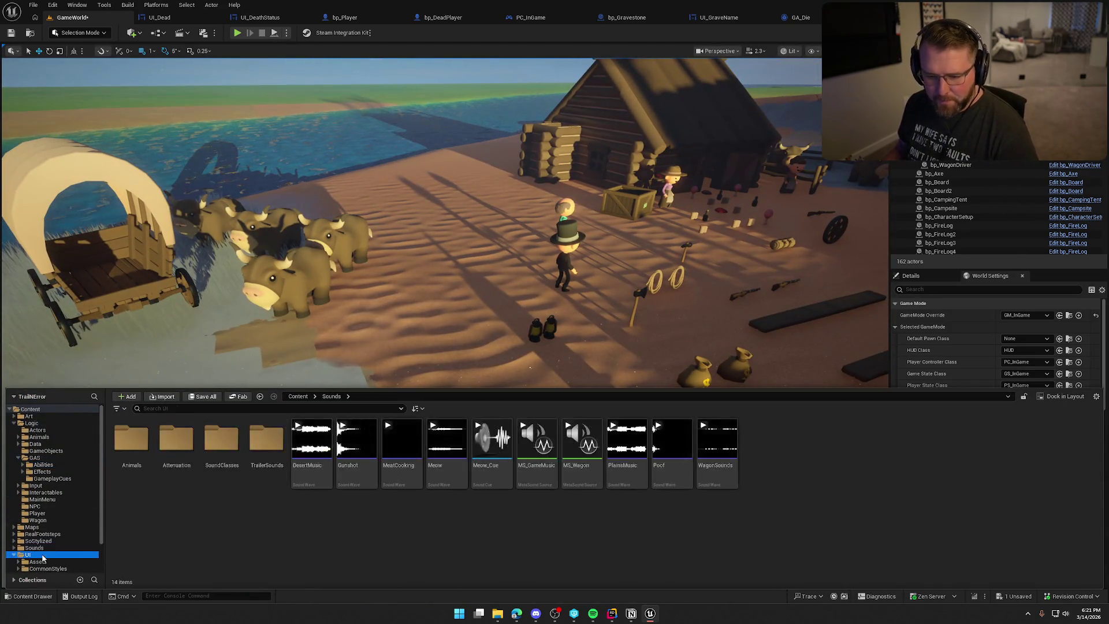
pyautogui.click(28, 555)
pyautogui.doubleClick(132, 439)
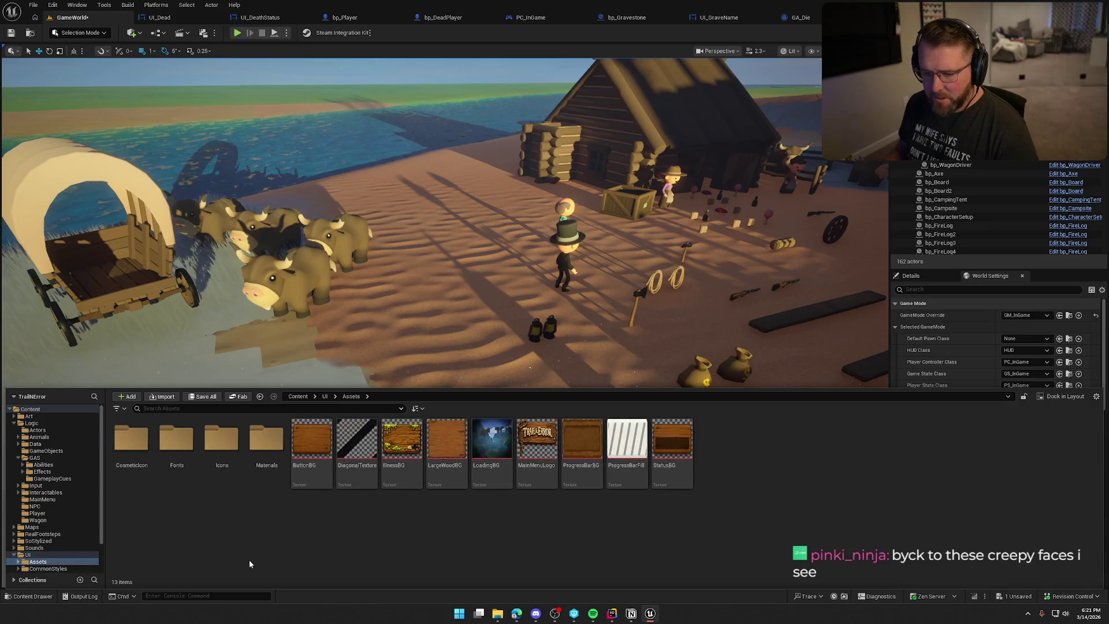
pyautogui.doubleClick(212, 450)
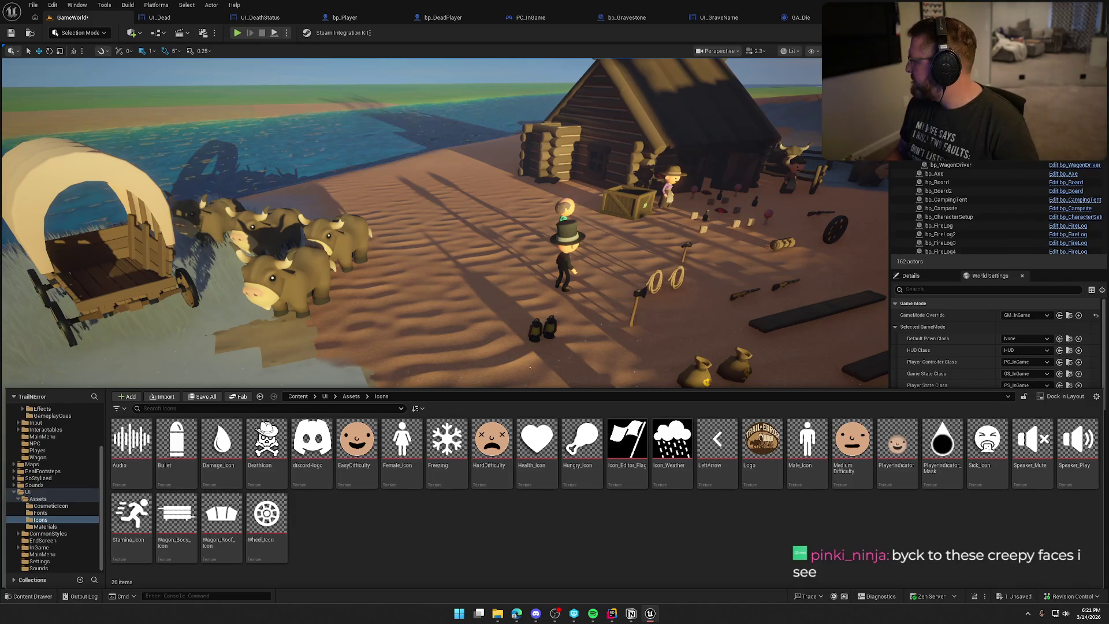
pyautogui.moveTo(825, 501); pyautogui.dragTo(826, 532)
pyautogui.hotkey('ctrl', 'space')
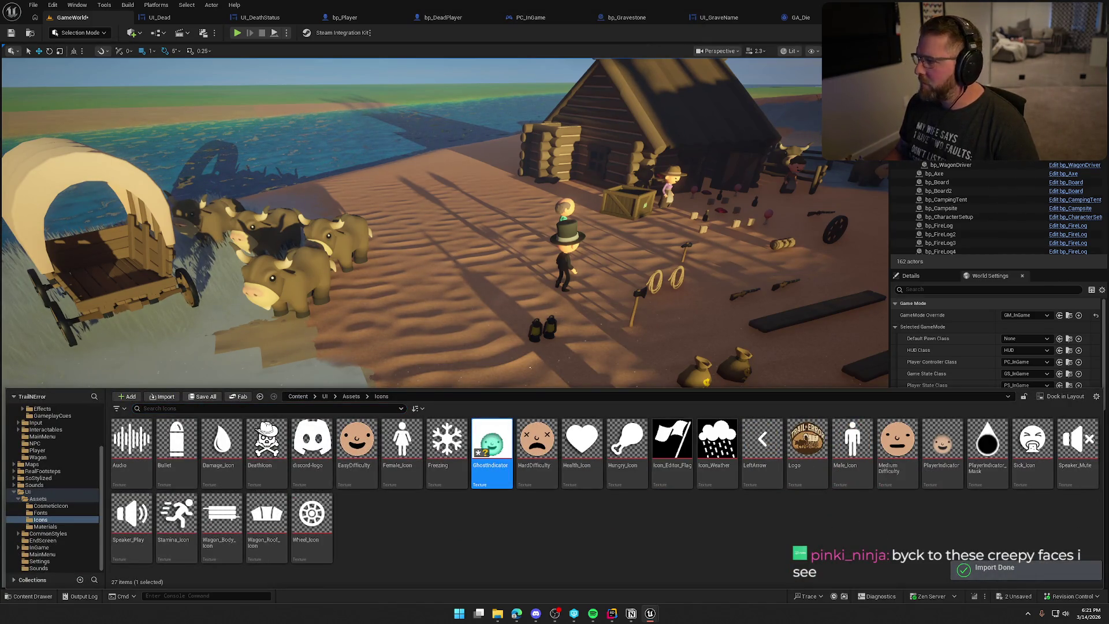
pyautogui.doubleClick(492, 444)
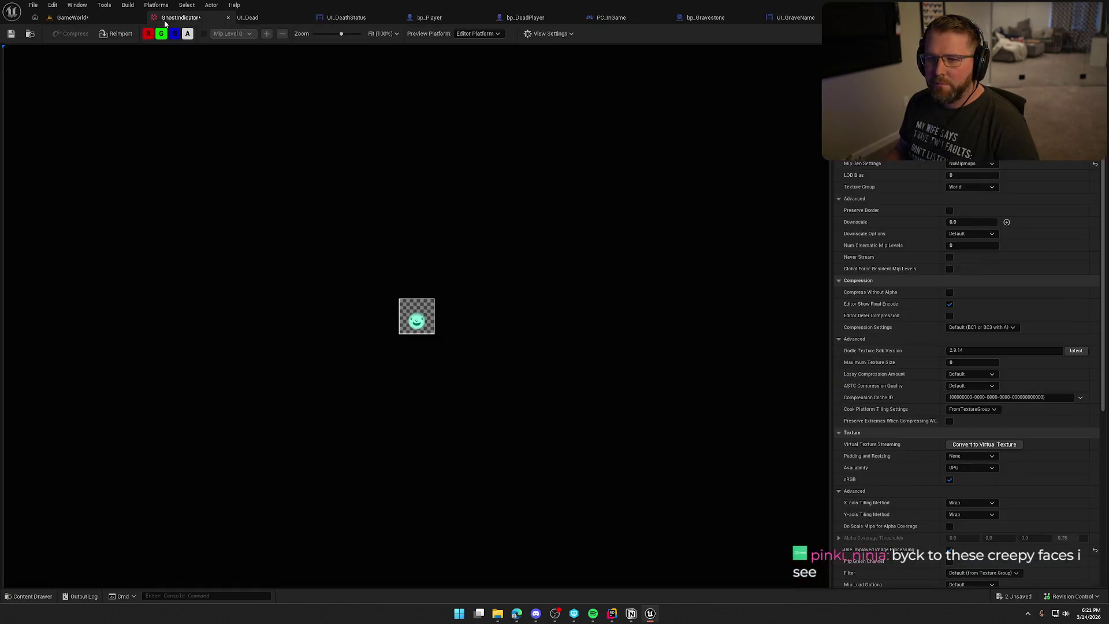
# Step: Set GhostIndicator's Mip Gen Settings to FromTextureGroup and open the PlayerIndicator texture for reference
pyautogui.click(982, 164)
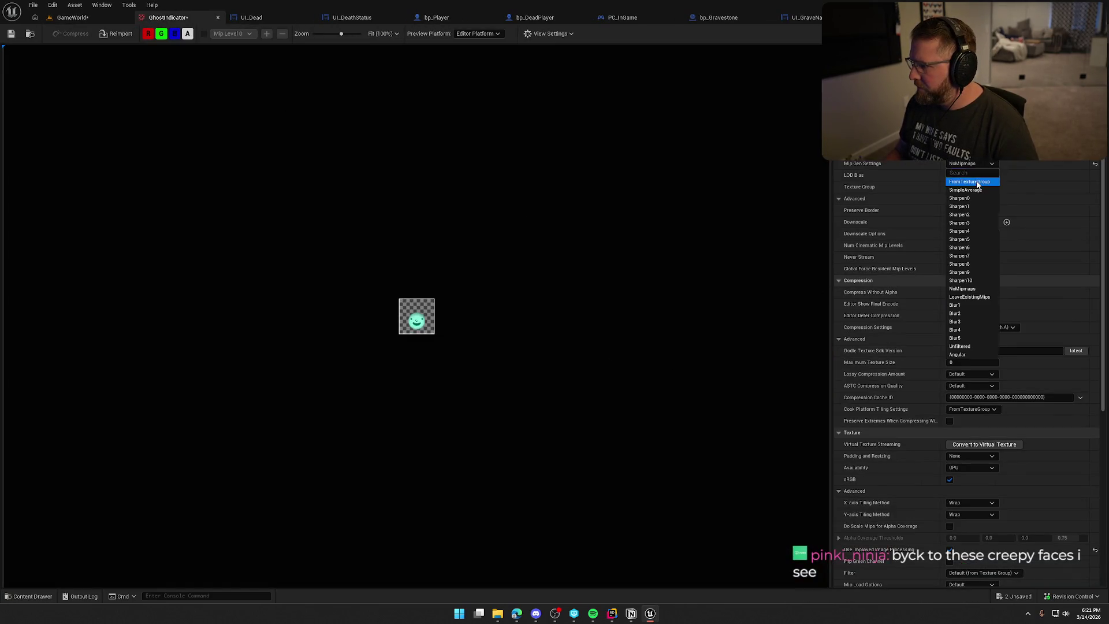
pyautogui.click(971, 182)
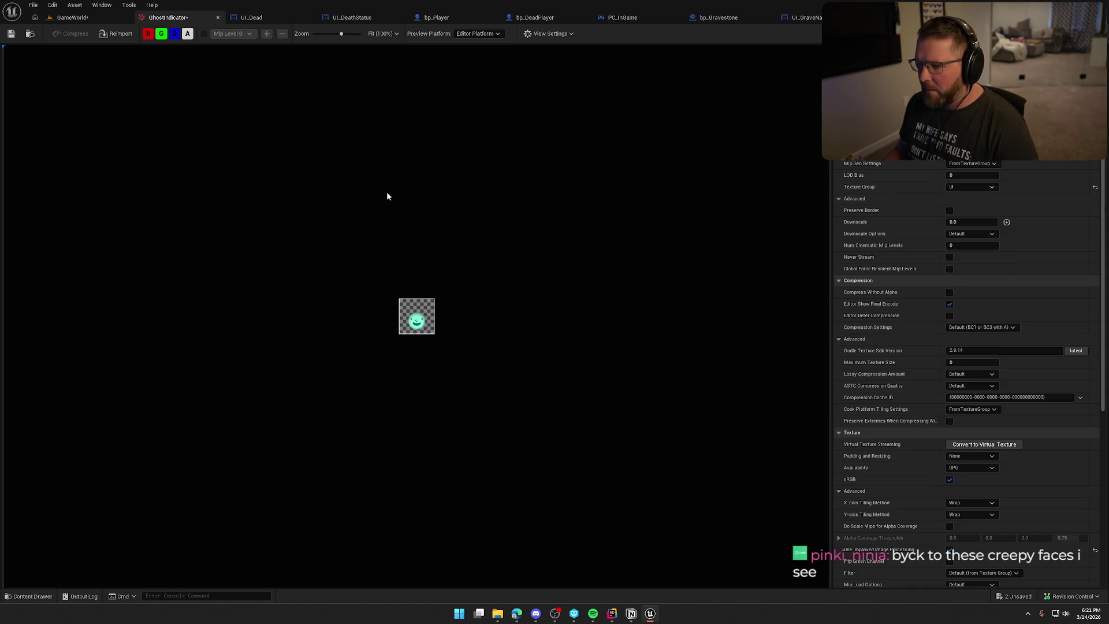
pyautogui.hotkey('ctrl', 'space')
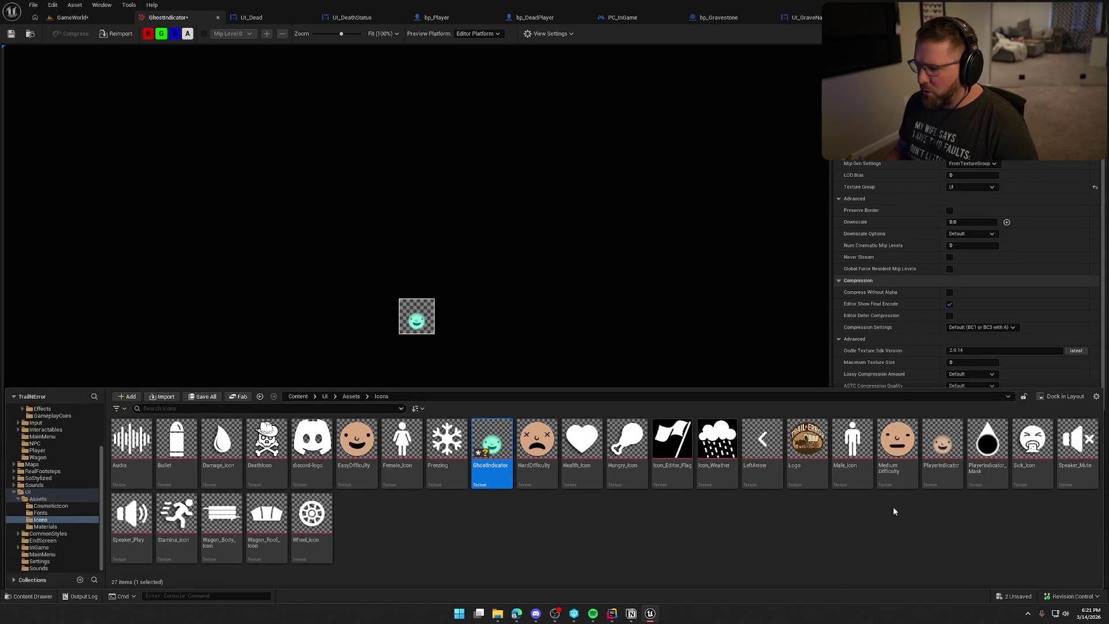
pyautogui.doubleClick(943, 445)
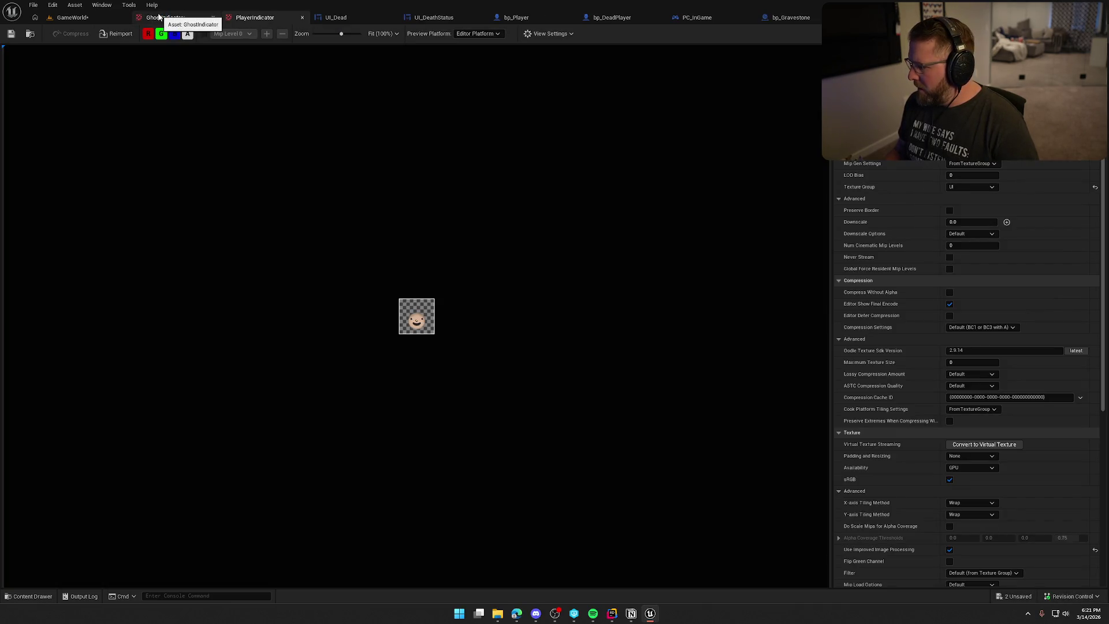
# Step: Compare GhostIndicator's texture settings against PlayerIndicator's, switching between both texture tabs
pyautogui.click(159, 16)
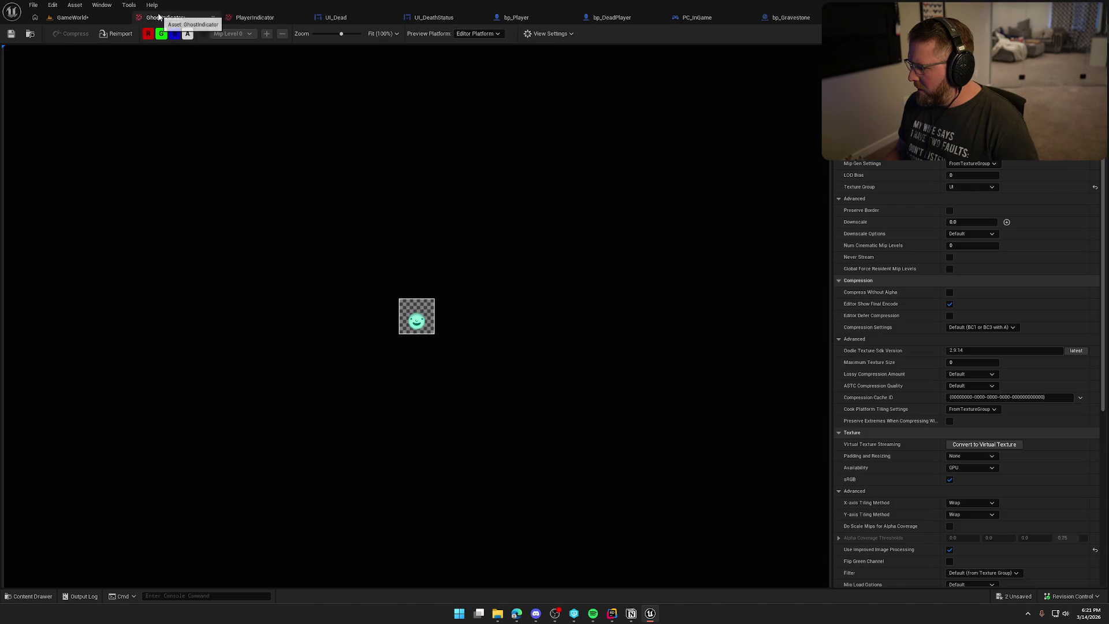
pyautogui.click(257, 22)
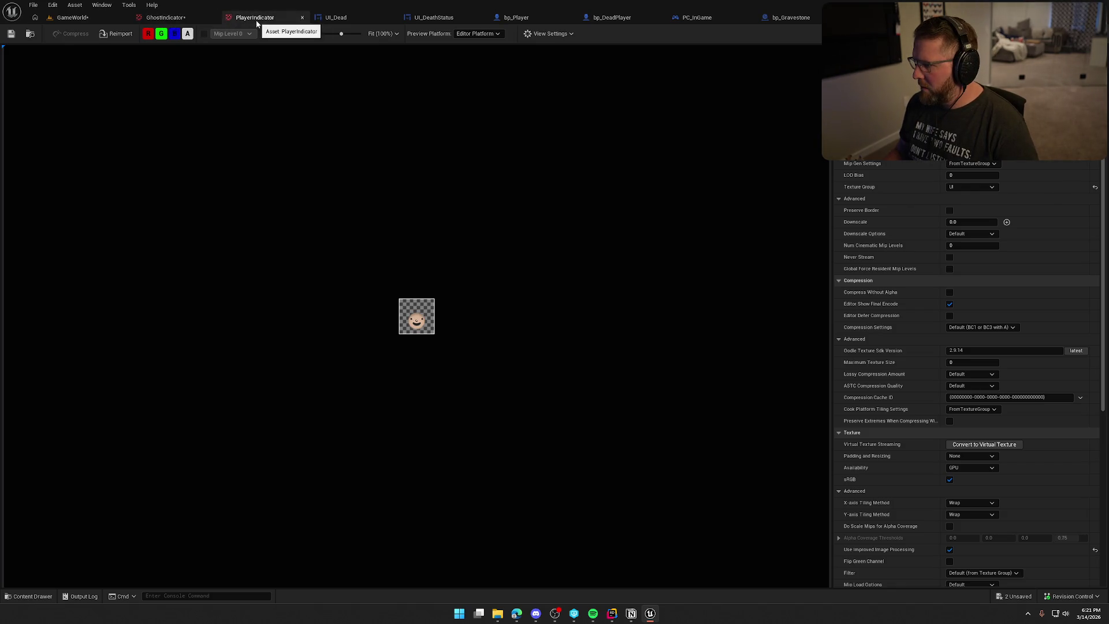
pyautogui.click(178, 19)
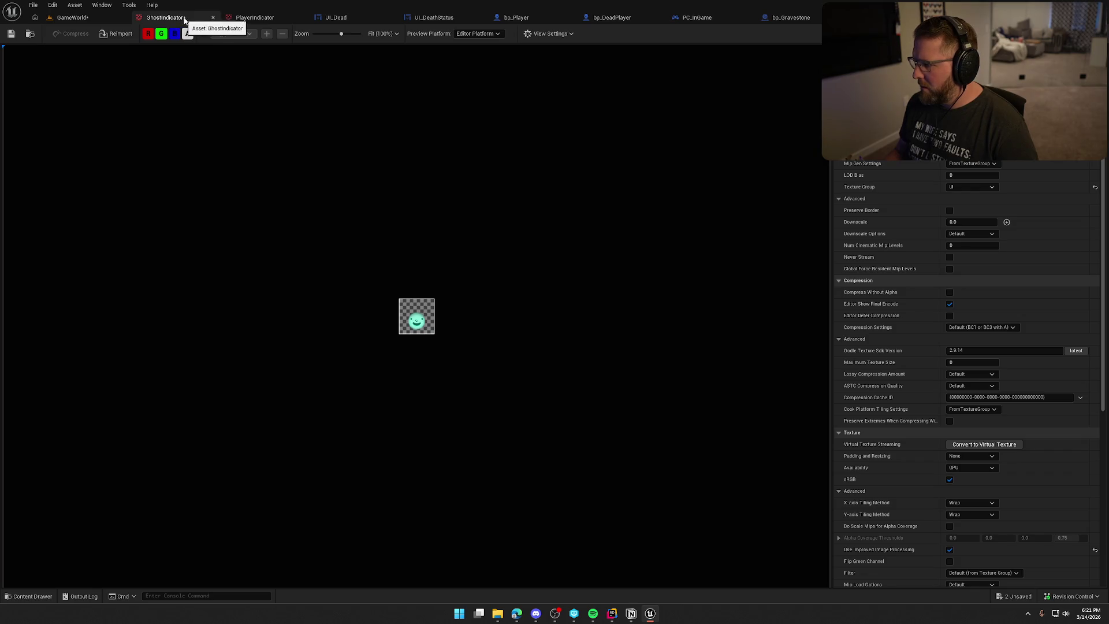
pyautogui.click(258, 21)
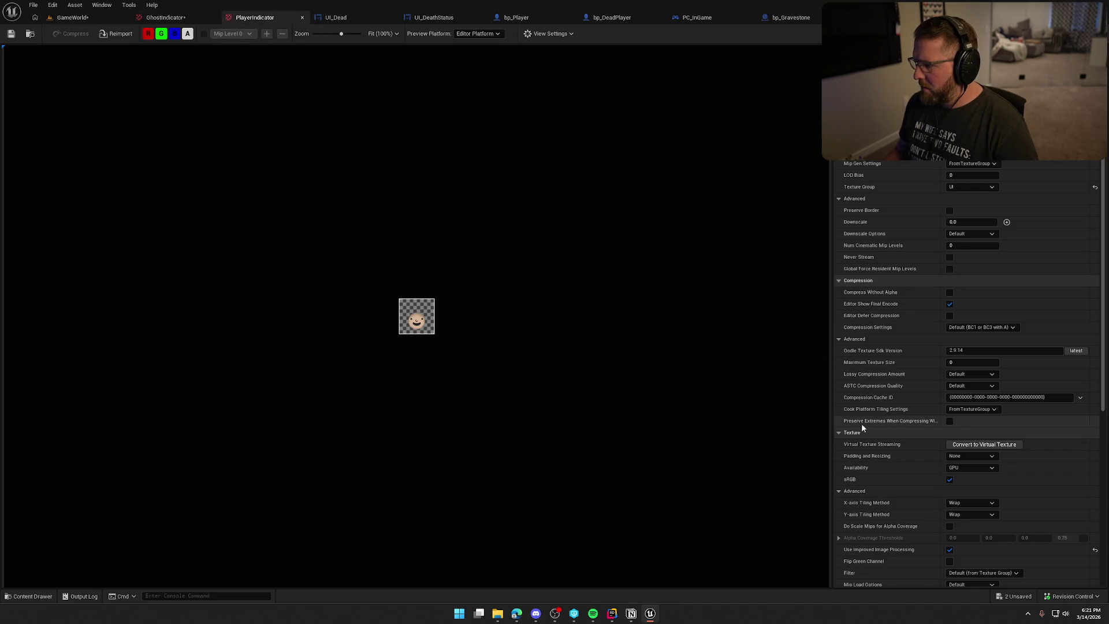
pyautogui.scroll(-10, 918, 425)
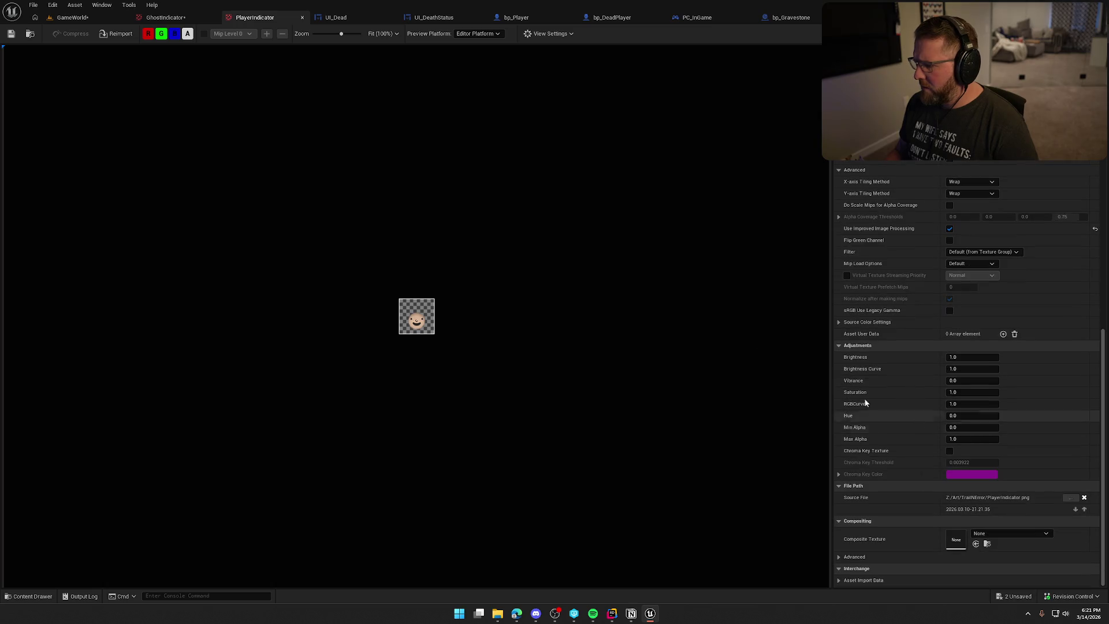
pyautogui.hotkey('ctrl', 'Tab')
pyautogui.scroll(-8, 901, 404)
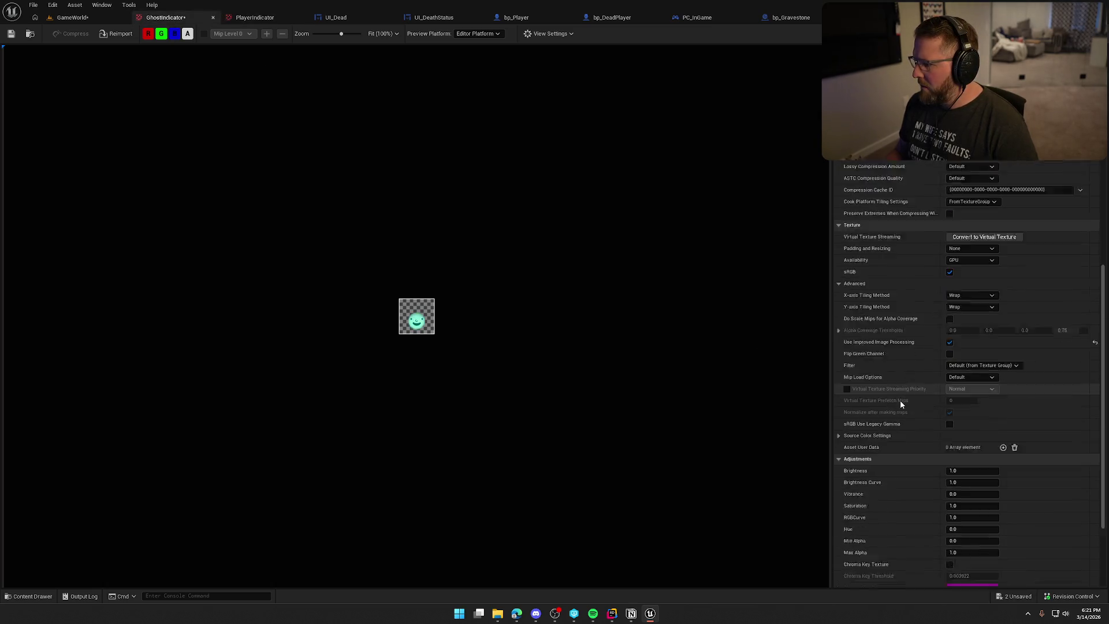
pyautogui.click(250, 19)
pyautogui.click(166, 22)
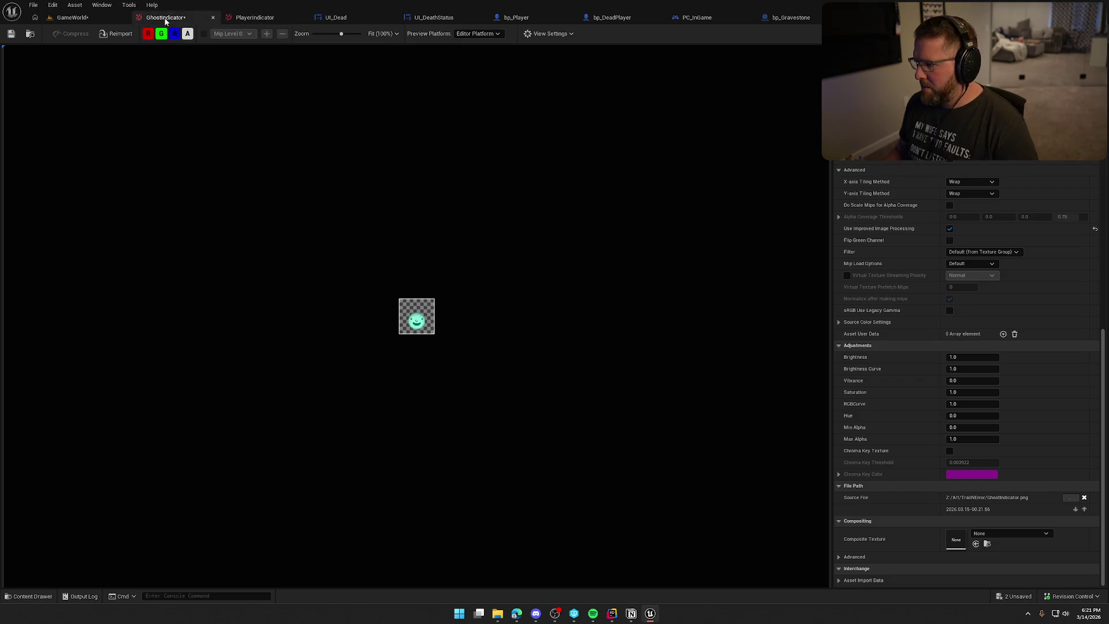
pyautogui.click(263, 19)
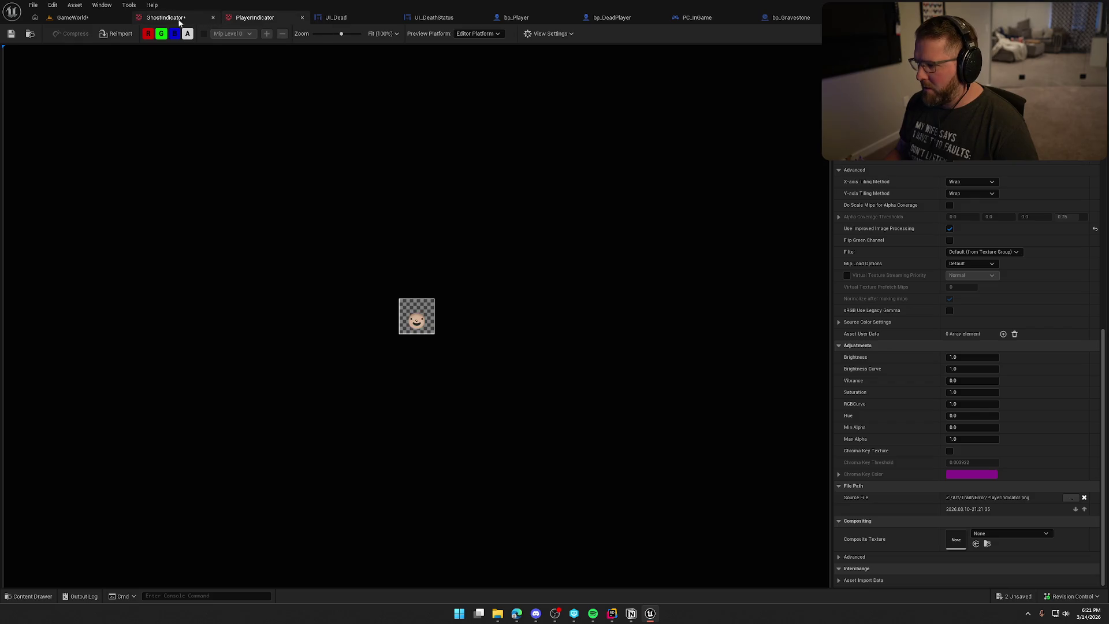
pyautogui.click(173, 19)
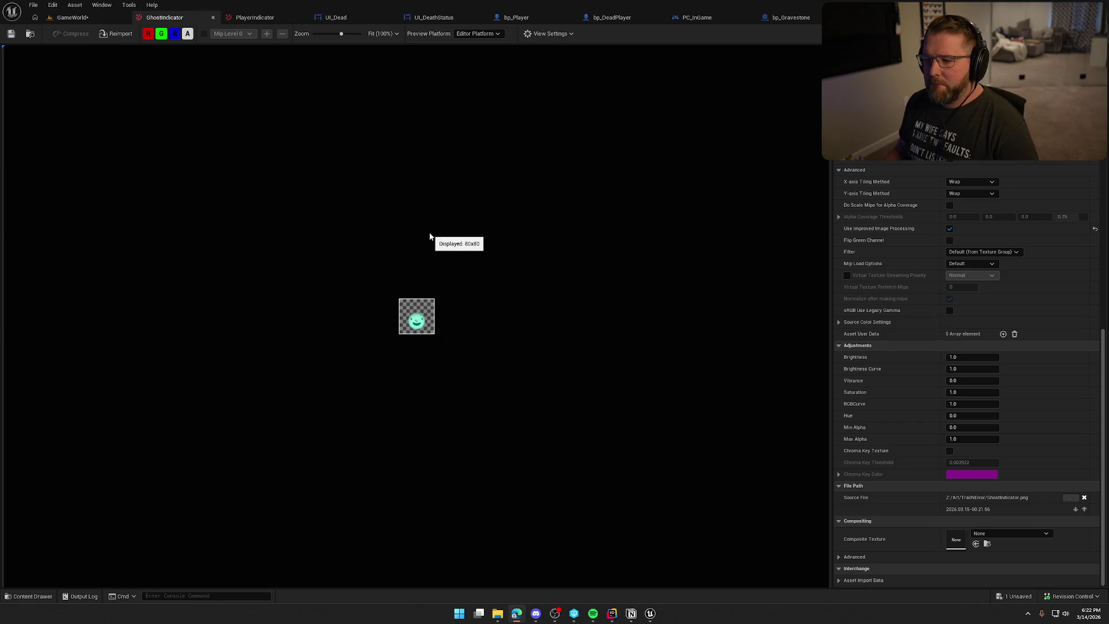
# Step: Close the texture editor and browse the UI InGame, Death and Interaction folders
pyautogui.click(213, 18)
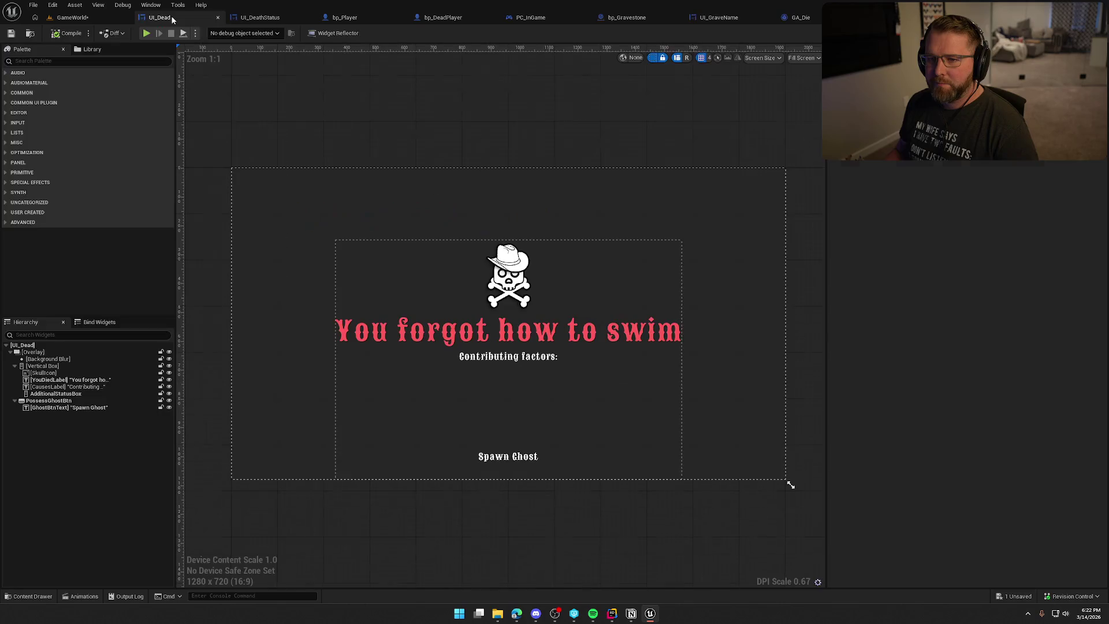
pyautogui.click(72, 17)
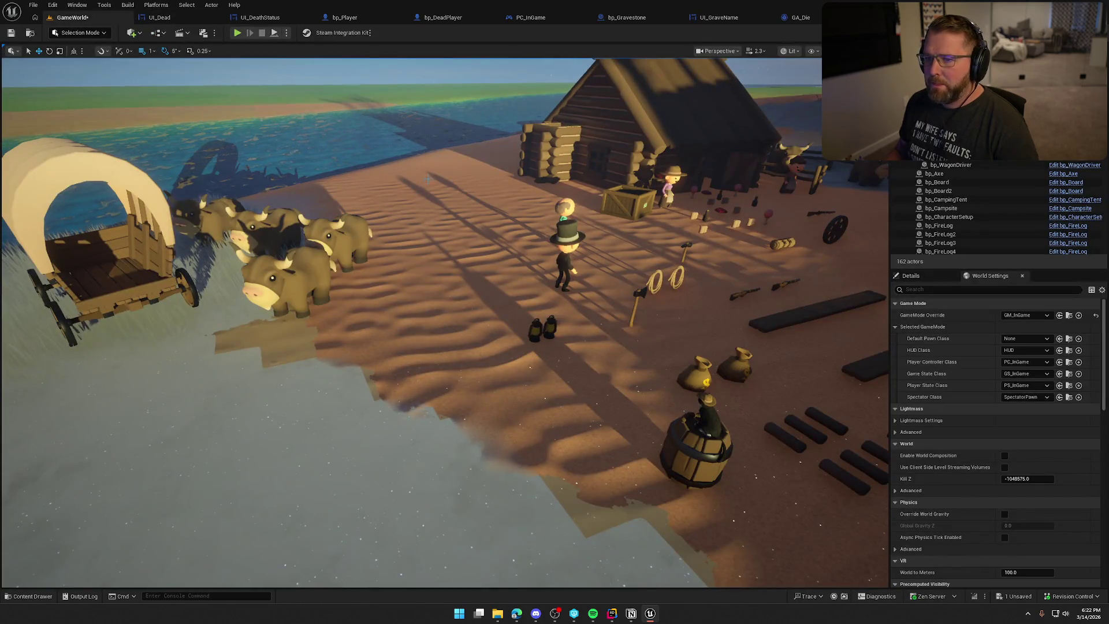
pyautogui.hotkey('ctrl', 'space')
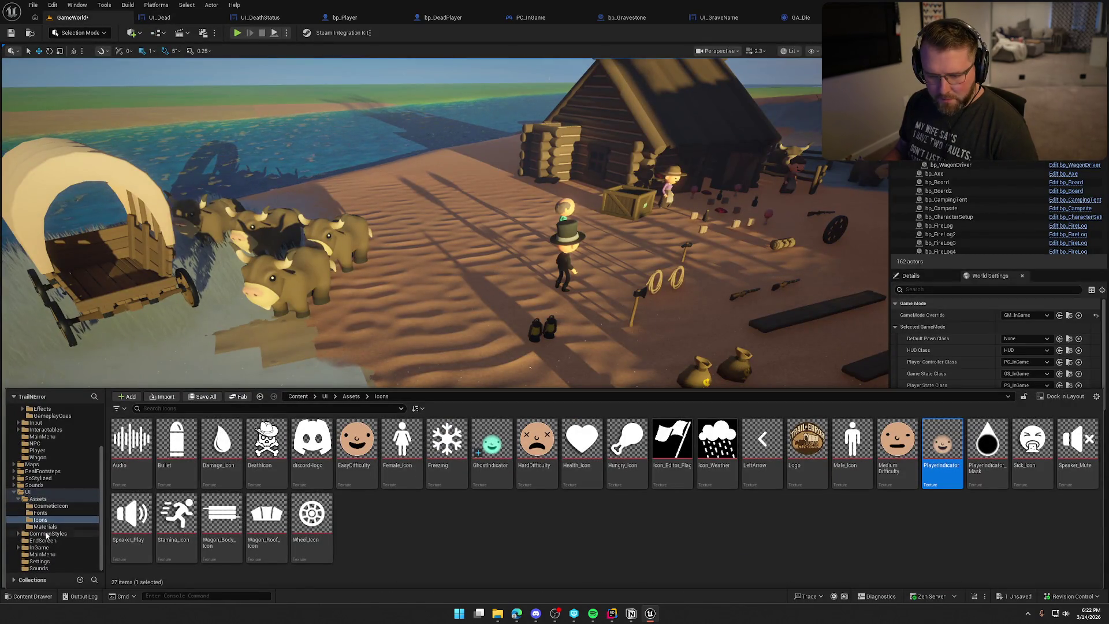
pyautogui.click(51, 548)
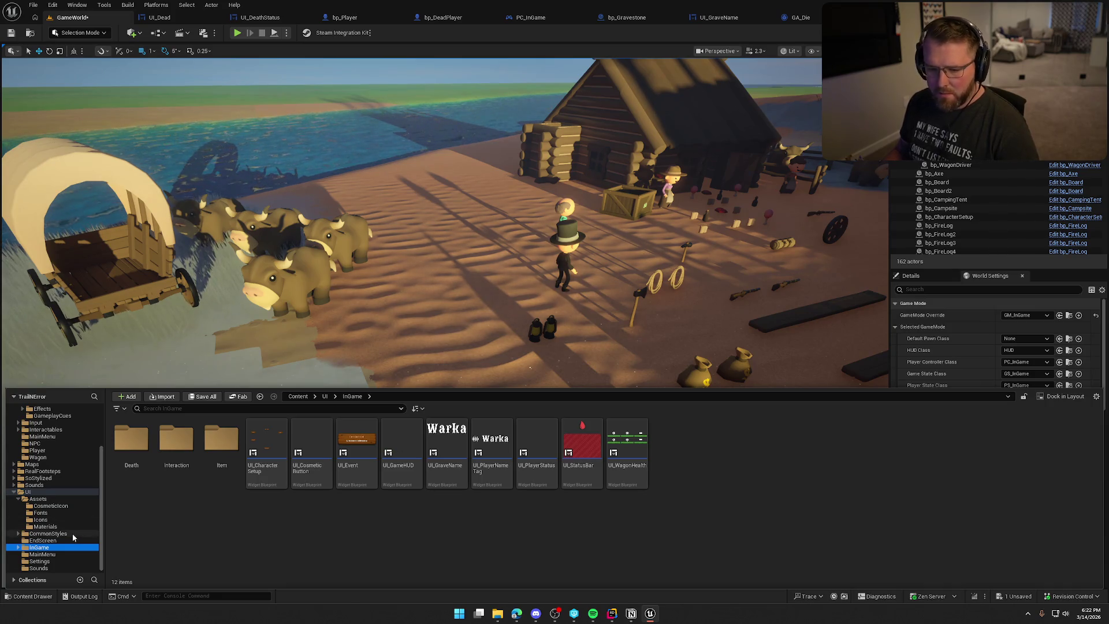
pyautogui.click(19, 501)
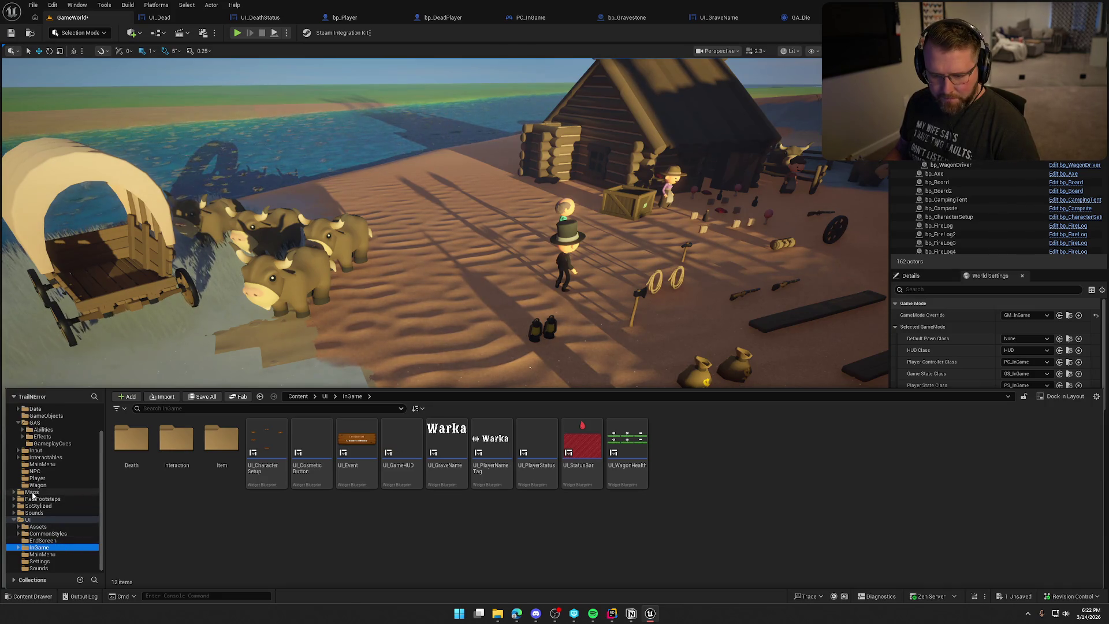
pyautogui.click(29, 519)
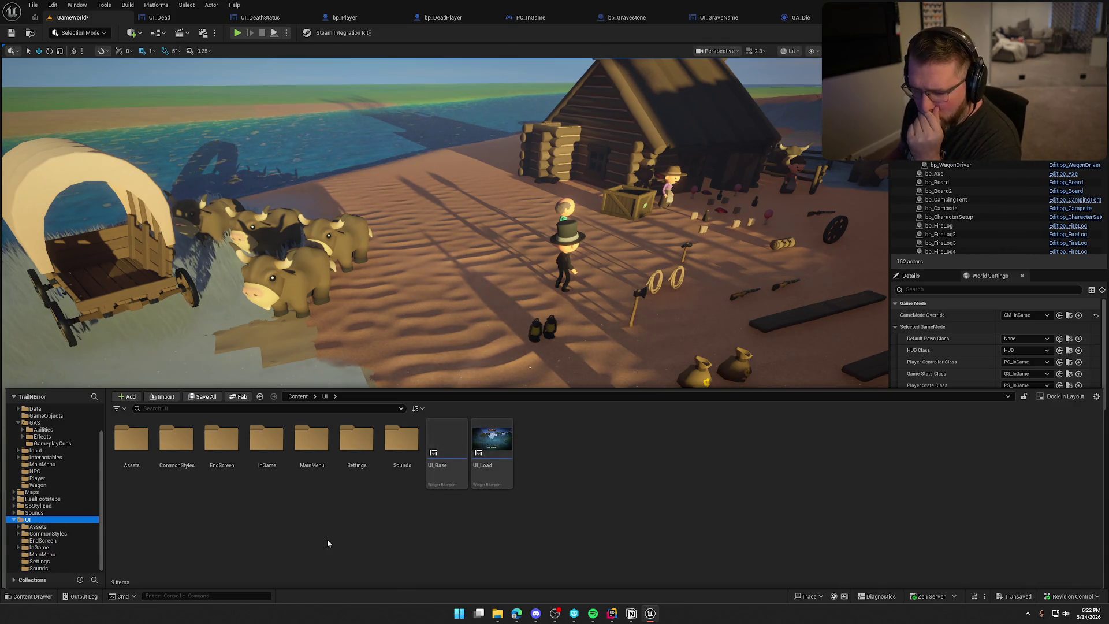
pyautogui.doubleClick(267, 440)
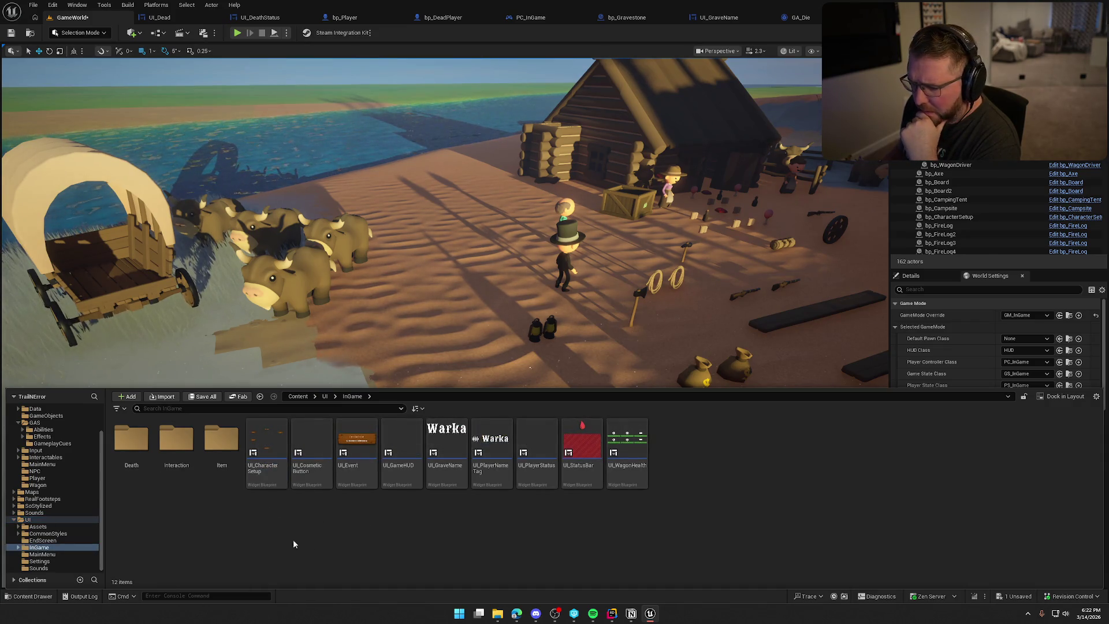
pyautogui.doubleClick(132, 439)
pyautogui.doubleClick(39, 547)
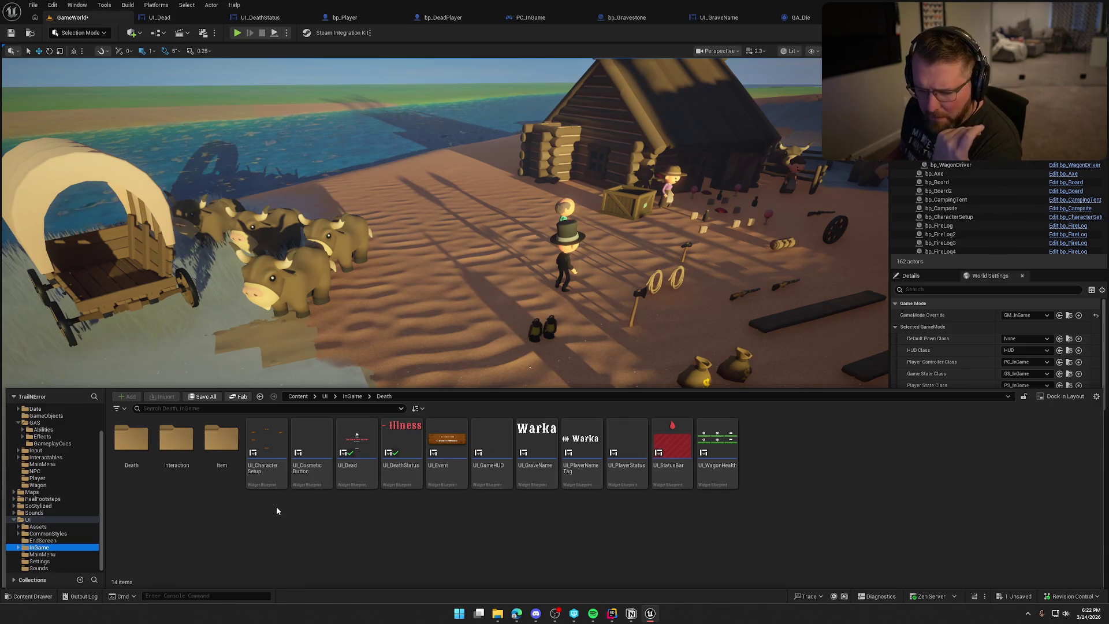
pyautogui.doubleClick(176, 439)
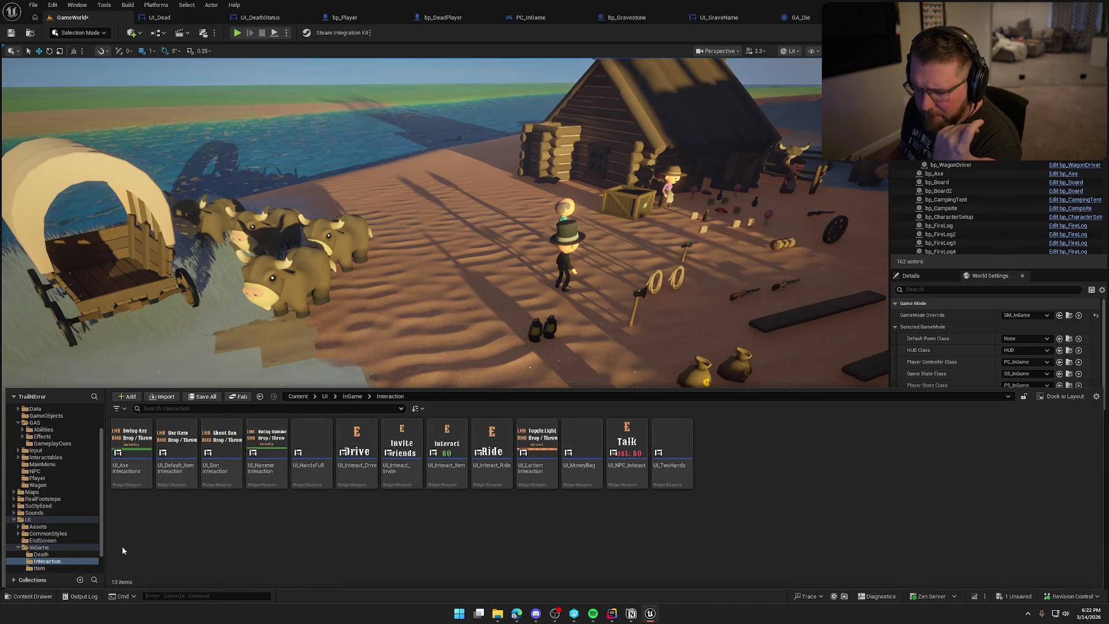
pyautogui.click(40, 568)
pyautogui.doubleClick(87, 547)
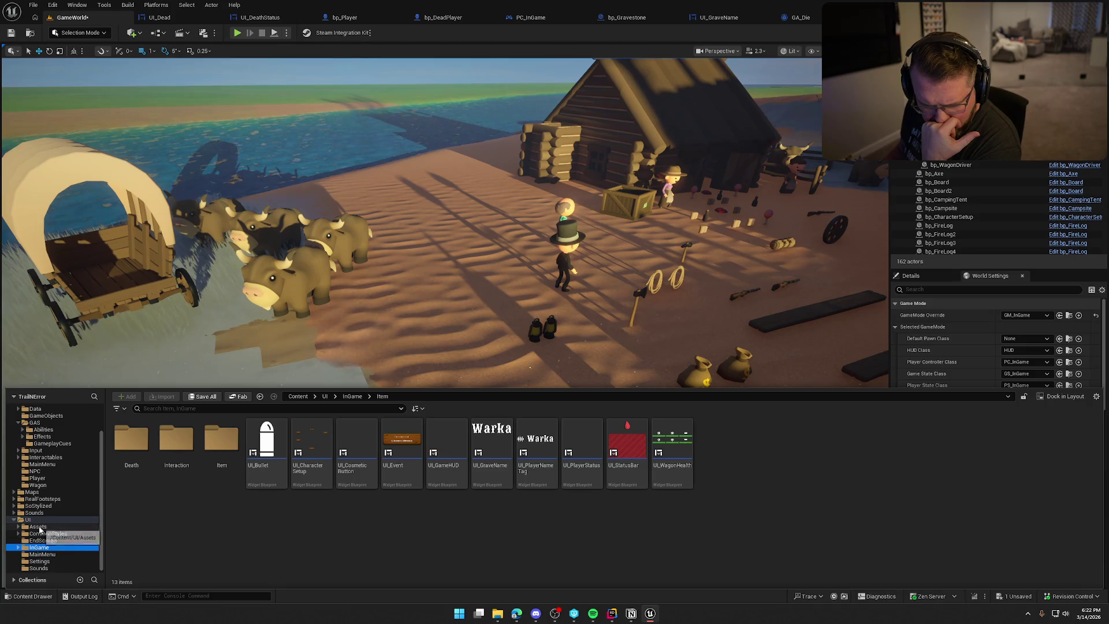
# Step: Look through the UI Assets, Settings and Sounds folders, then filter UI by 'indi'
pyautogui.click(39, 527)
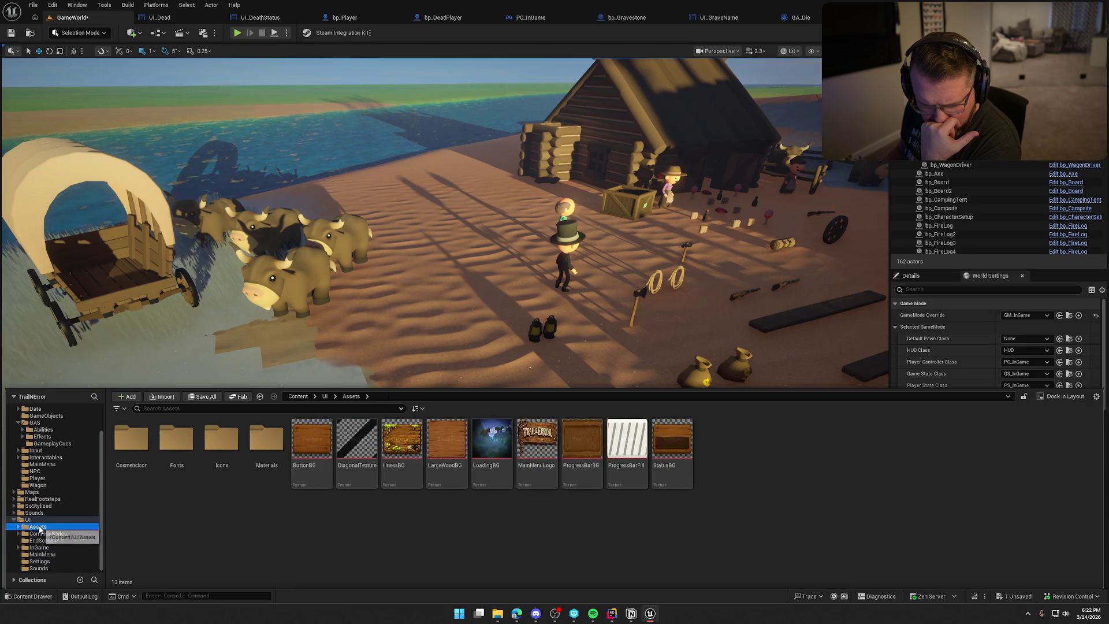
pyautogui.click(46, 562)
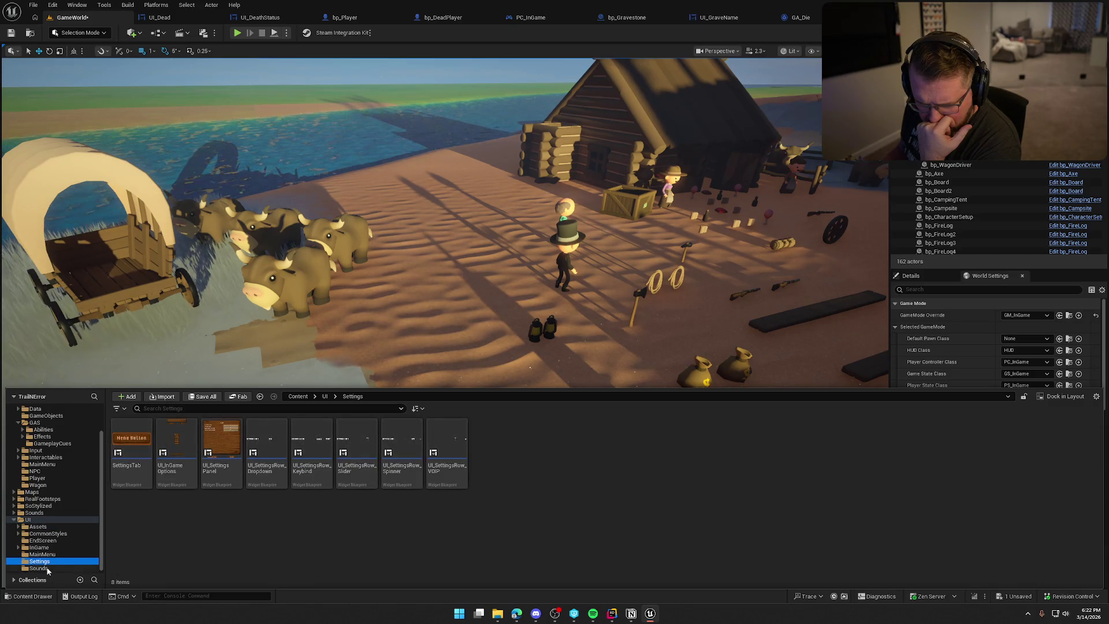
pyautogui.click(47, 568)
pyautogui.click(27, 520)
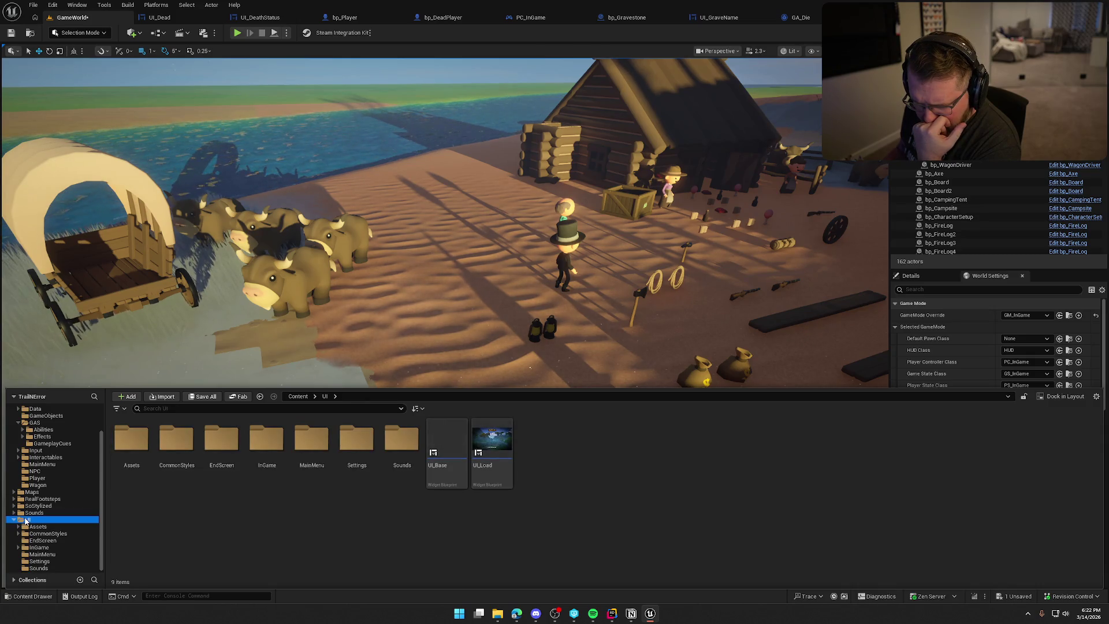
pyautogui.click(193, 408)
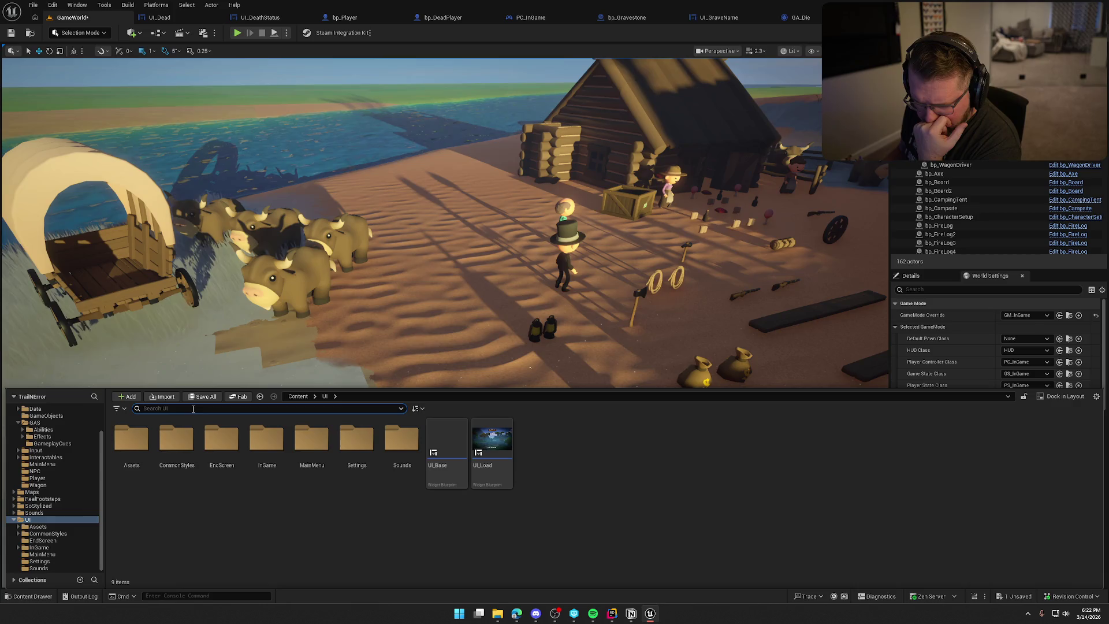
pyautogui.write('indi')
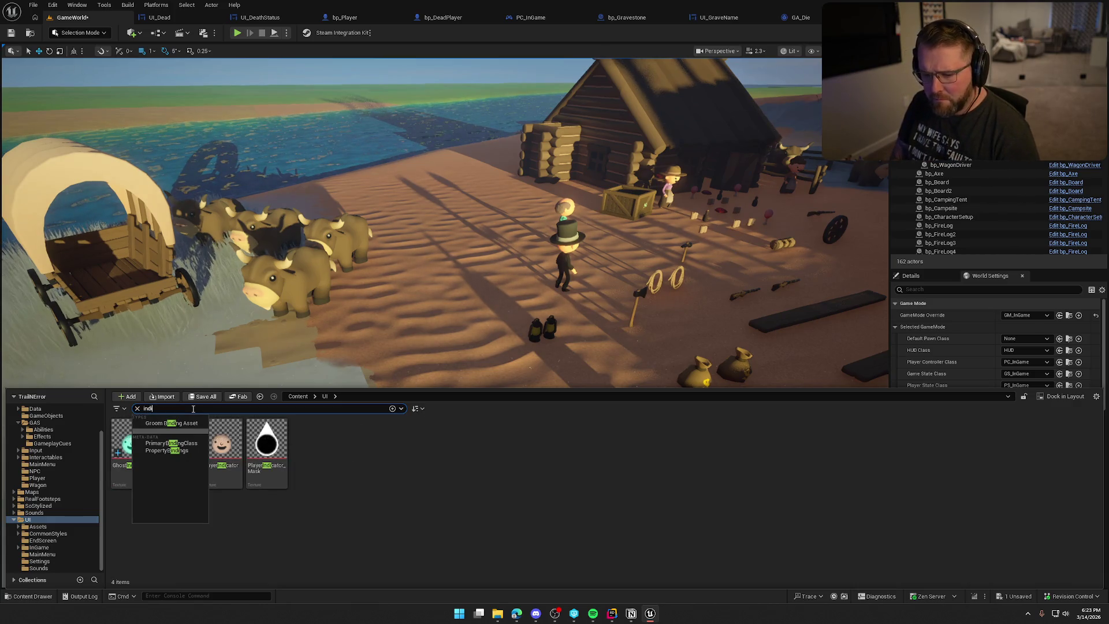
pyautogui.click(375, 474)
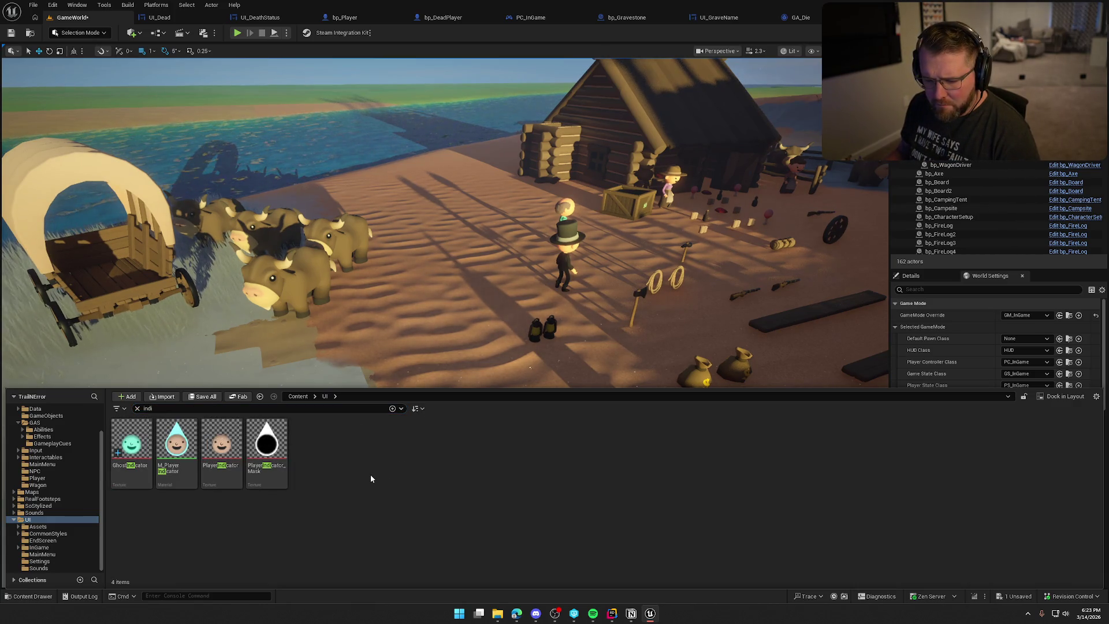
# Step: Find UI_GameHUD via M_PlayerIndicator's Reference Viewer, open it and select the Indicator_1 image
pyautogui.click(176, 444)
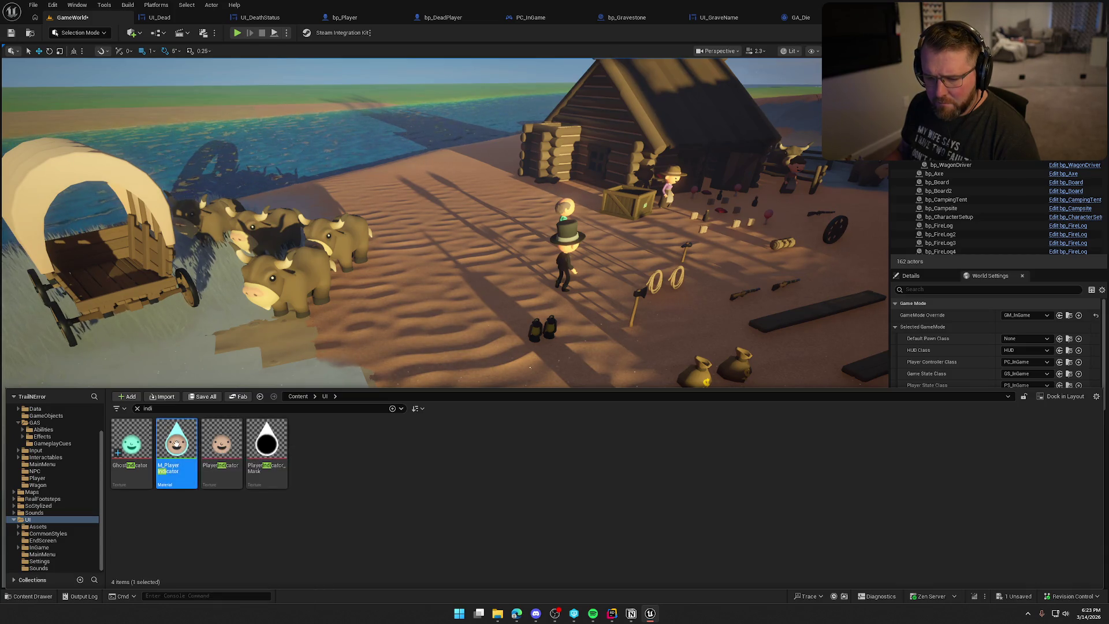
pyautogui.rightClick(176, 444)
pyautogui.click(220, 371)
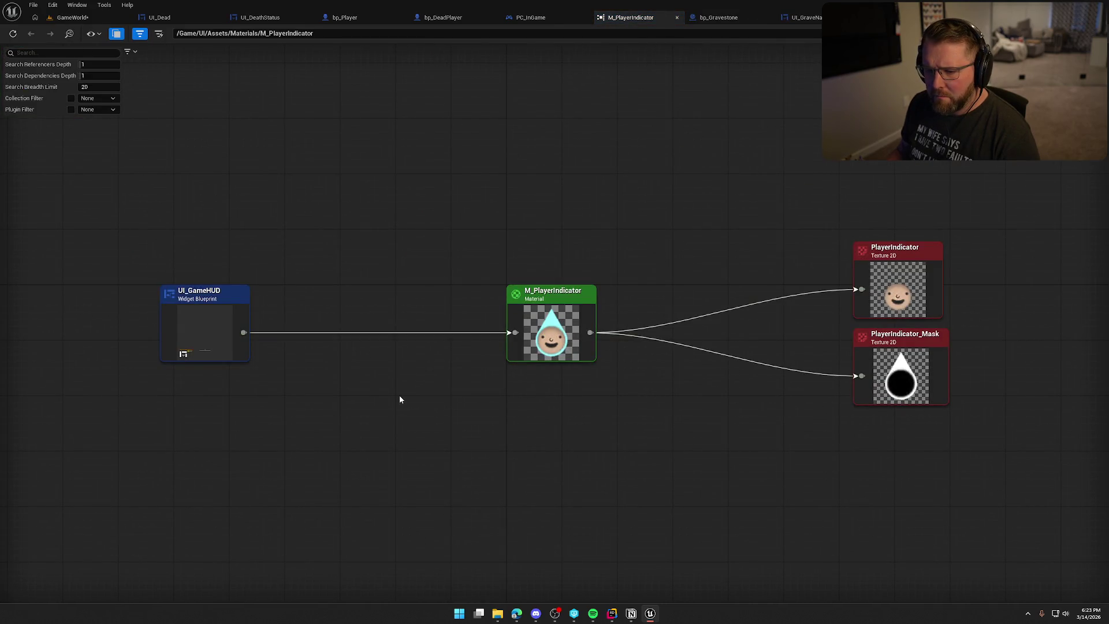
pyautogui.click(204, 317)
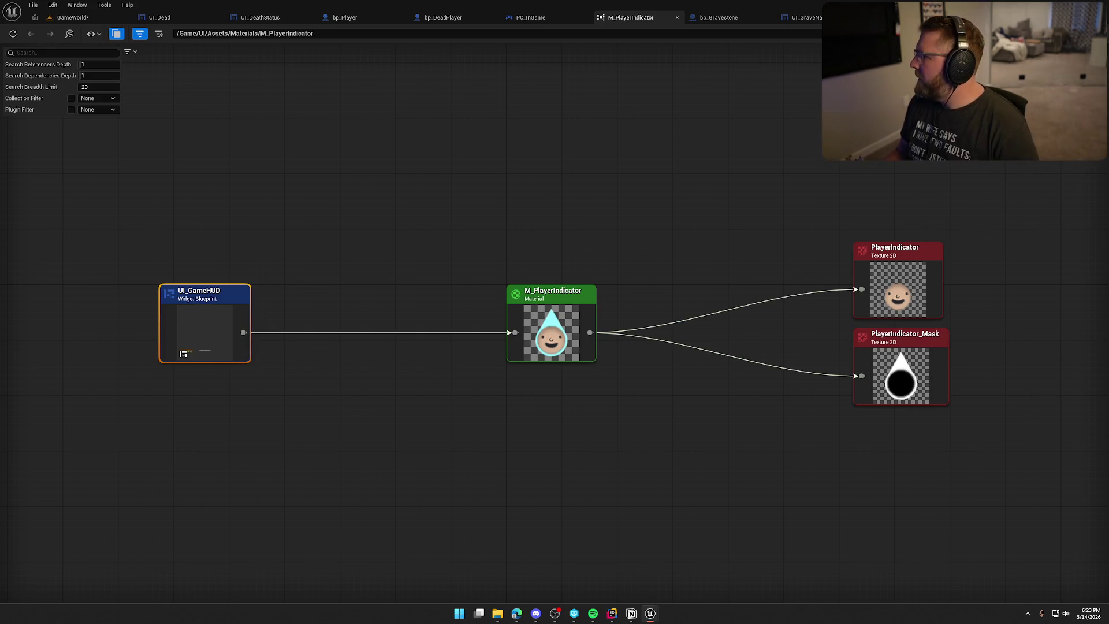
pyautogui.doubleClick(205, 323)
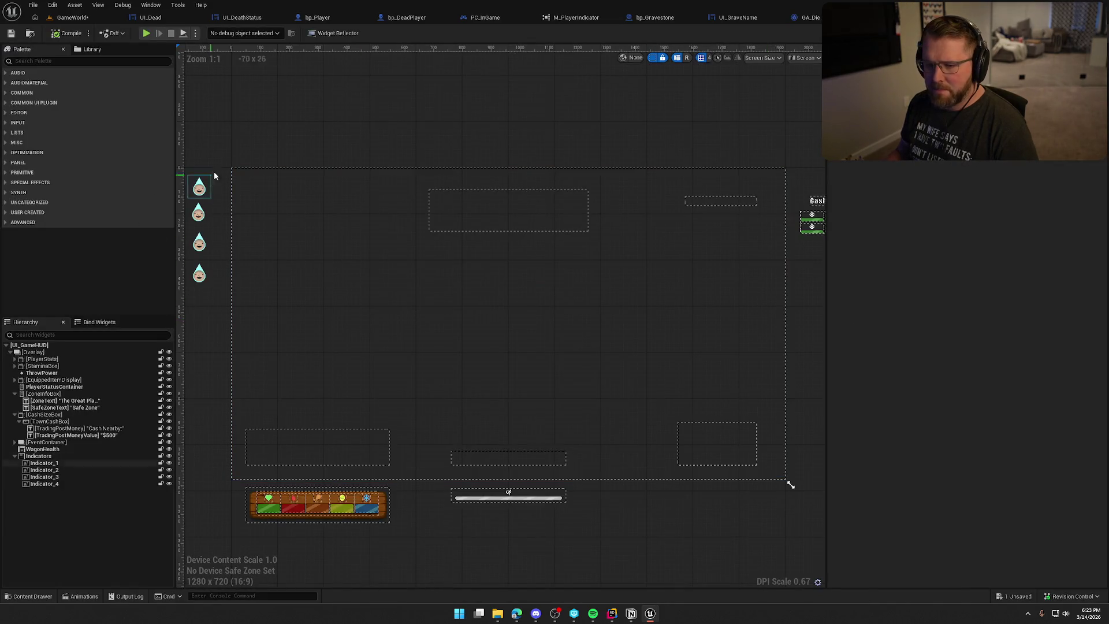
pyautogui.click(275, 185)
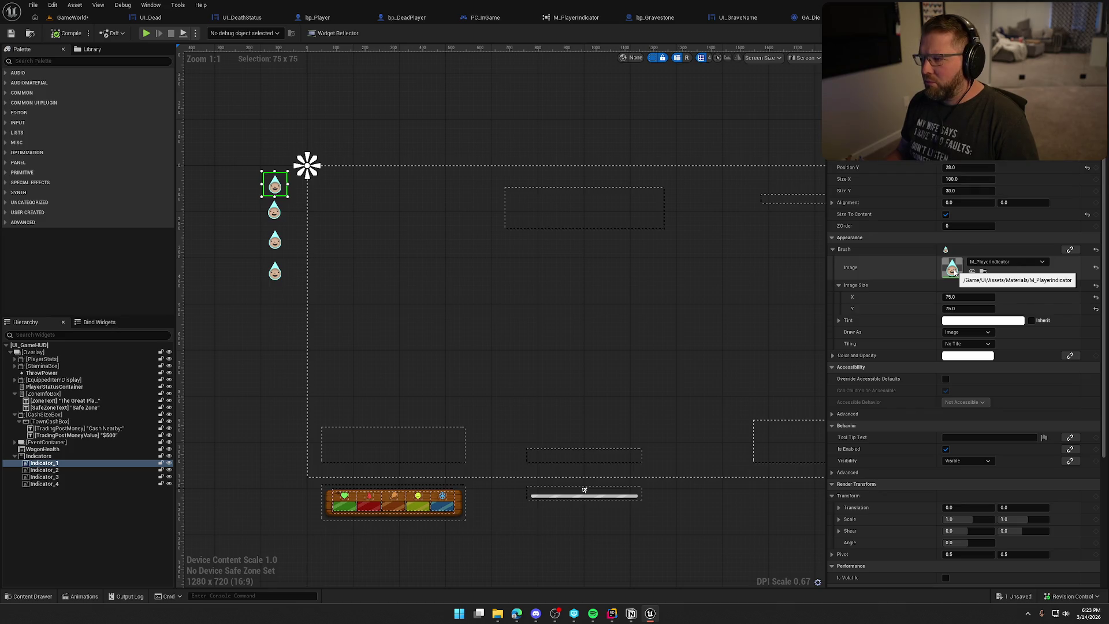
# Step: Convert M_PlayerIndicator's face Texture Sample into a FaceImage parameter, apply and check out the material
pyautogui.doubleClick(954, 271)
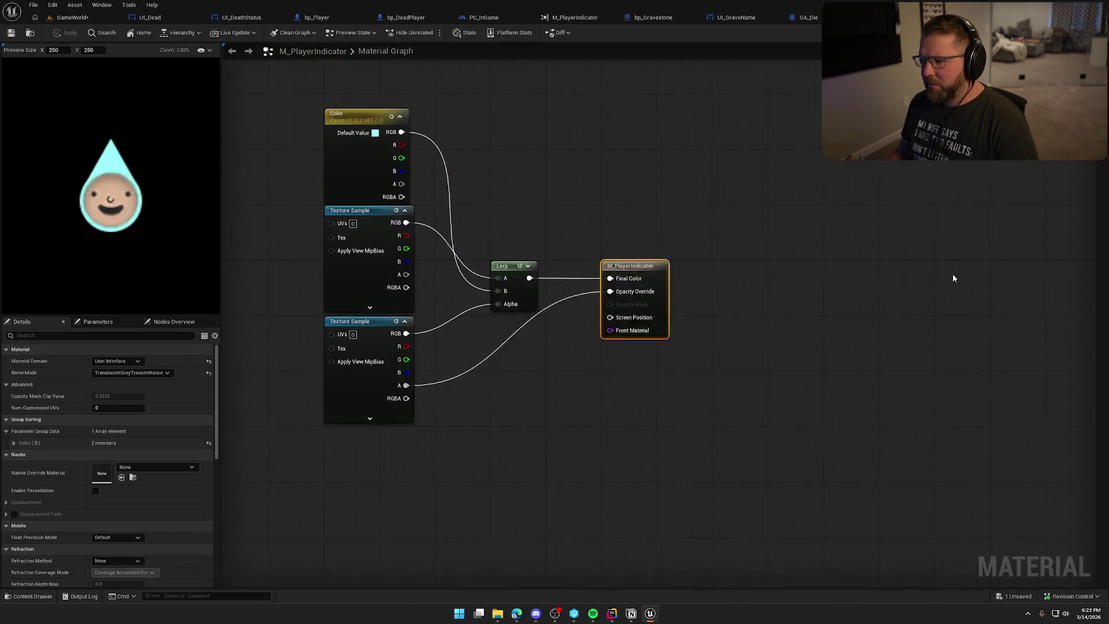
pyautogui.click(474, 245)
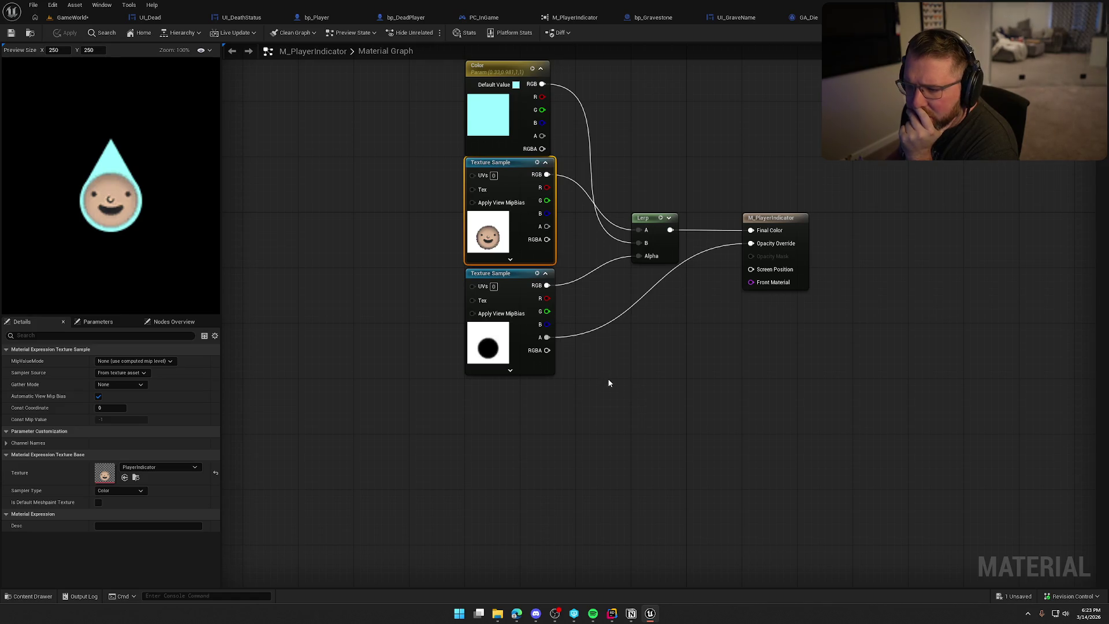
pyautogui.rightClick(512, 182)
pyautogui.click(555, 218)
pyautogui.write('Face')
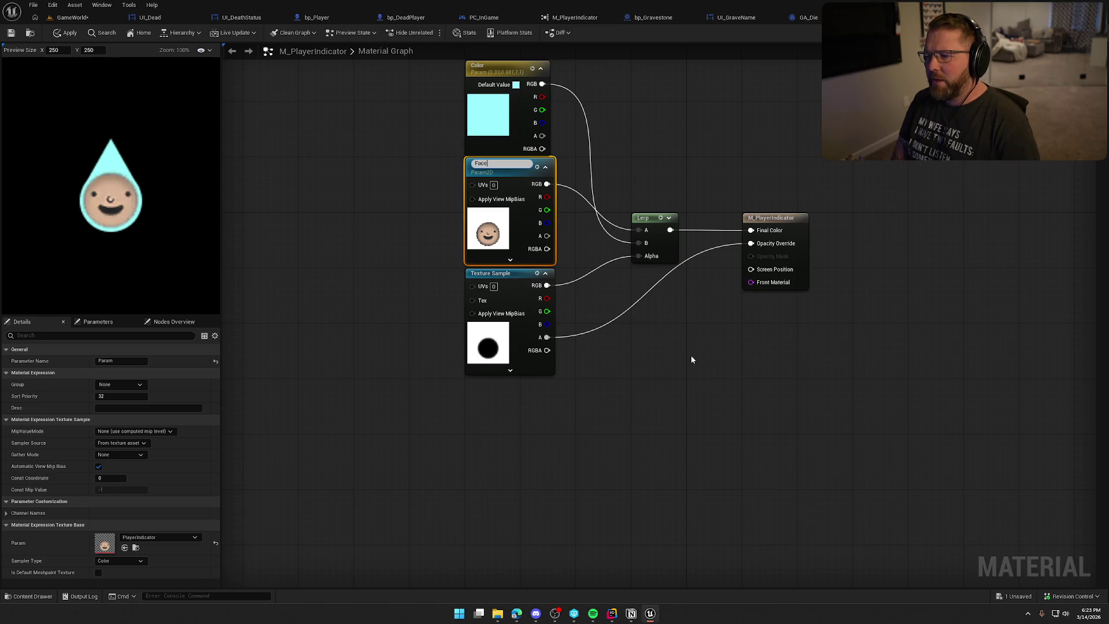
pyautogui.write('Image')
pyautogui.press('Return')
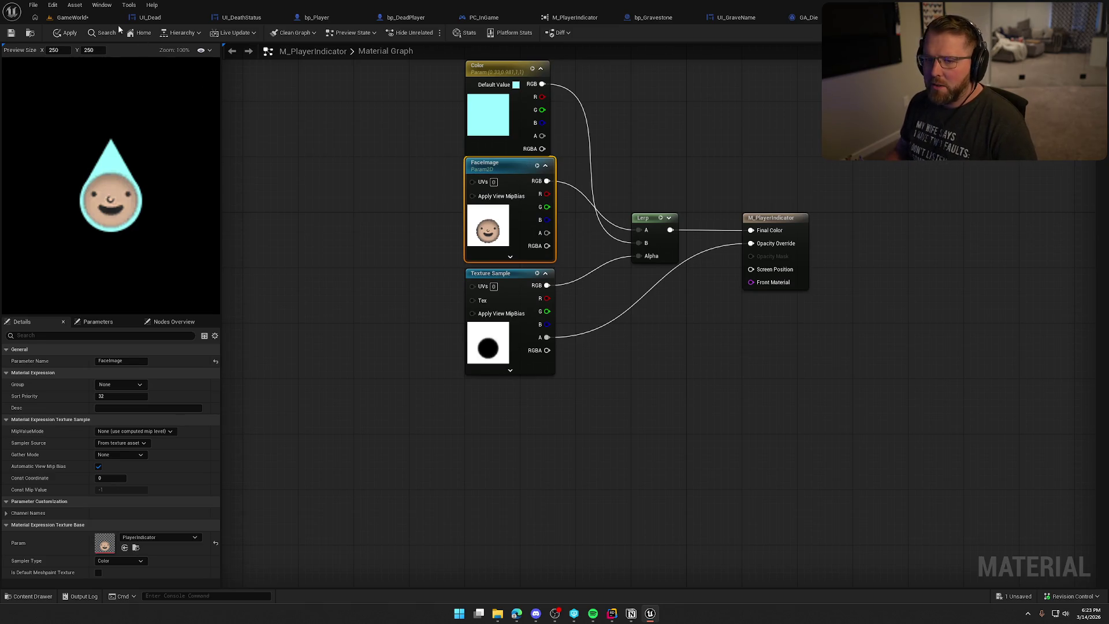
pyautogui.click(68, 36)
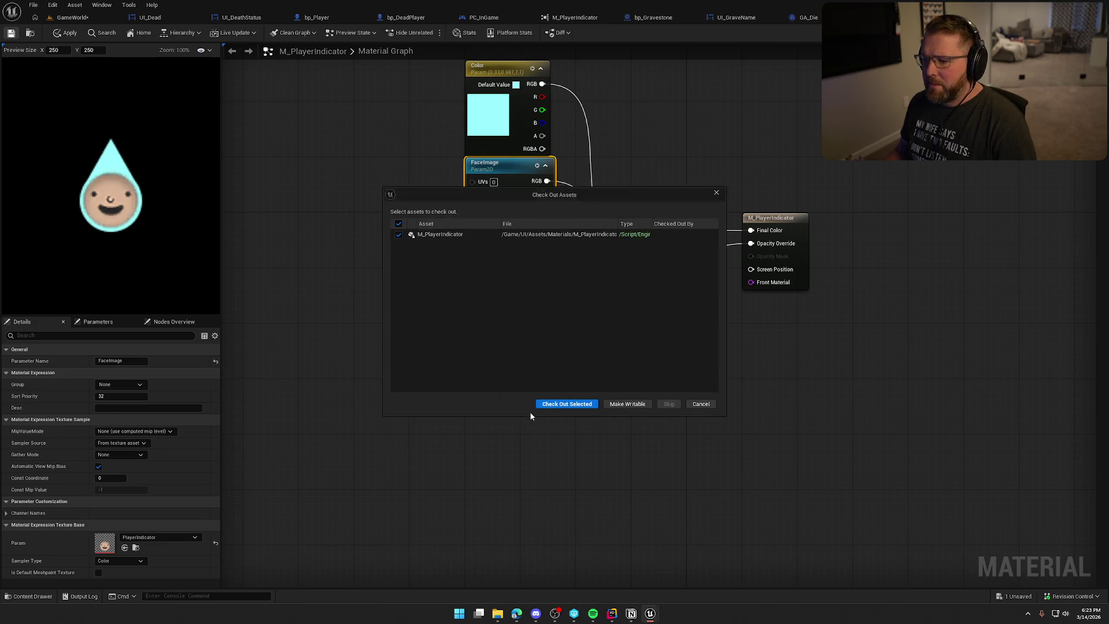
pyautogui.click(549, 404)
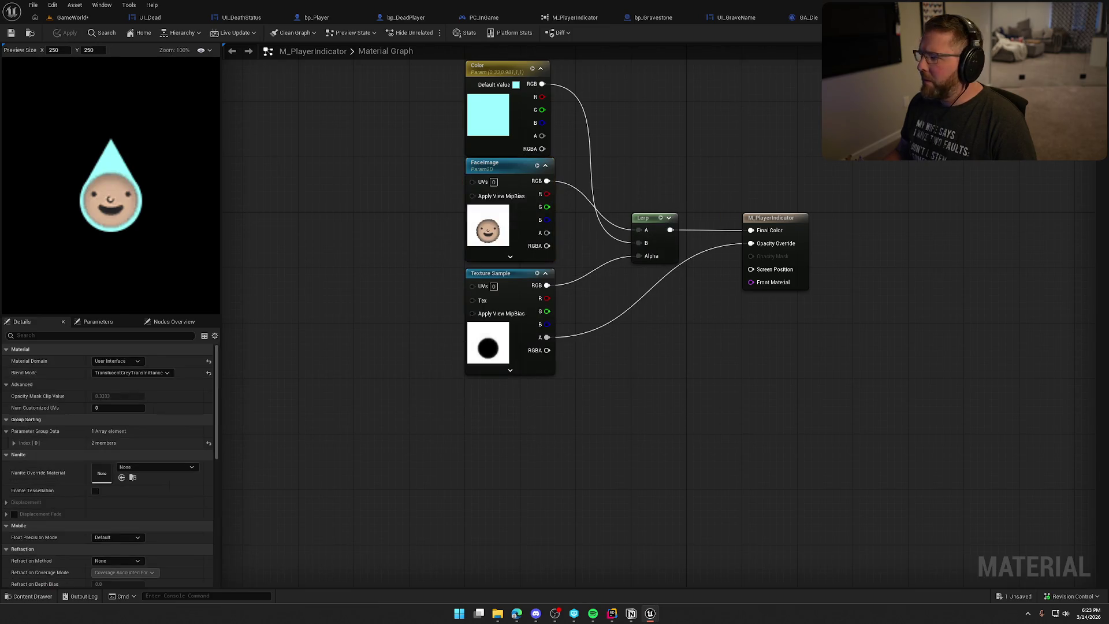
pyautogui.click(838, 17)
# Step: Chain a Set Texture Parameter Value node for FaceImage after Set Vector Parameter Value
pyautogui.click(791, 113)
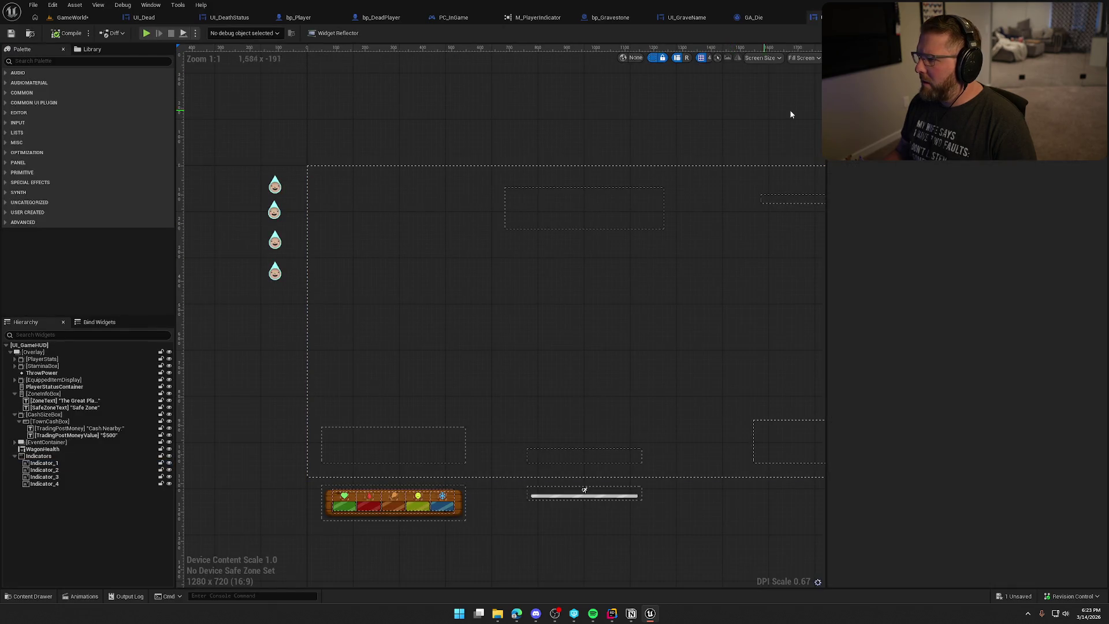
pyautogui.doubleClick(815, 314)
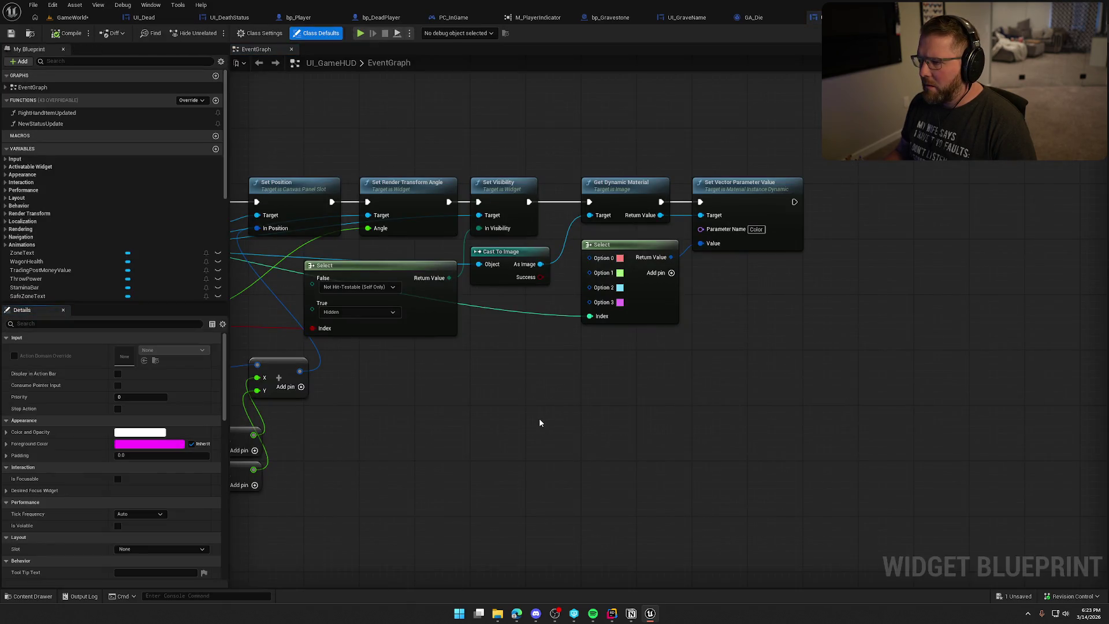
pyautogui.moveTo(1031, 398)
pyautogui.mouseDown()
pyautogui.moveTo(1104, 405)
pyautogui.moveTo(533, 357)
pyautogui.mouseUp()
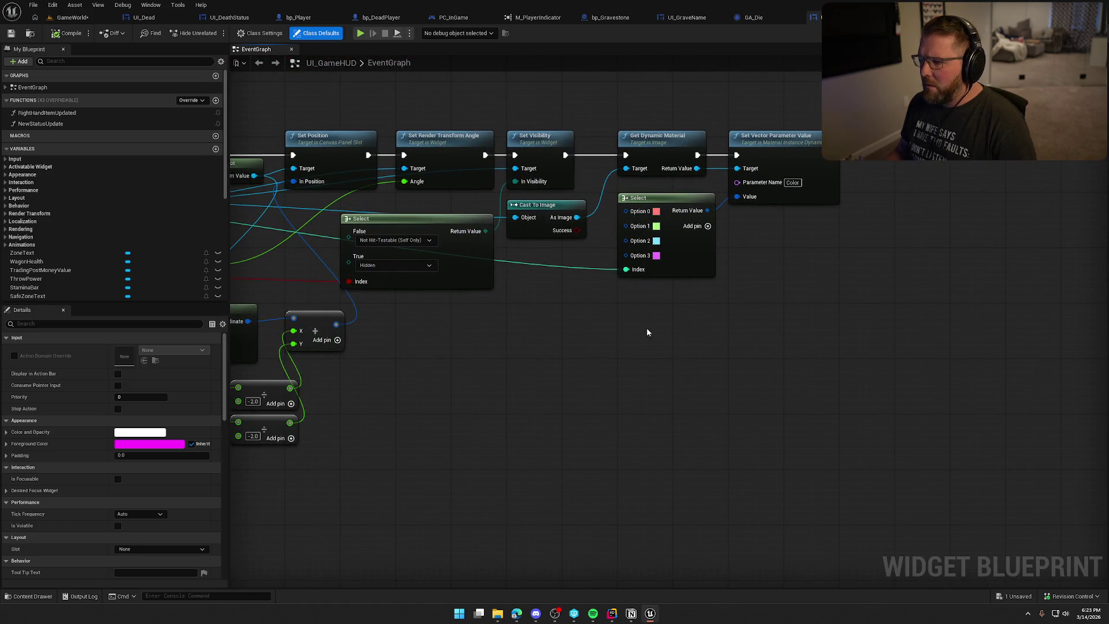
pyautogui.moveTo(745, 159)
pyautogui.mouseDown()
pyautogui.moveTo(643, 168)
pyautogui.moveTo(834, 188)
pyautogui.mouseUp()
pyautogui.write('set')
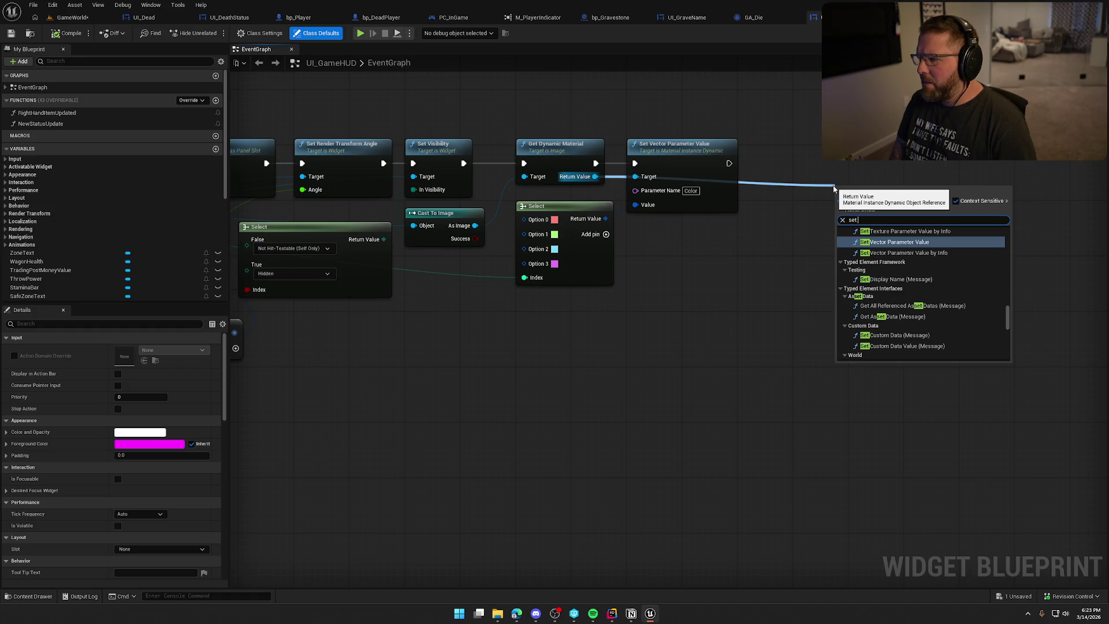
pyautogui.write(' scal')
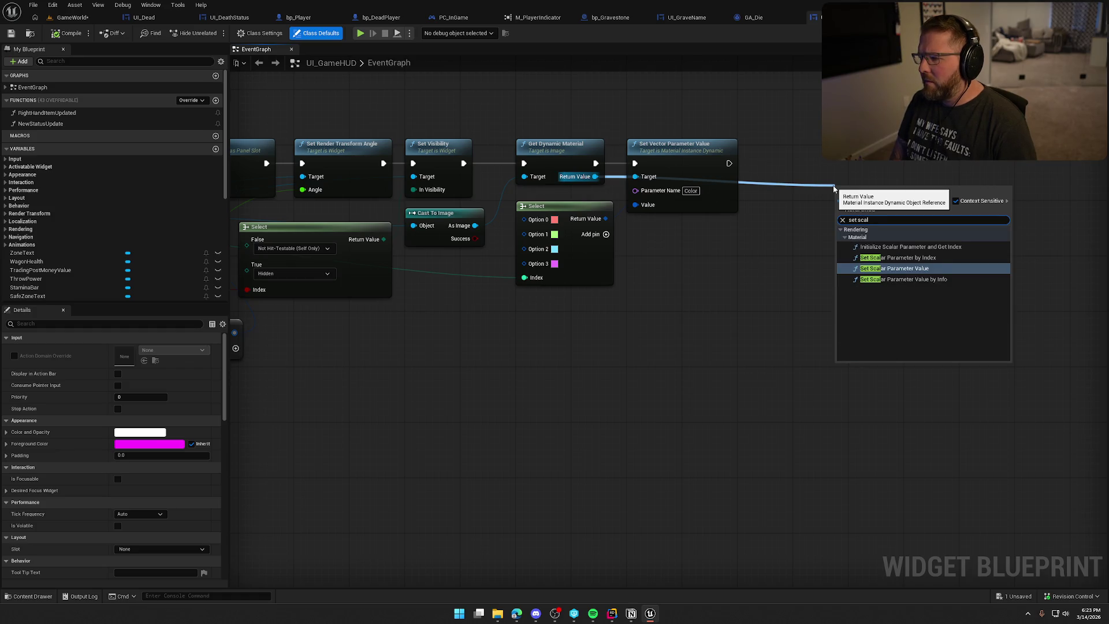
pyautogui.press('BackSpace')
pyautogui.press('BackSpace')
pyautogui.press('BackSpace')
pyautogui.write('v')
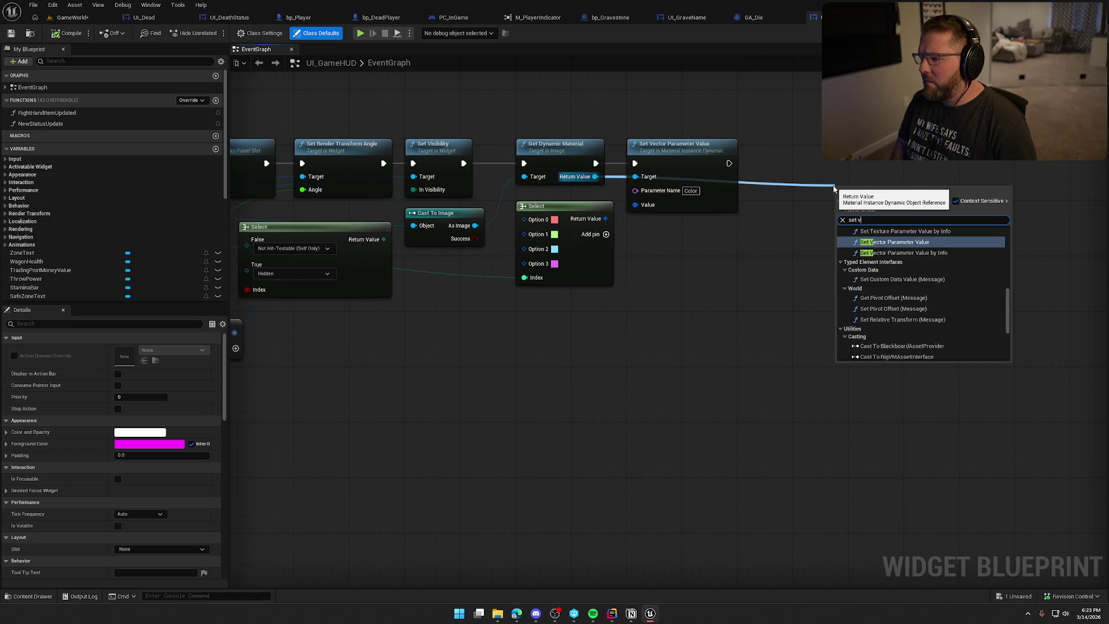
pyautogui.write('tex')
pyautogui.press('Return')
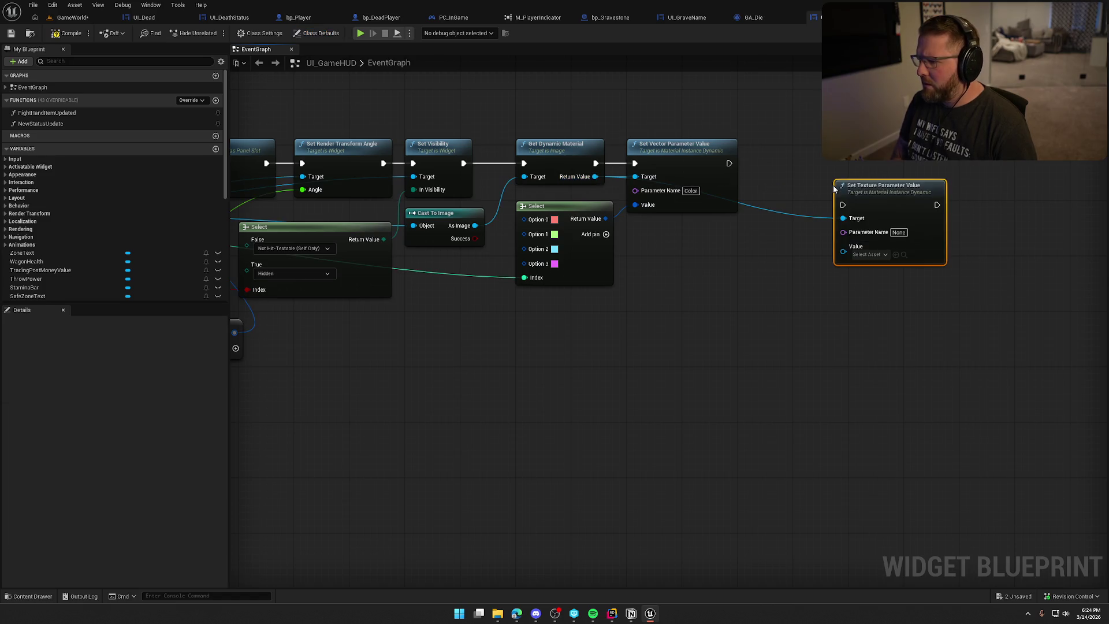
pyautogui.moveTo(843, 205); pyautogui.dragTo(725, 164)
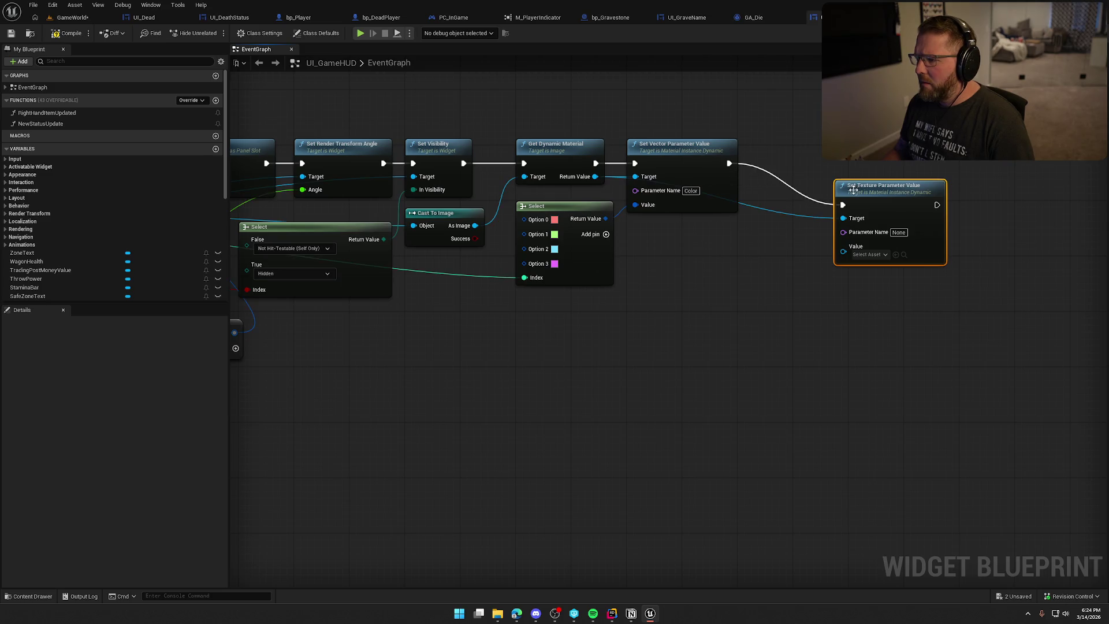
pyautogui.moveTo(886, 223)
pyautogui.mouseDown()
pyautogui.moveTo(834, 187)
pyautogui.moveTo(845, 183)
pyautogui.mouseUp()
pyautogui.click(815, 18)
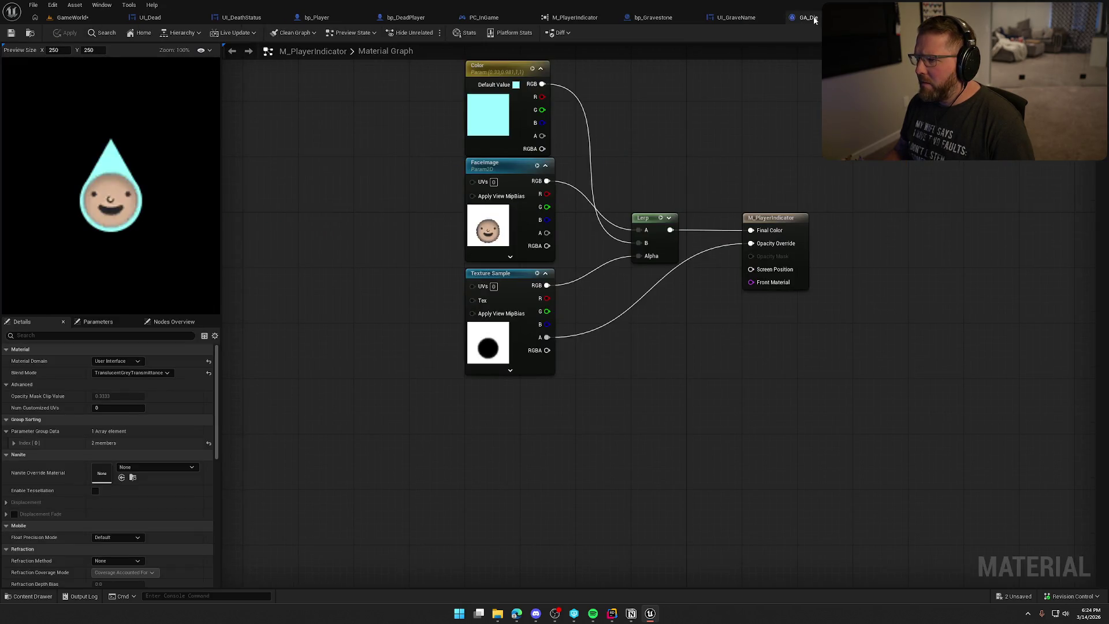
pyautogui.click(849, 17)
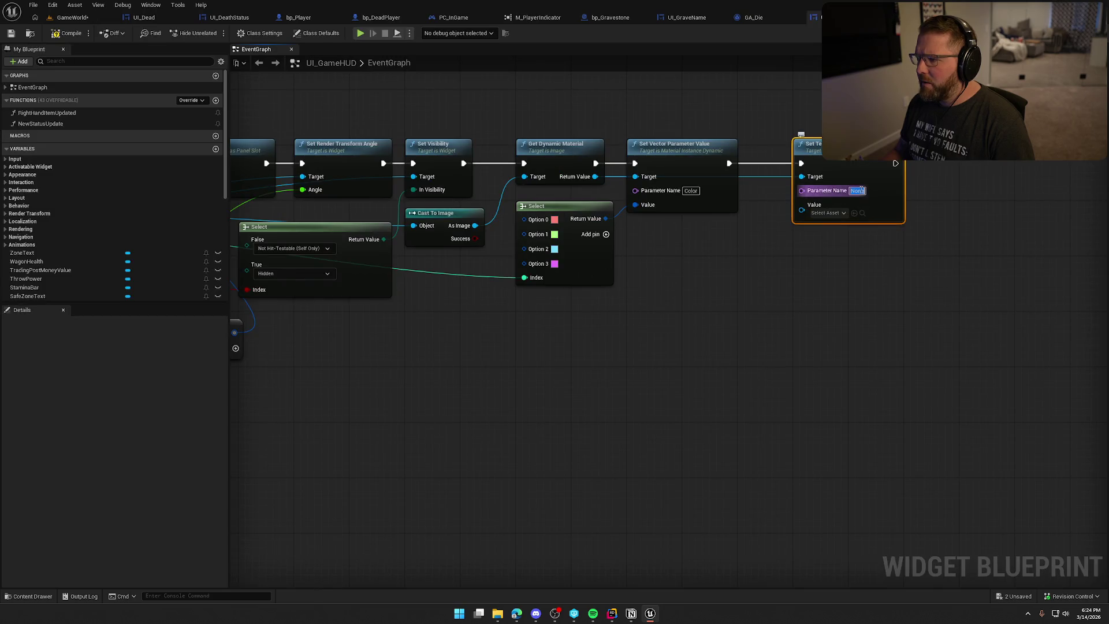
pyautogui.write('FaceImage')
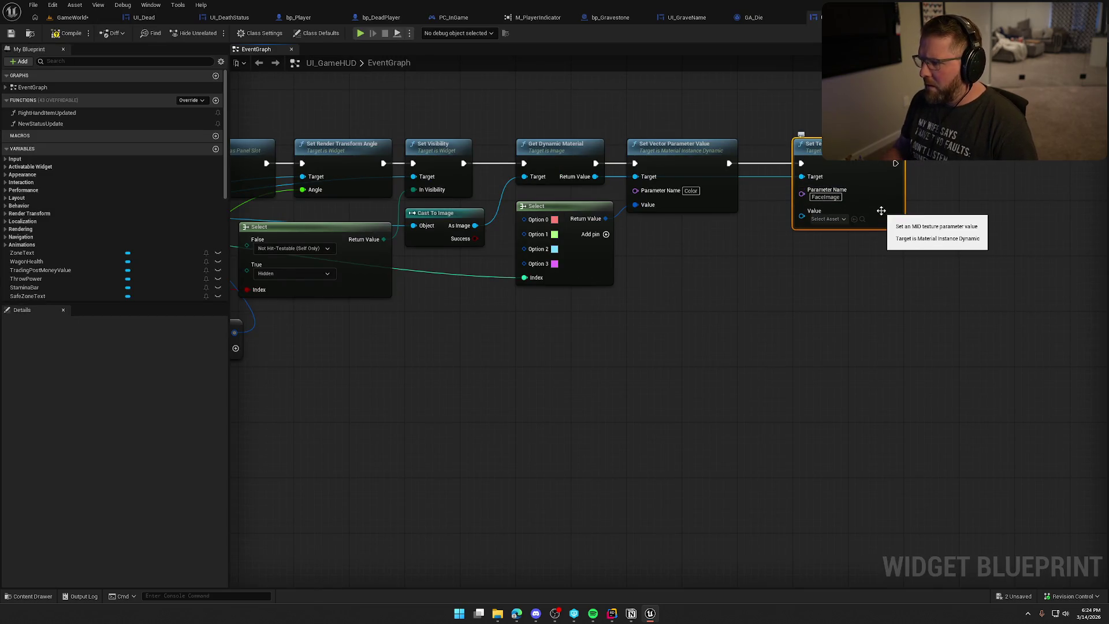
# Step: Feed its texture from a Select node with PlayerIndicator as Option 0 and GhostIndicator as Option 1
pyautogui.moveTo(728, 292)
pyautogui.mouseDown()
pyautogui.moveTo(759, 278)
pyautogui.moveTo(809, 283)
pyautogui.mouseUp()
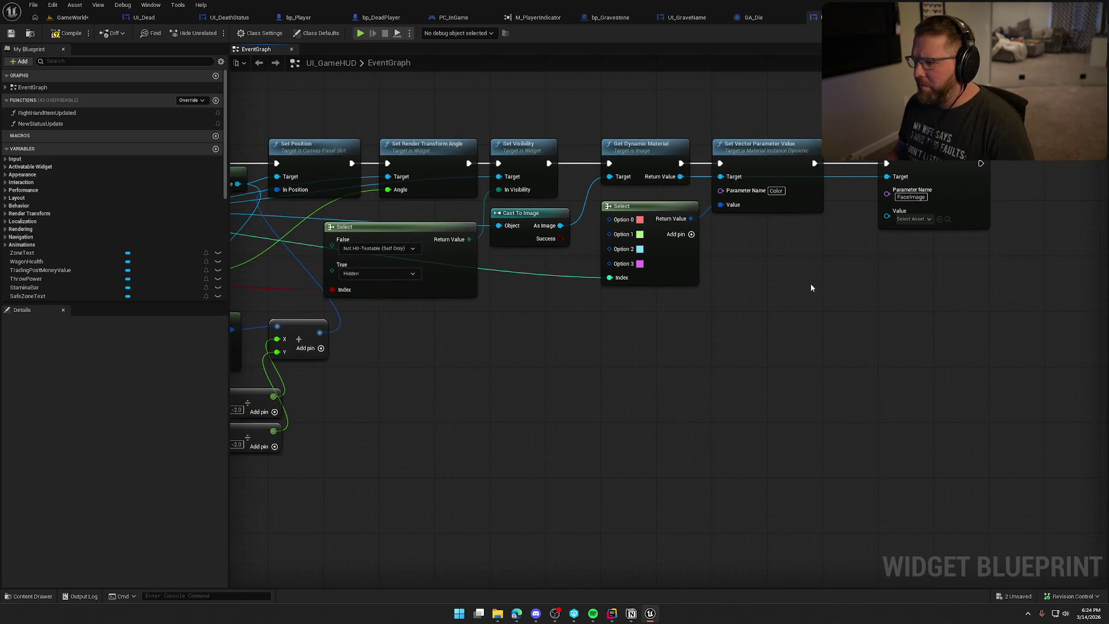
pyautogui.moveTo(886, 216); pyautogui.dragTo(867, 252)
pyautogui.write('selec')
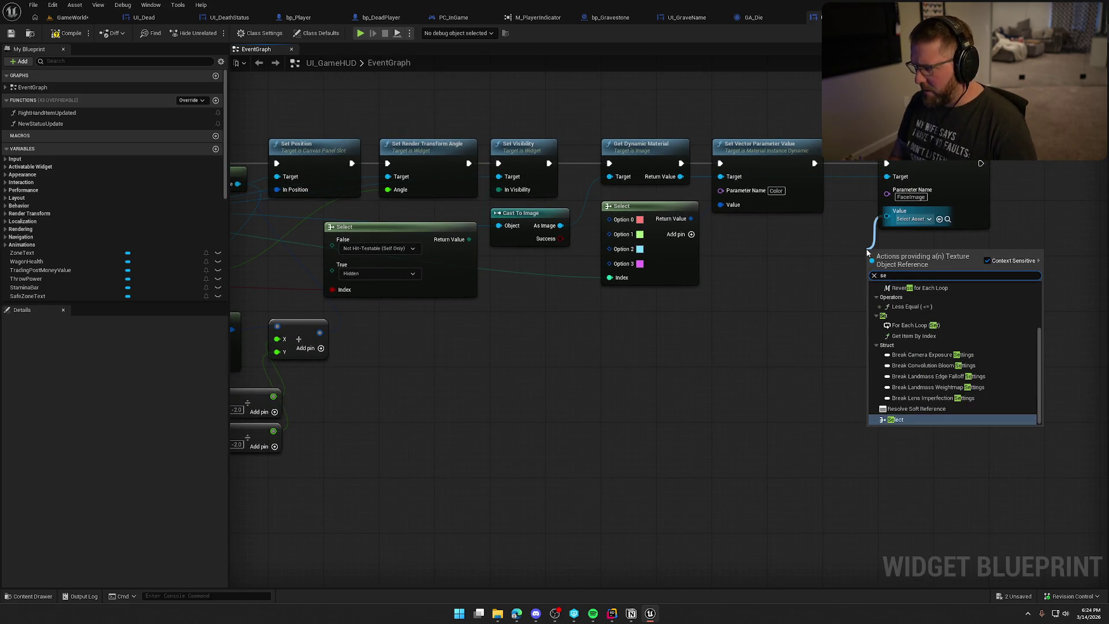
pyautogui.press('Return')
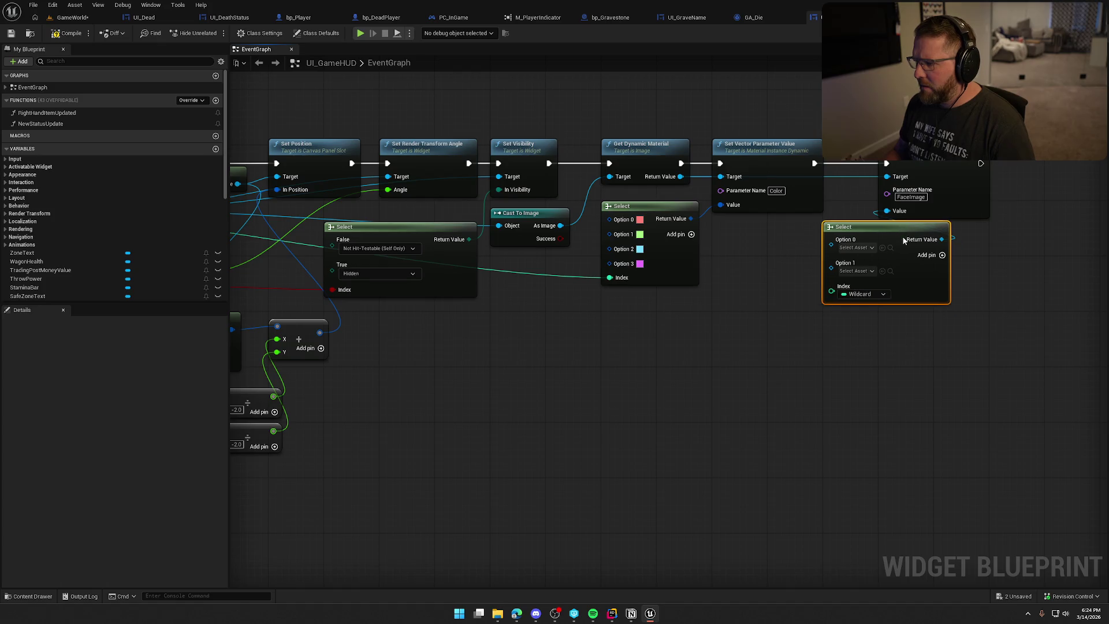
pyautogui.click(866, 249)
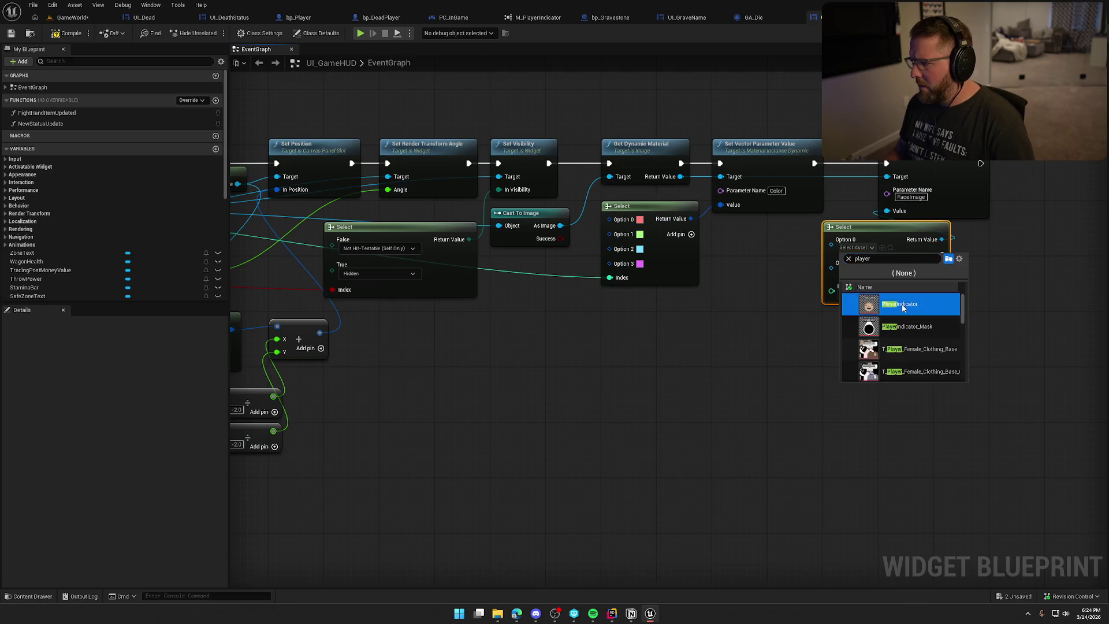
pyautogui.click(895, 303)
pyautogui.click(895, 248)
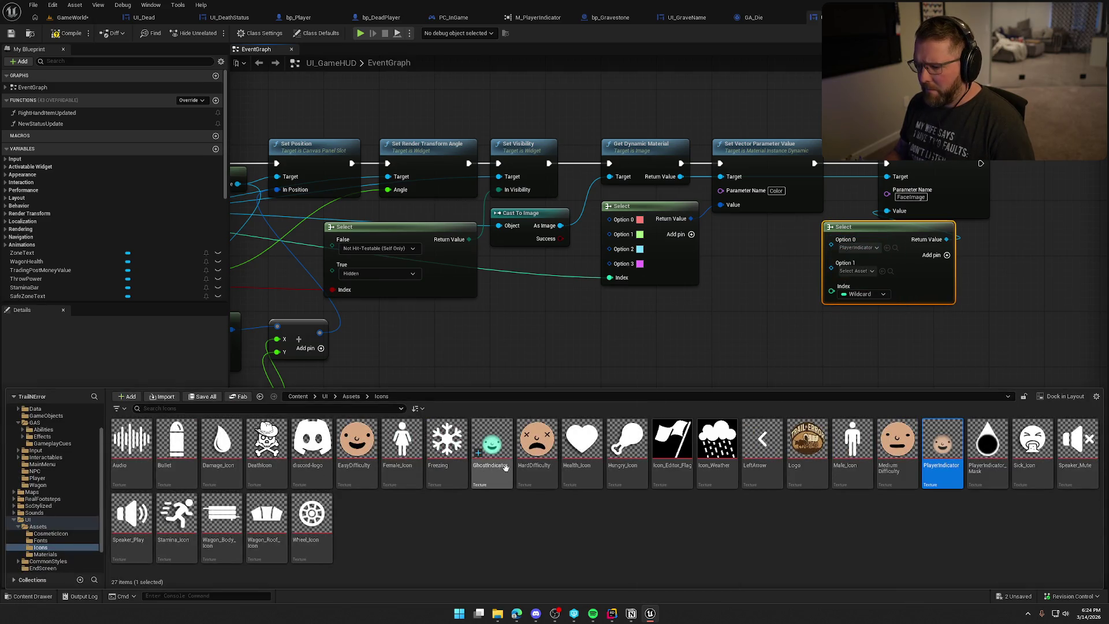
pyautogui.click(491, 445)
pyautogui.click(882, 270)
pyautogui.click(661, 342)
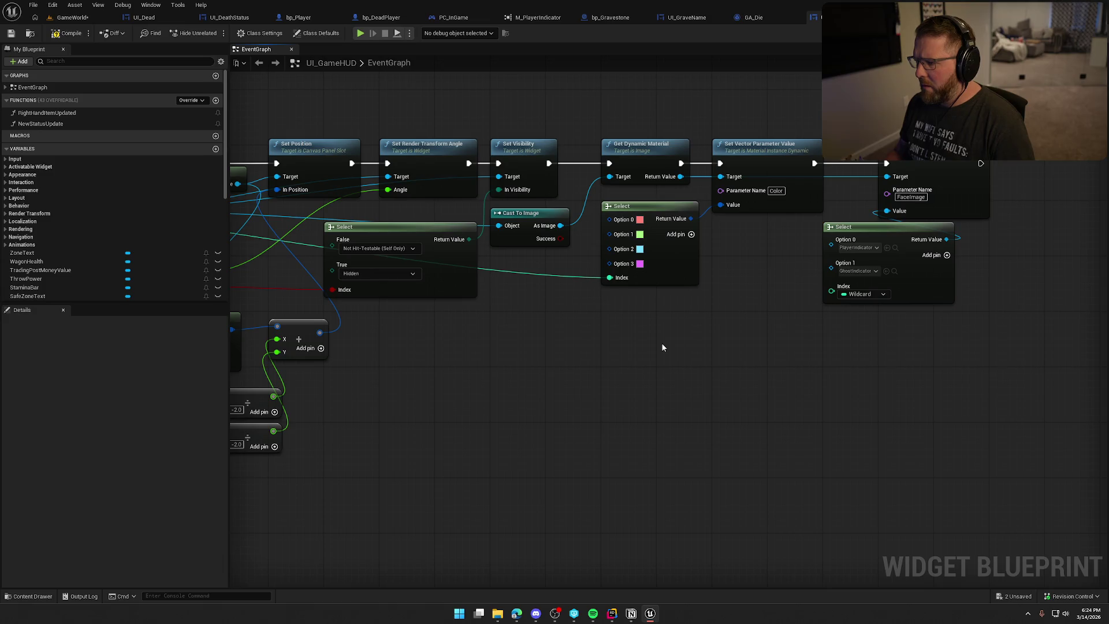
pyautogui.moveTo(664, 343); pyautogui.dragTo(773, 346)
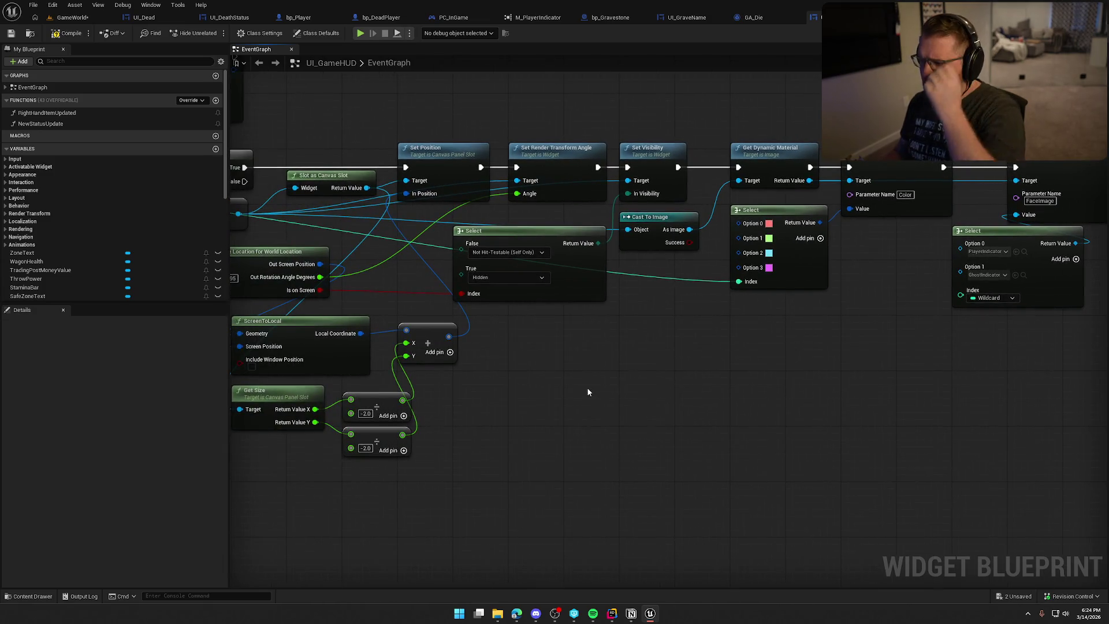
# Step: Add a Get Class node from Get Pawn's return value
pyautogui.moveTo(588, 392); pyautogui.dragTo(902, 369)
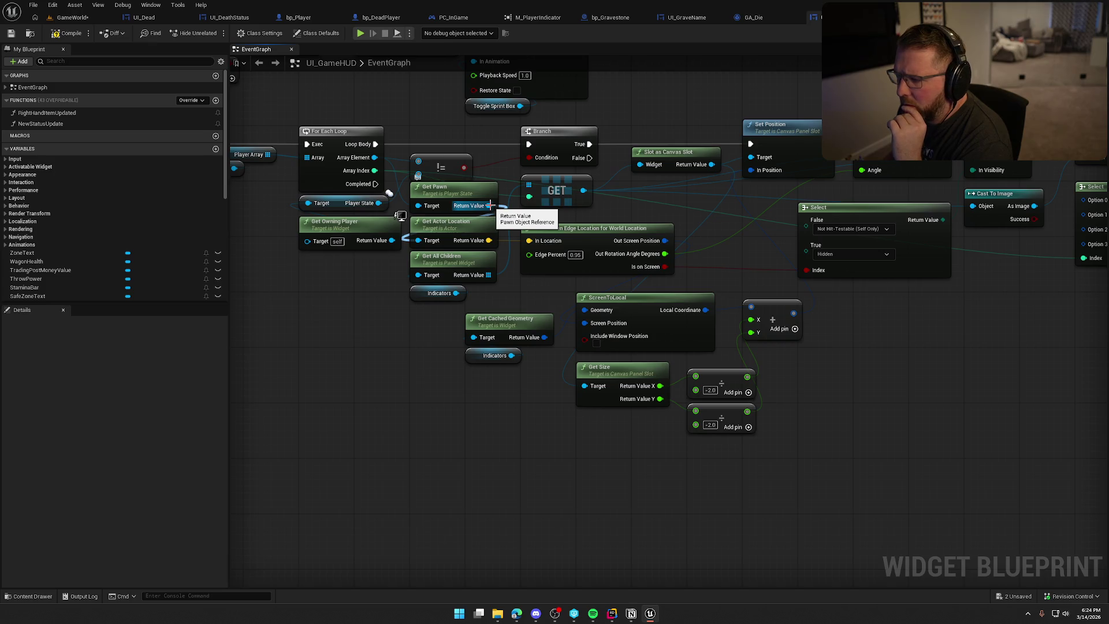
pyautogui.moveTo(490, 205)
pyautogui.mouseDown()
pyautogui.moveTo(961, 287)
pyautogui.moveTo(832, 352)
pyautogui.moveTo(775, 359)
pyautogui.moveTo(679, 349)
pyautogui.moveTo(665, 310)
pyautogui.mouseUp()
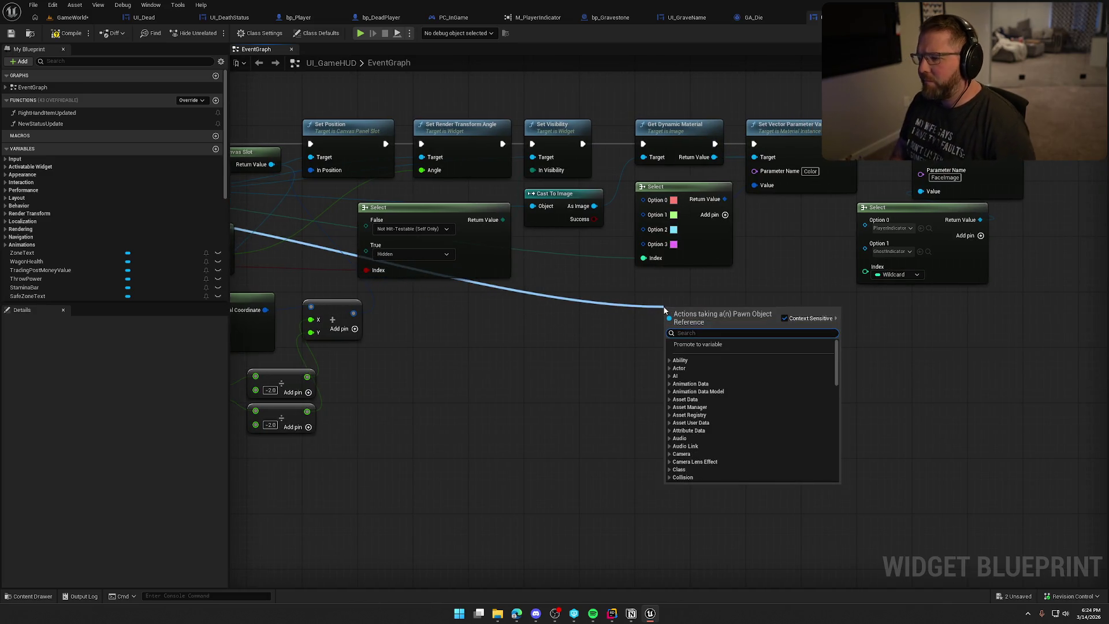
pyautogui.write('get class')
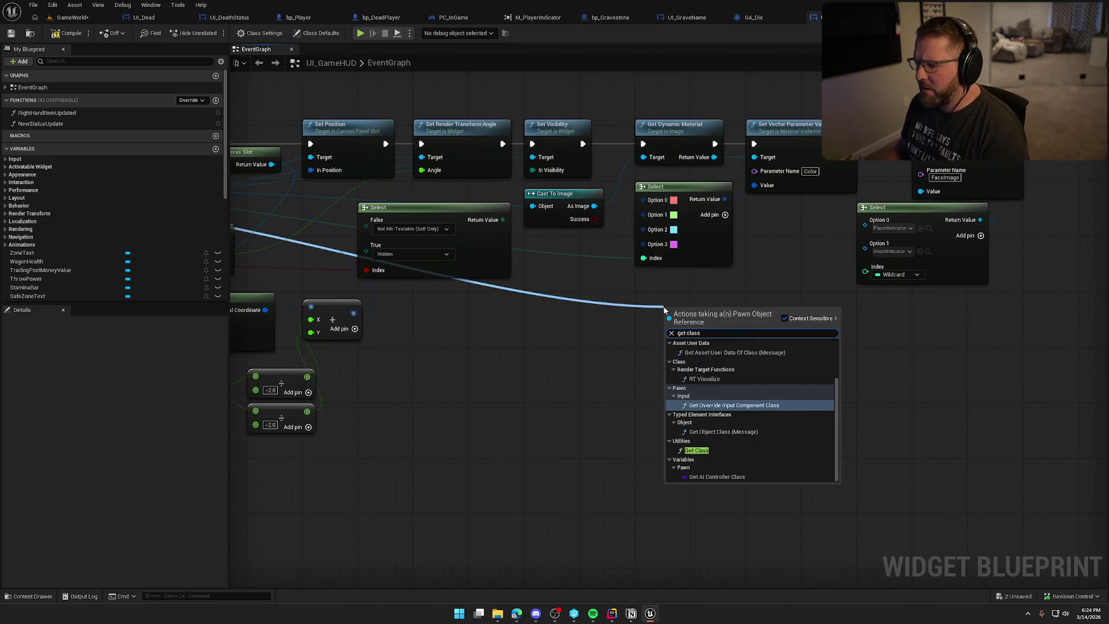
pyautogui.click(718, 448)
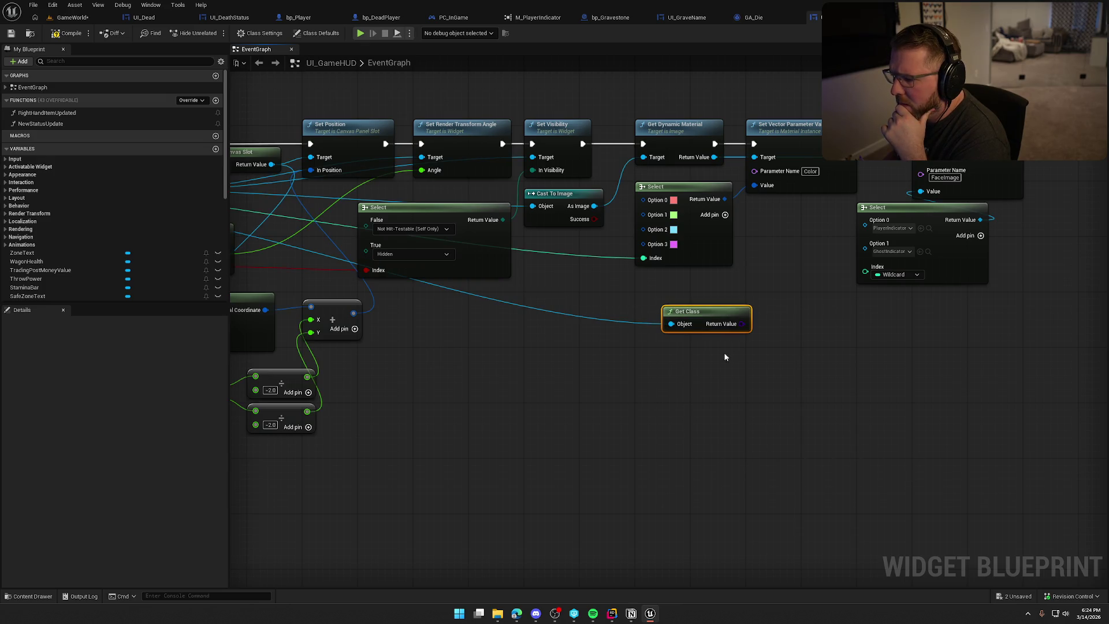
pyautogui.moveTo(709, 313)
pyautogui.mouseDown()
pyautogui.moveTo(680, 301)
pyautogui.moveTo(746, 310)
pyautogui.mouseUp()
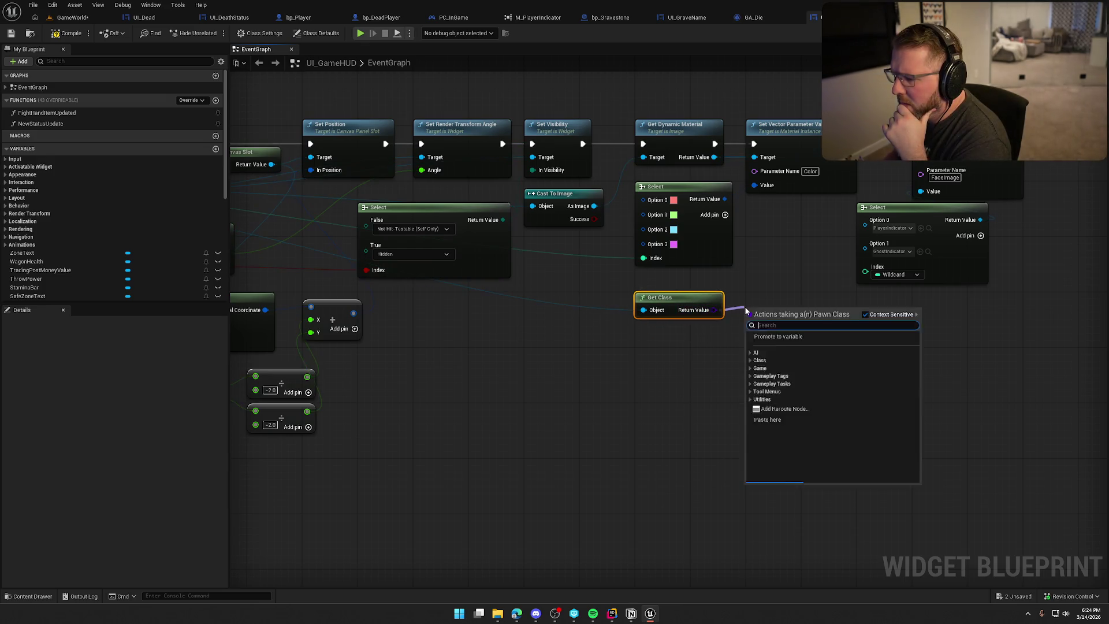
# Step: Add an == (Class) node set to Bp Dead Player and wire it into the Select Index
pyautogui.write('==')
pyautogui.press('Return')
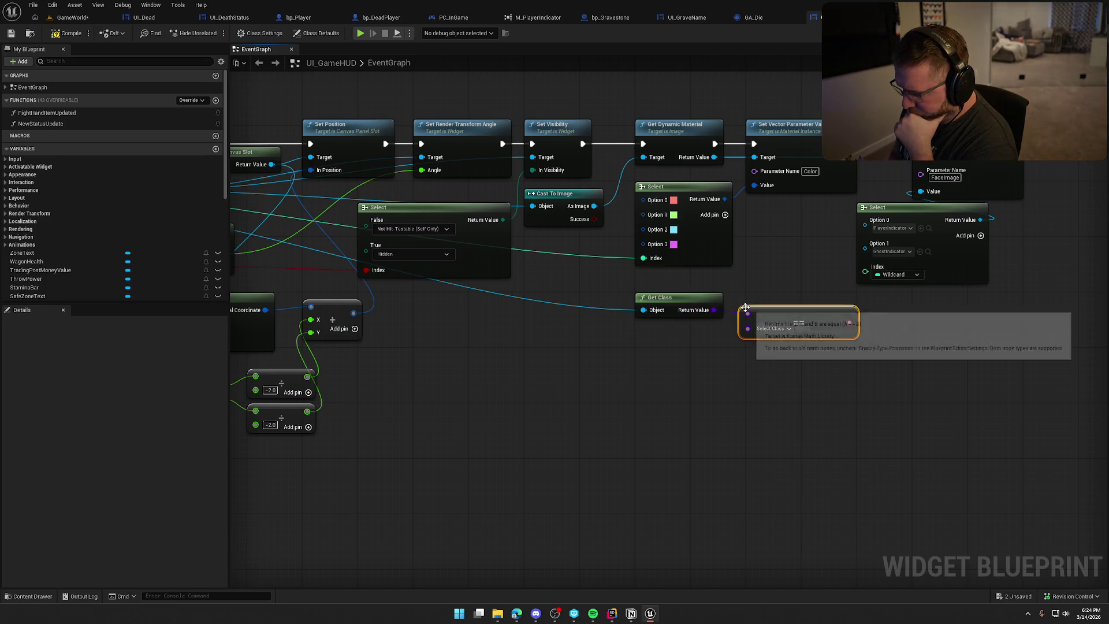
pyautogui.moveTo(850, 323); pyautogui.dragTo(865, 271)
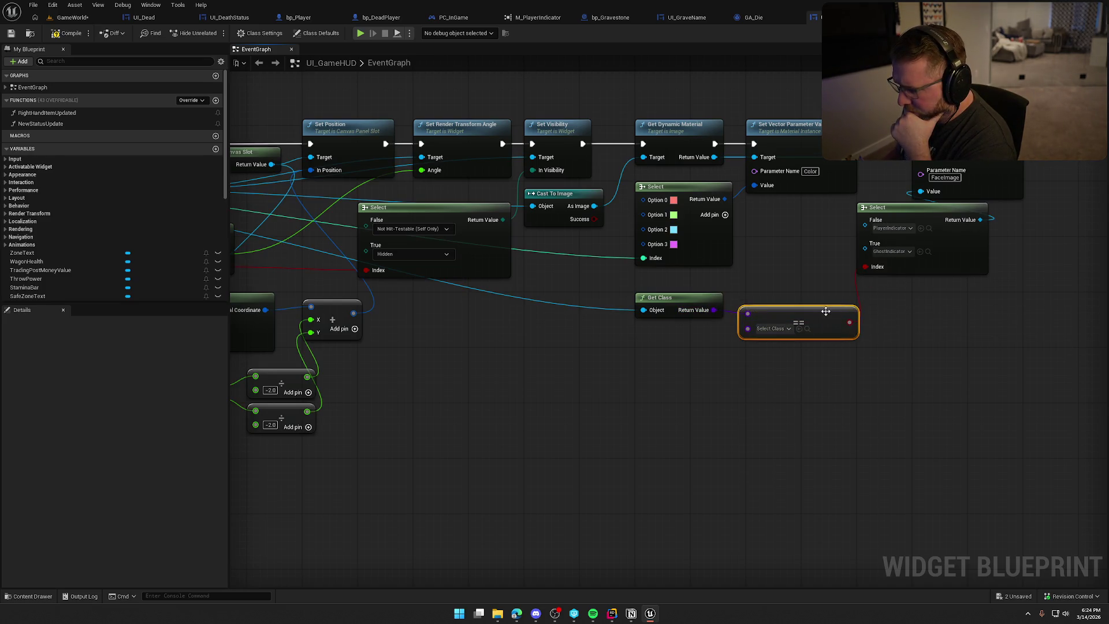
pyautogui.moveTo(823, 308); pyautogui.dragTo(830, 301)
pyautogui.click(779, 322)
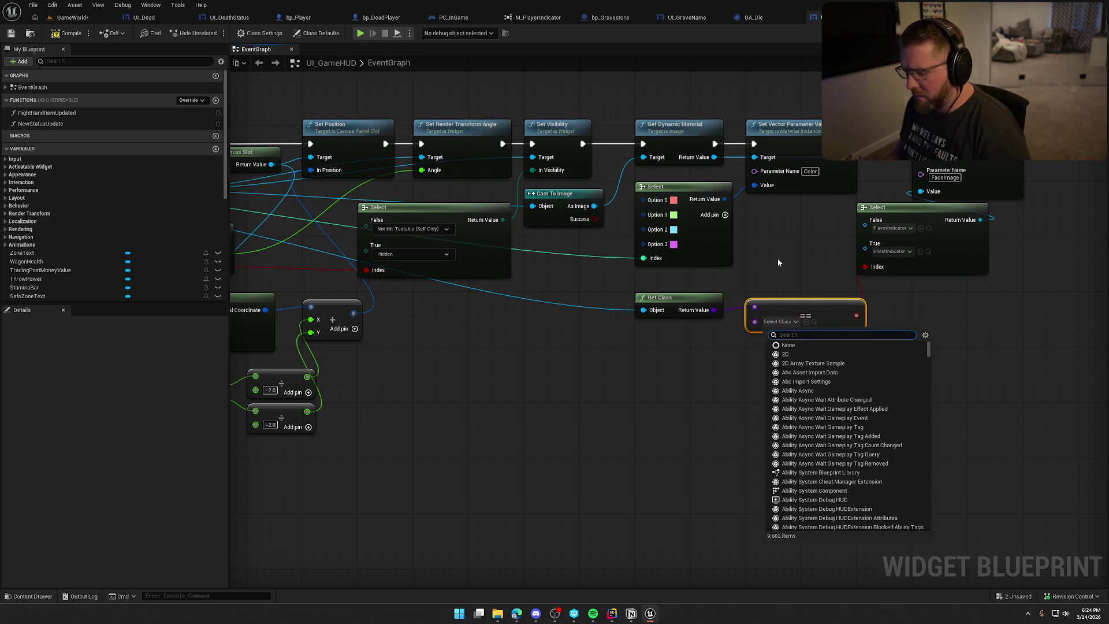
pyautogui.write('dead')
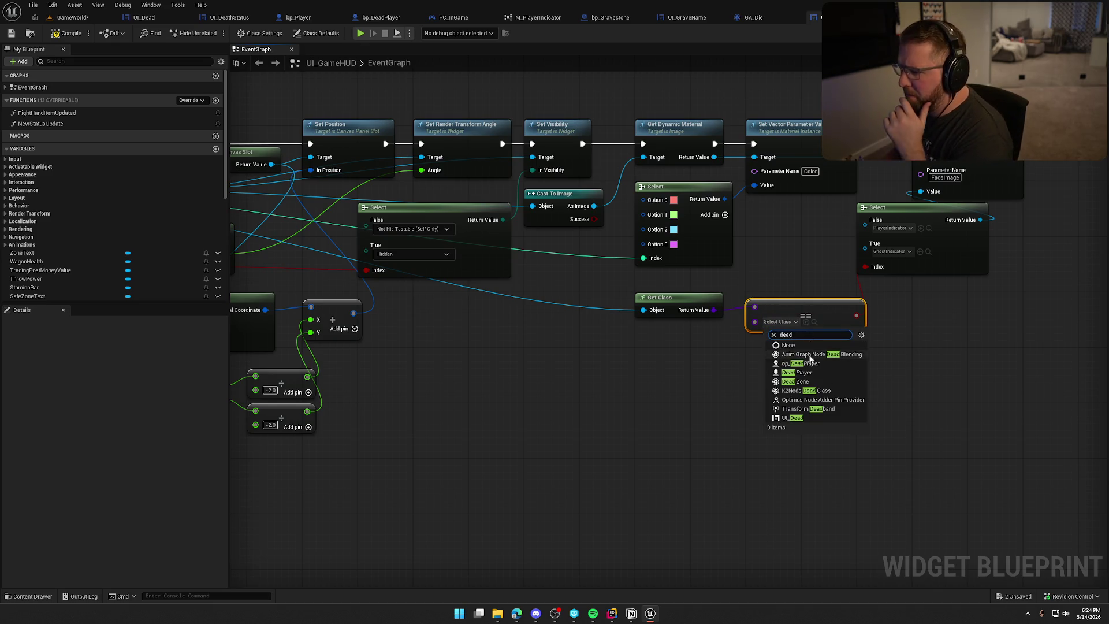
pyautogui.click(764, 396)
pyautogui.click(766, 397)
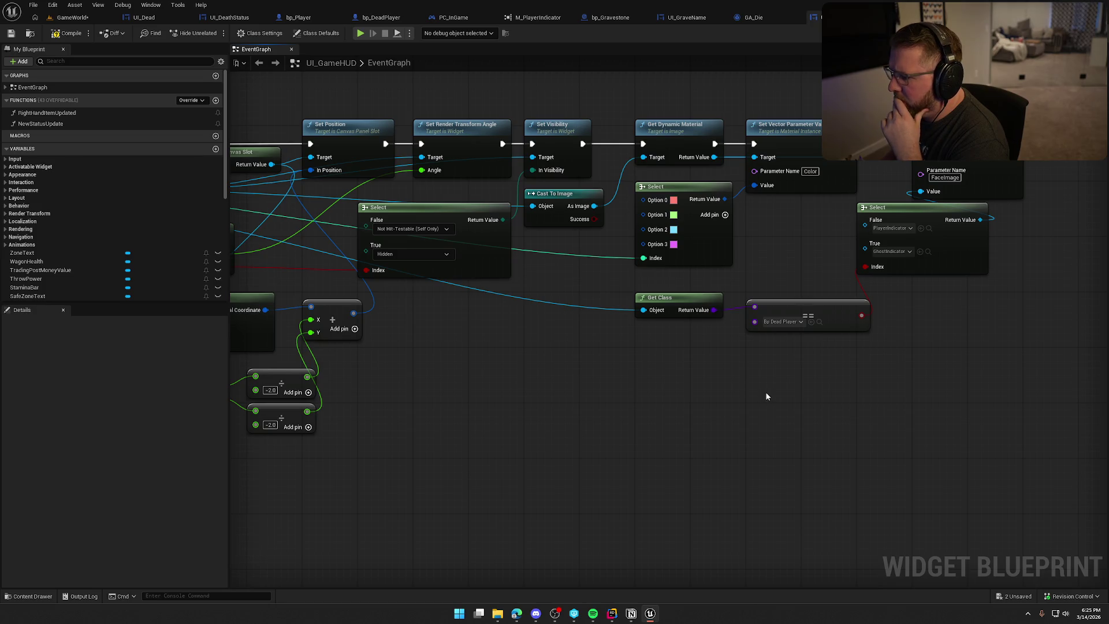
# Step: Compile the HUD blueprint, check out UI_GameHUD, and start a playtest in GameWorld
pyautogui.click(68, 33)
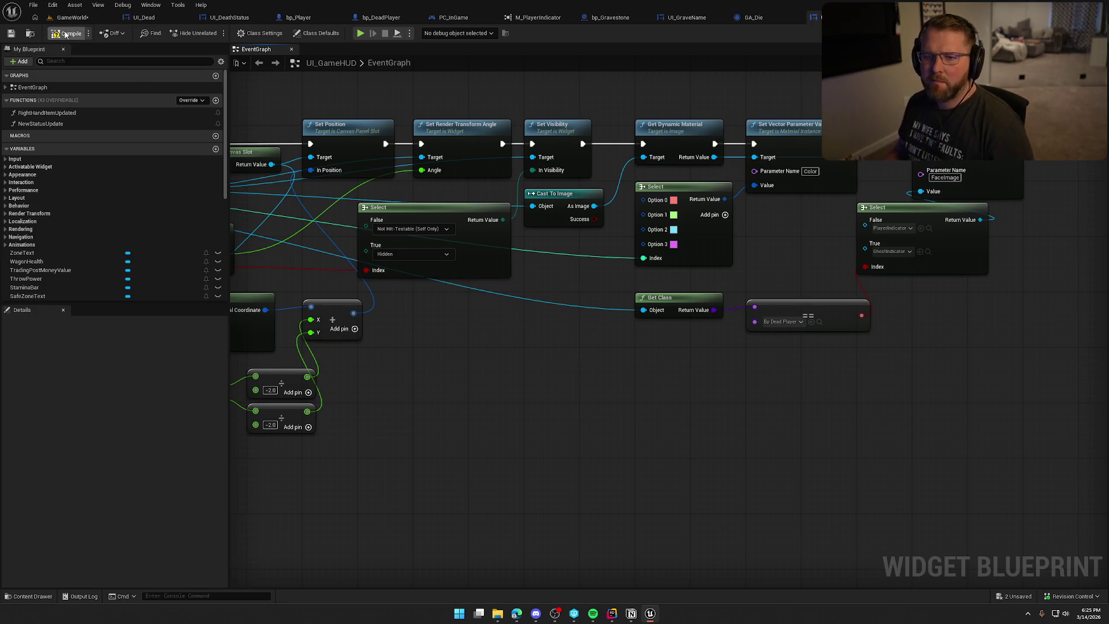
pyautogui.click(550, 404)
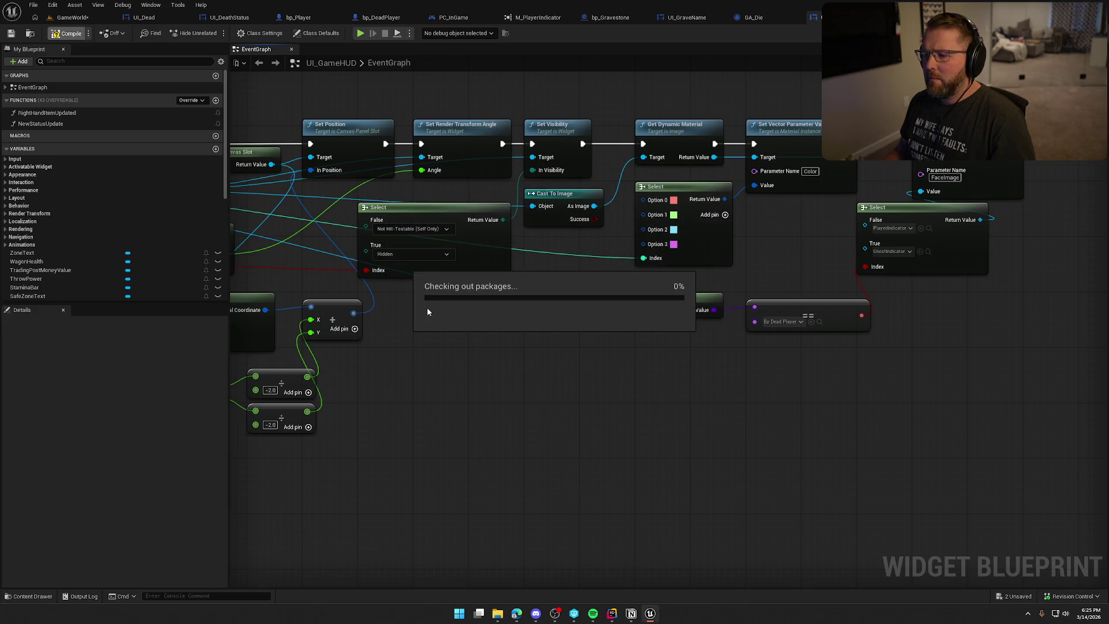
pyautogui.click(72, 17)
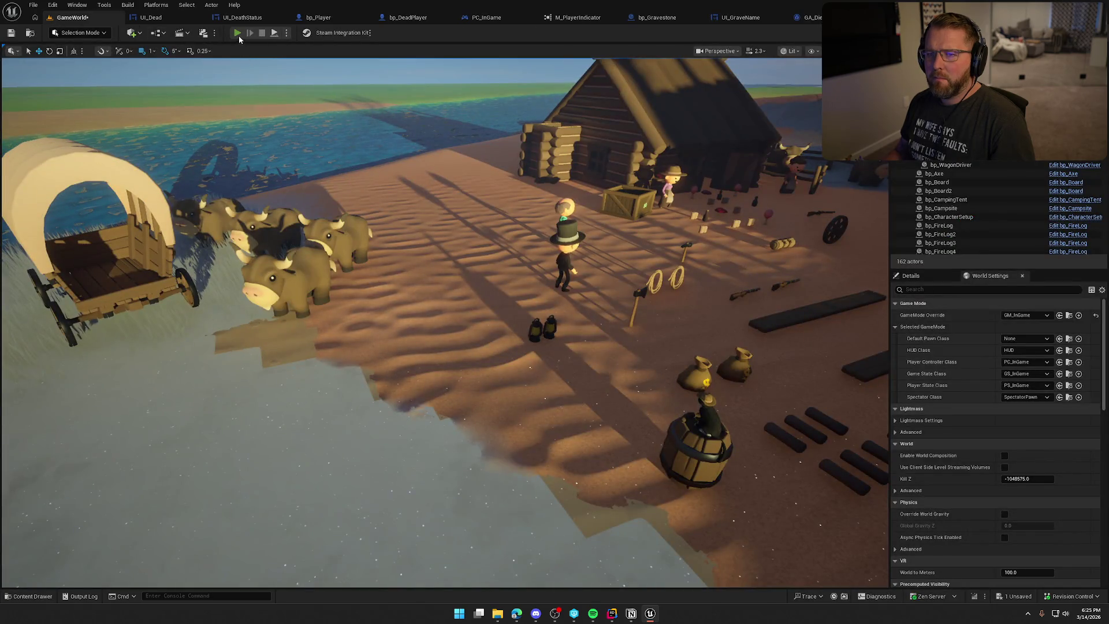
pyautogui.click(237, 33)
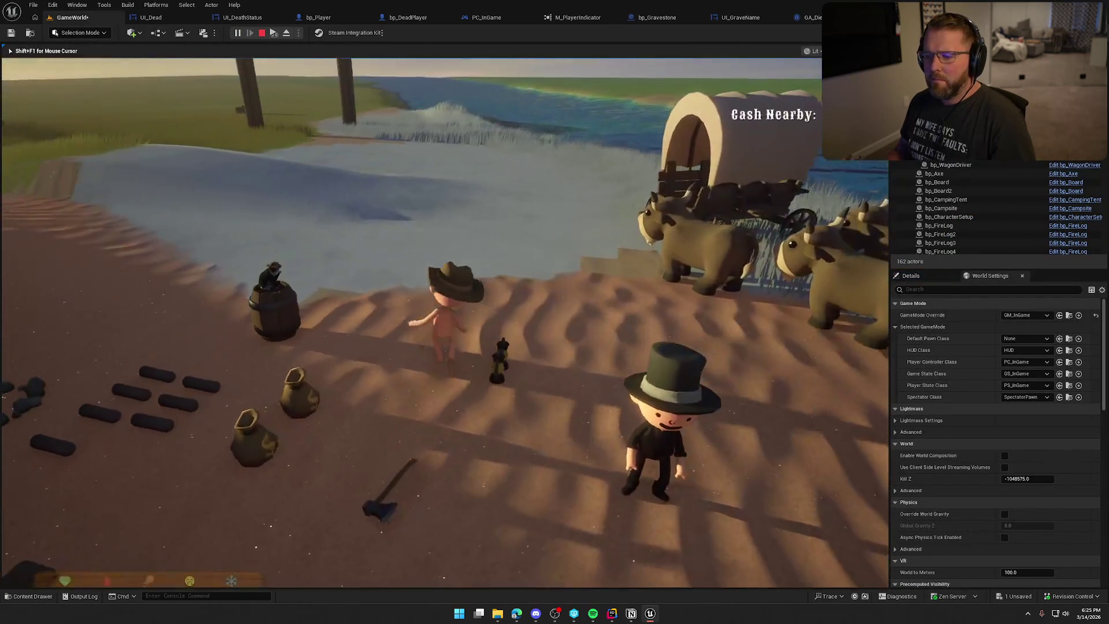
# Step: Sprint toward the river, run the suicide console command, then respawn with Spawn Ghost
pyautogui.press('super')
pyautogui.press('super')
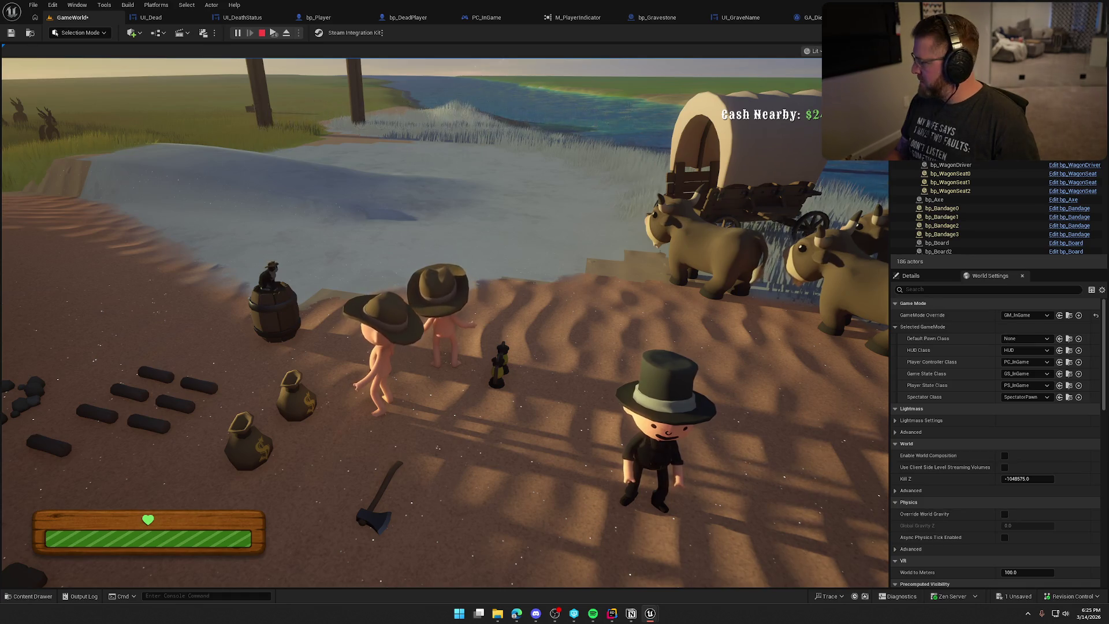
pyautogui.press('super')
pyautogui.press('super')
pyautogui.hotkey('shift', 'w')
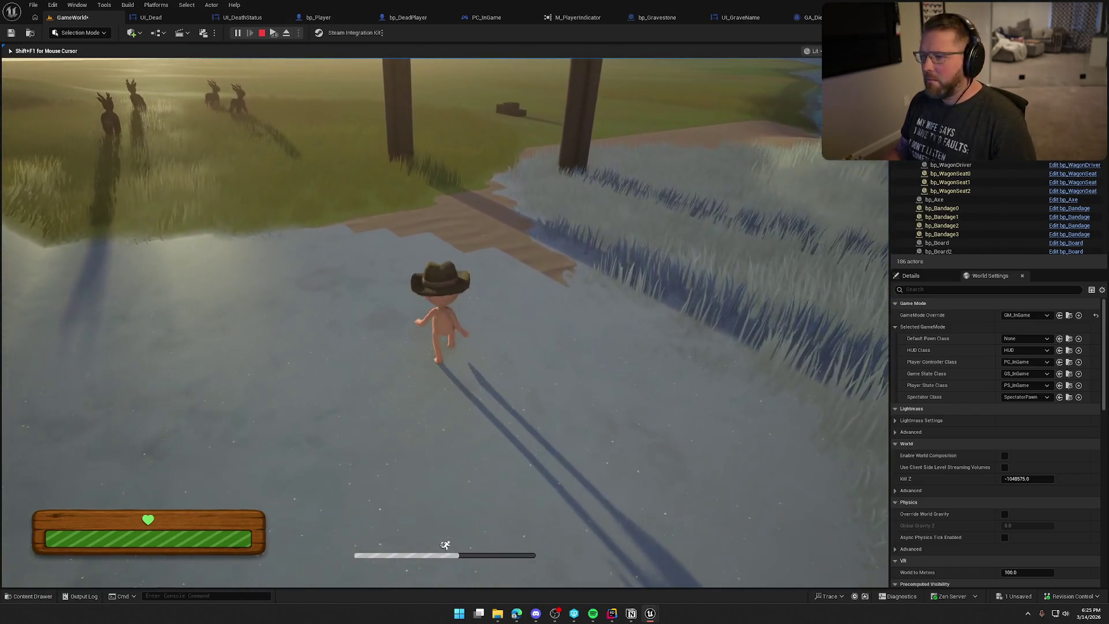
pyautogui.press('`')
pyautogui.write('suicide')
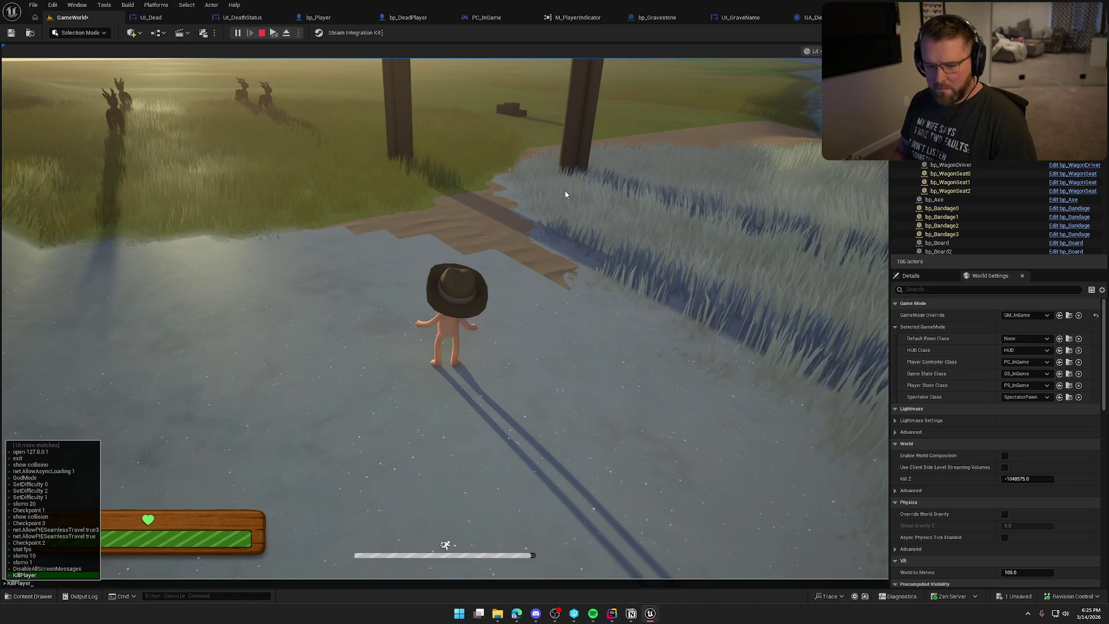
pyautogui.press('Return')
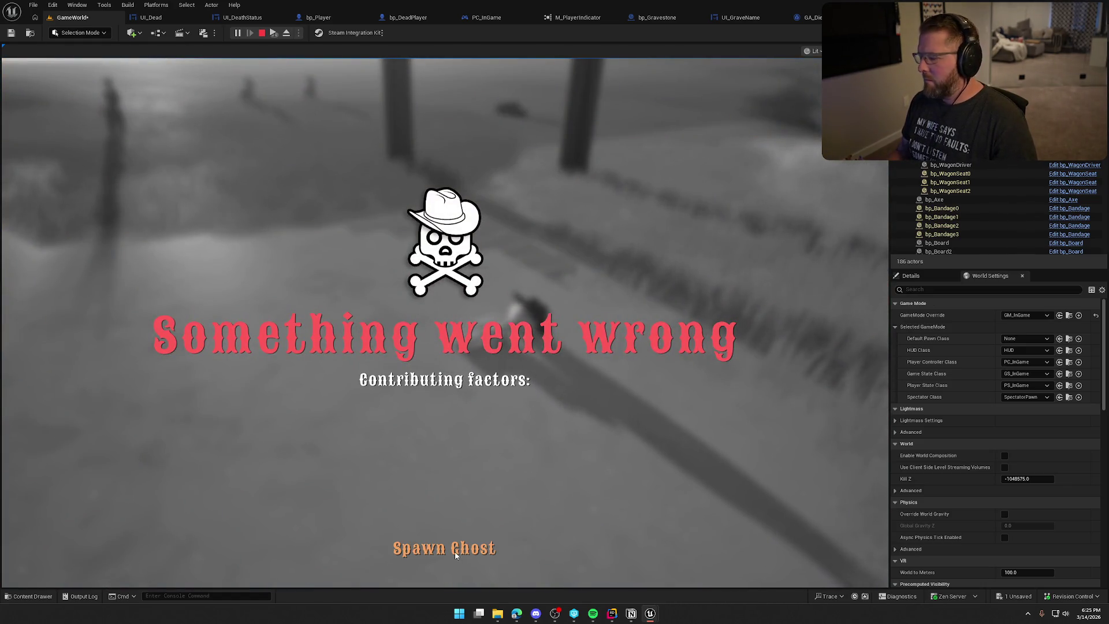
pyautogui.click(455, 555)
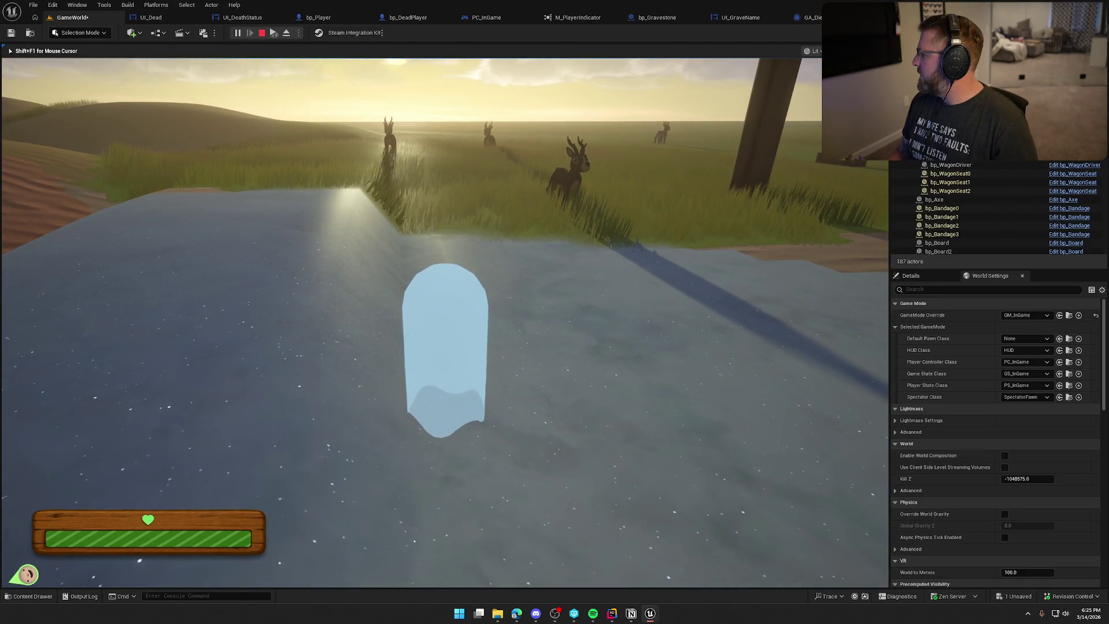
# Step: Maximize the Client 1 preview window to check the ghost view, then stop the playtest
pyautogui.press('super')
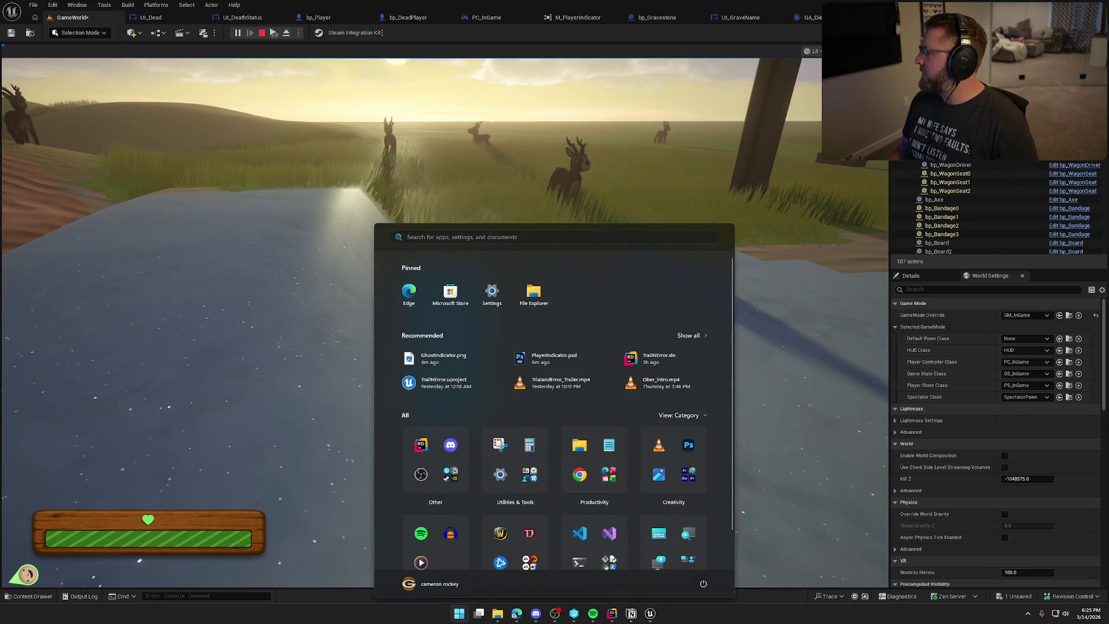
pyautogui.press('super')
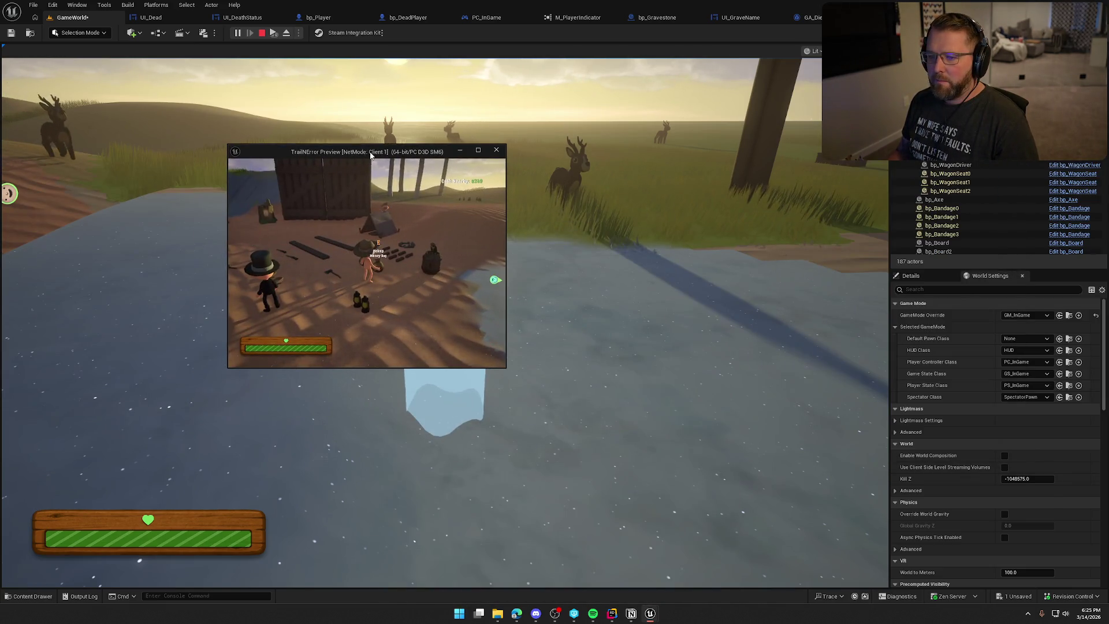
pyautogui.doubleClick(364, 155)
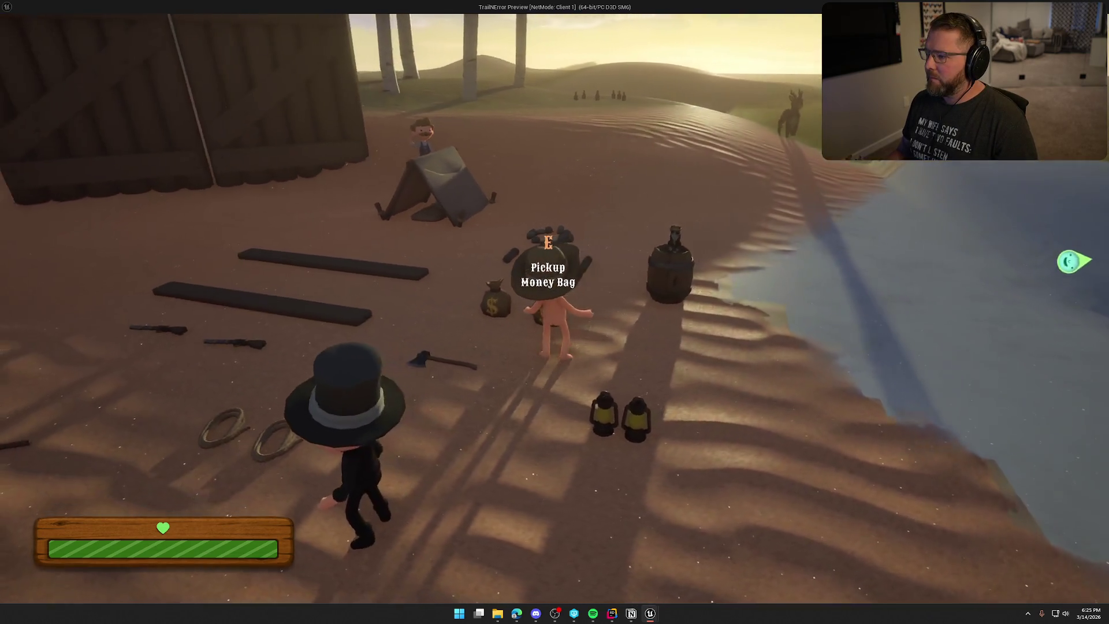
pyautogui.press('Escape')
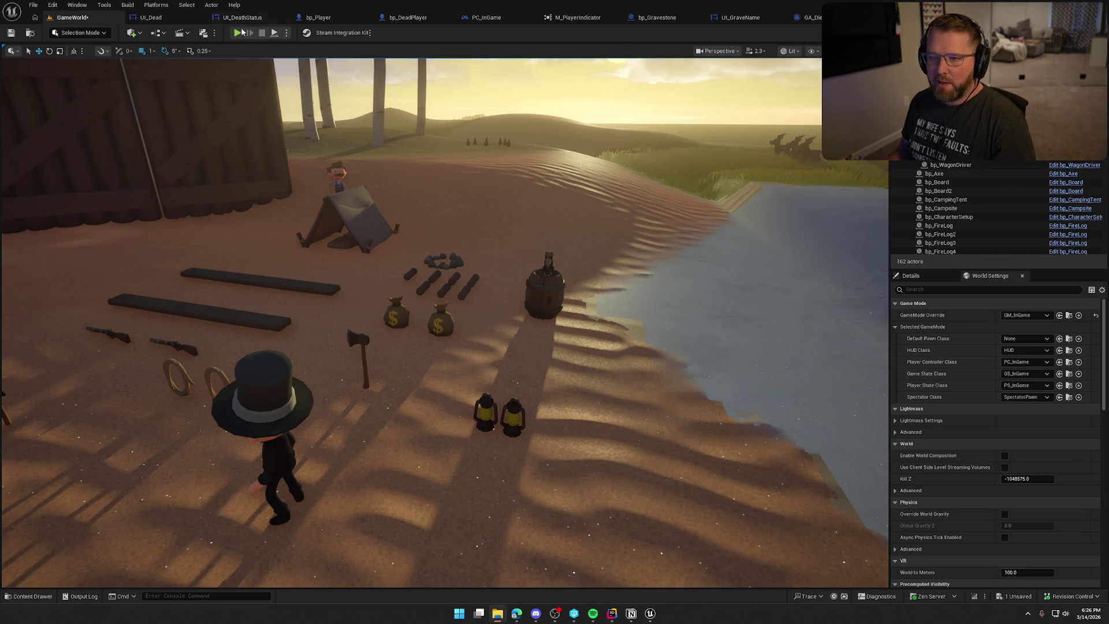
# Step: Start a new playtest, run KillPlayer in the console to see the death screen, then stop
pyautogui.hotkey('alt', 'p')
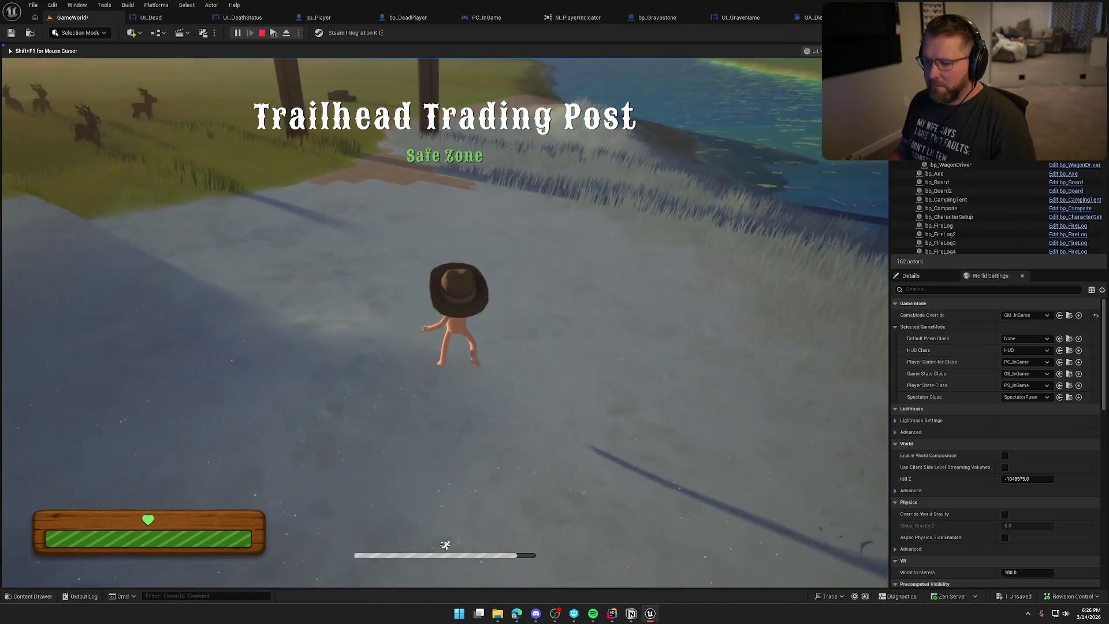
pyautogui.press('`')
pyautogui.press('Return')
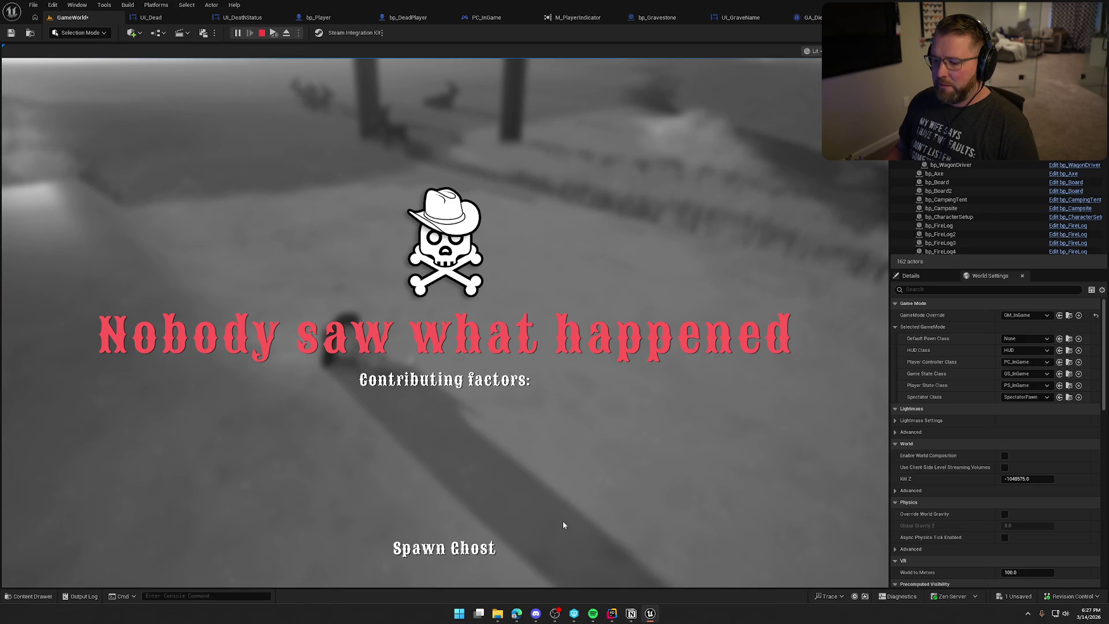
pyautogui.press('Escape')
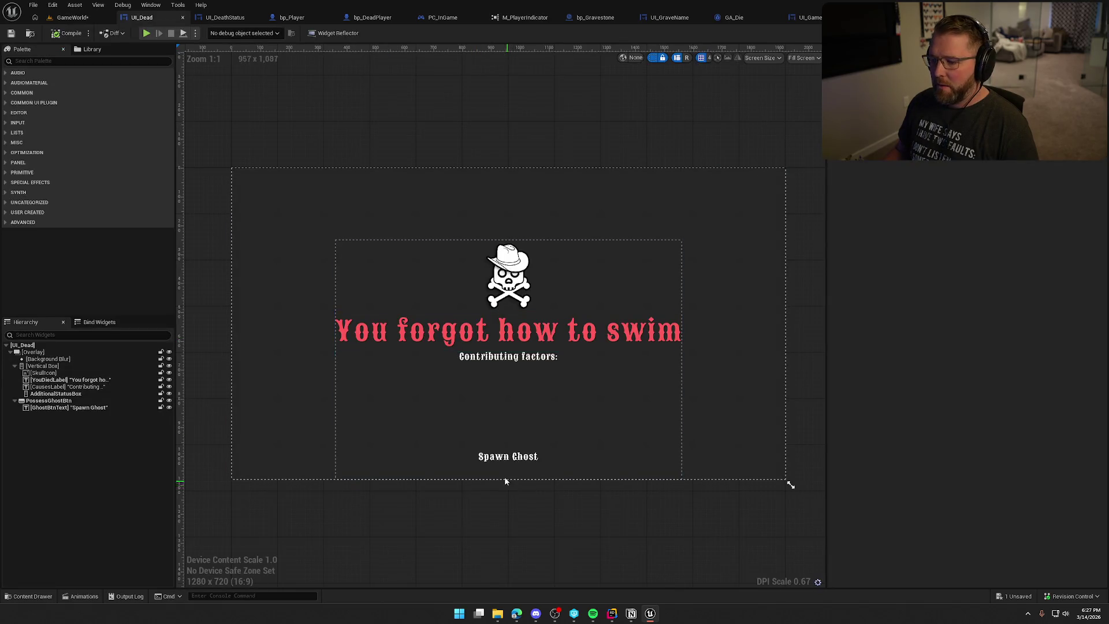
# Step: Set the Spawn Ghost button's Normal style to draw as a Rounded Box
pyautogui.click(51, 401)
pyautogui.scroll(7, 509, 491)
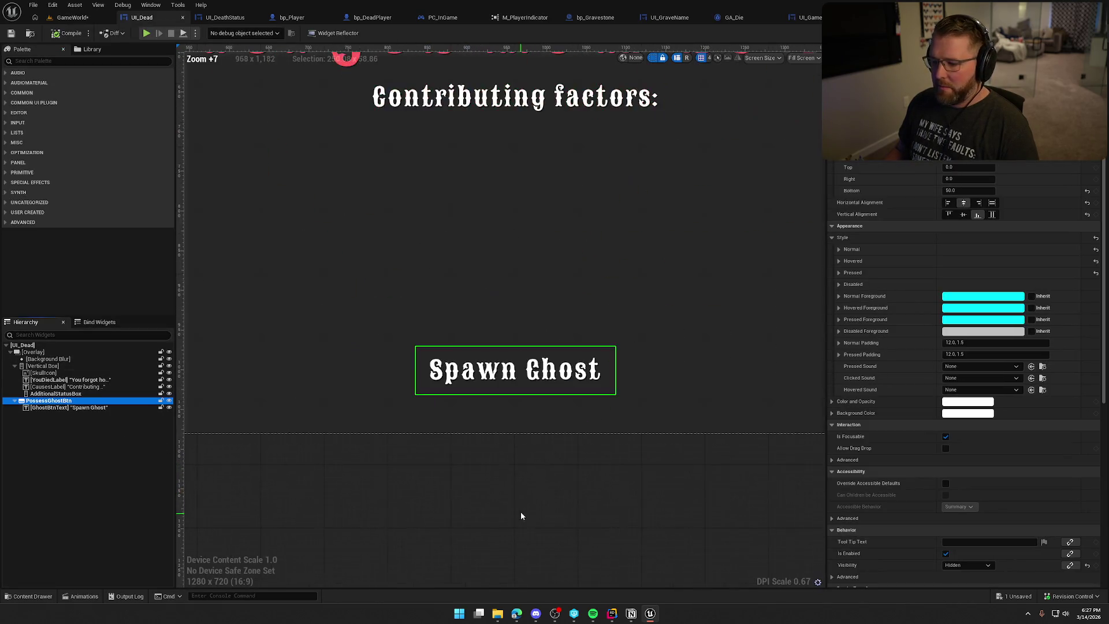
pyautogui.click(841, 249)
pyautogui.click(963, 310)
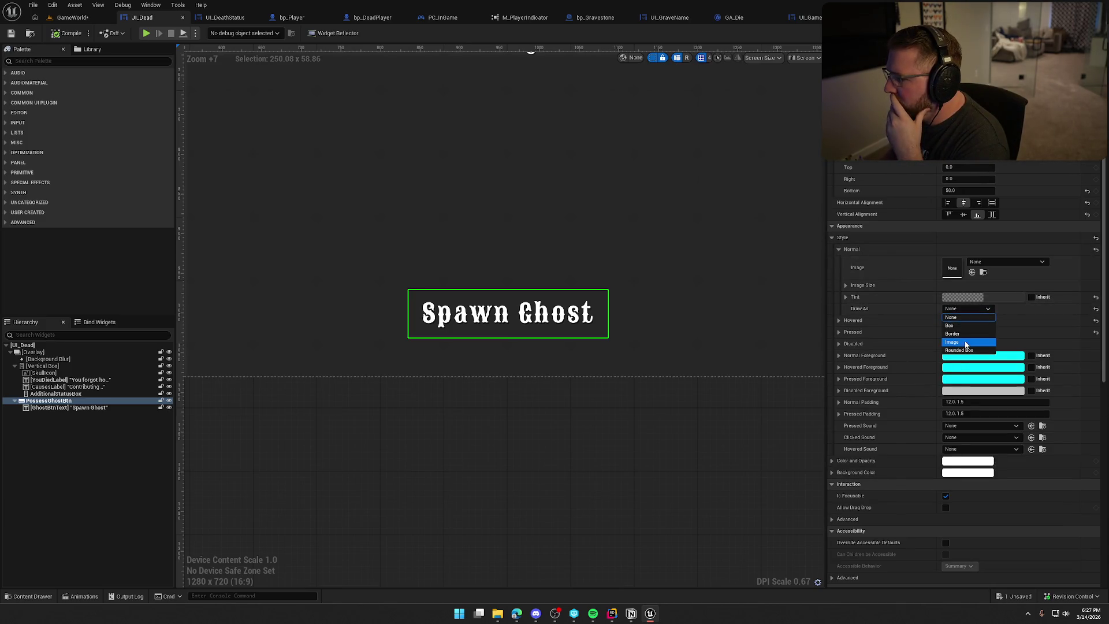
pyautogui.click(969, 350)
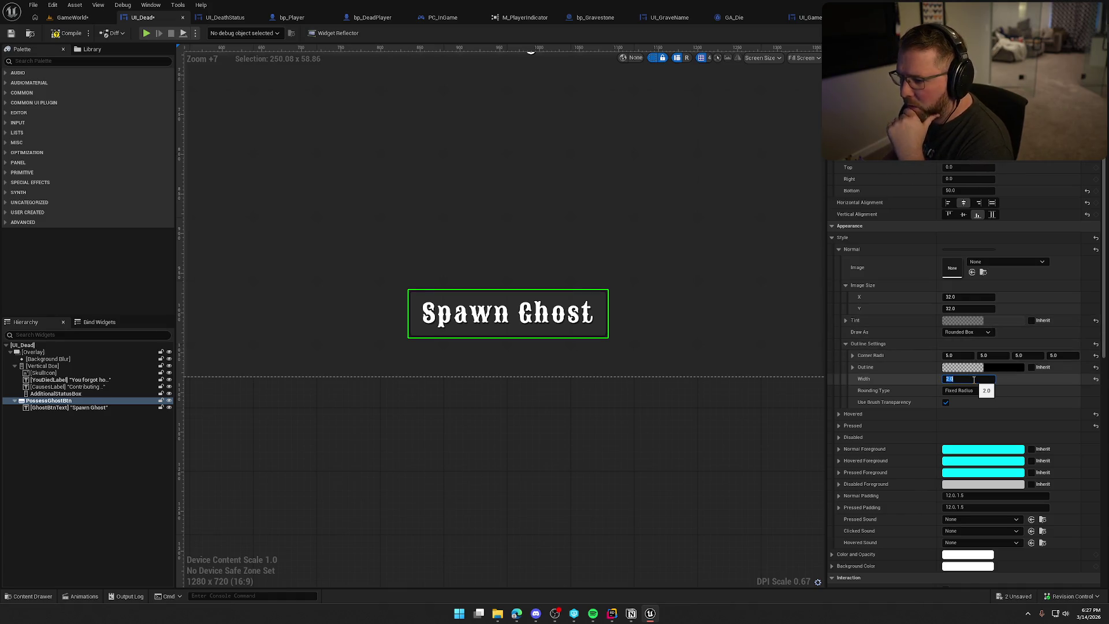
pyautogui.click(976, 322)
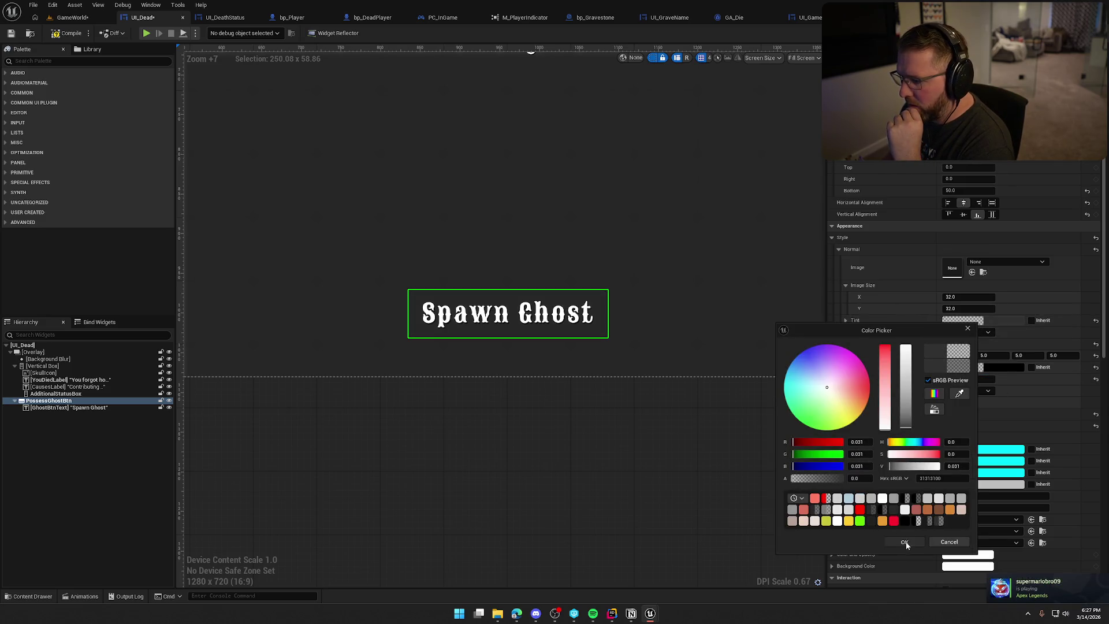
pyautogui.click(591, 428)
# Step: Give the button a dark grey outline, after trying opaque black, and start a playtest
pyautogui.click(58, 400)
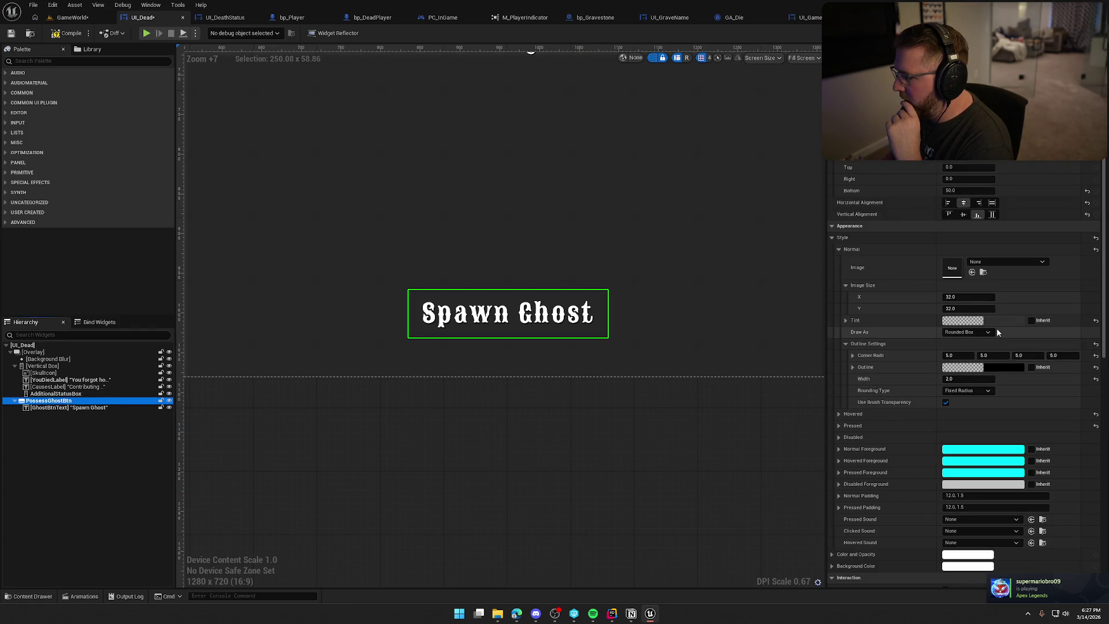
pyautogui.click(993, 367)
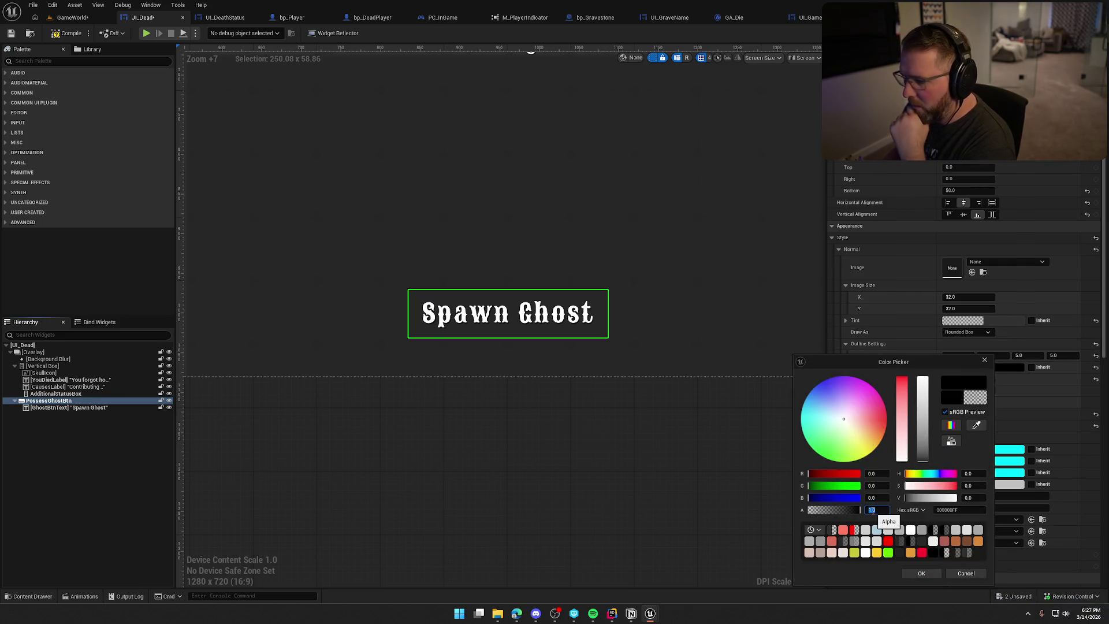
pyautogui.click(908, 576)
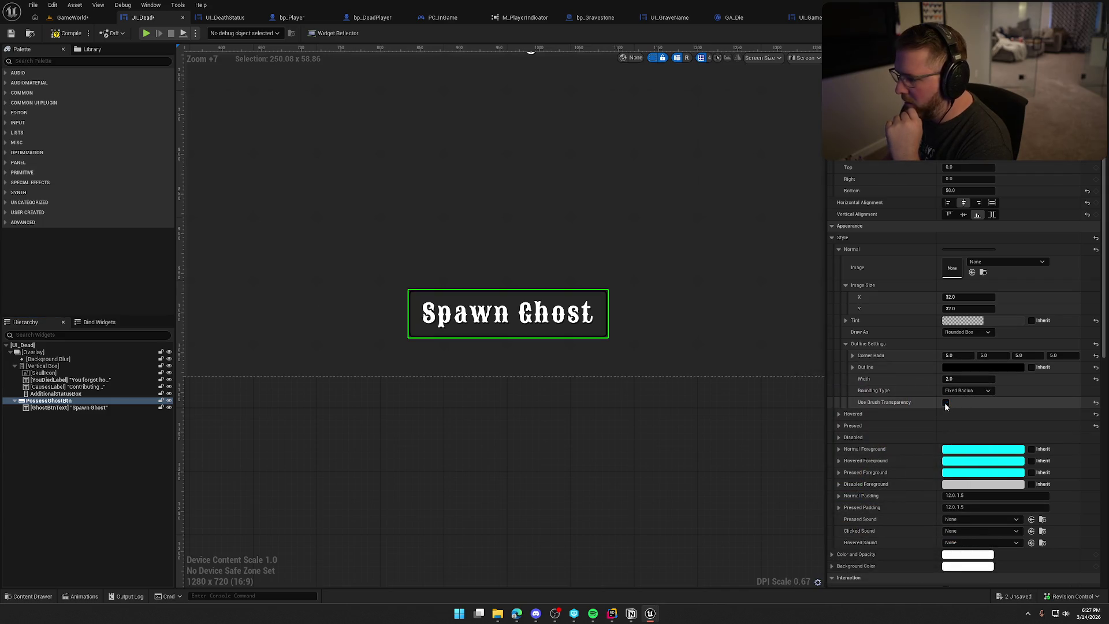
pyautogui.click(575, 491)
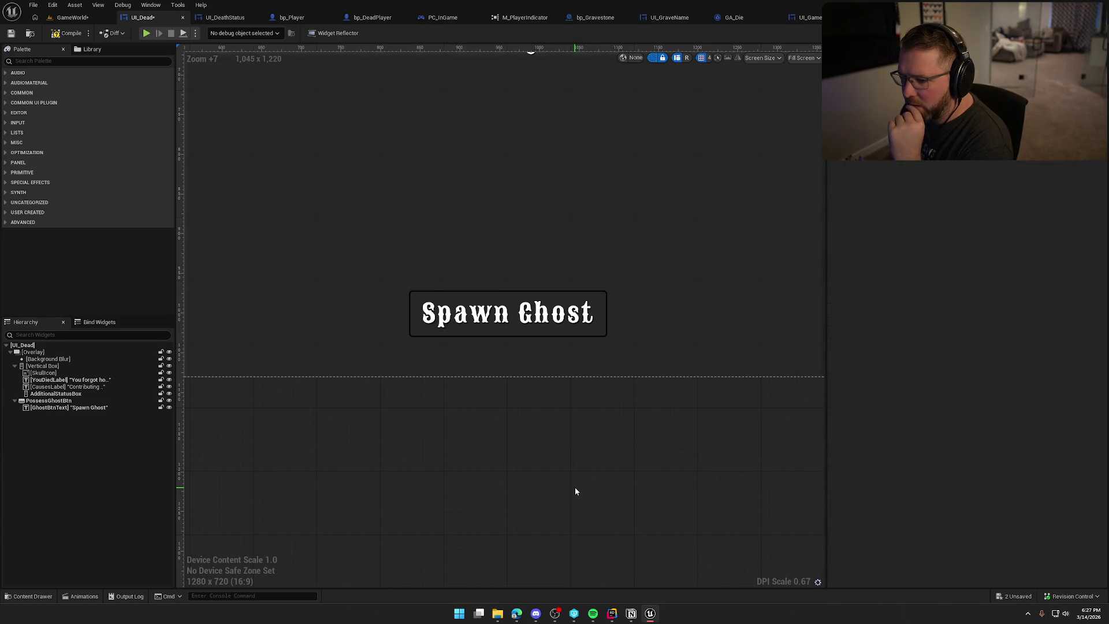
pyautogui.click(64, 401)
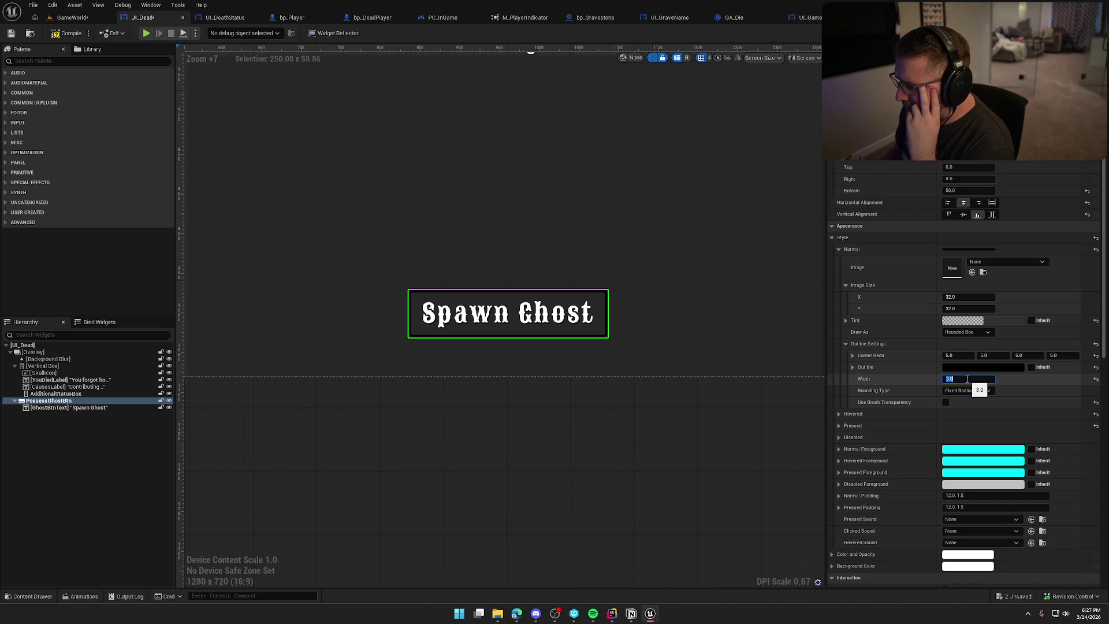
pyautogui.click(989, 367)
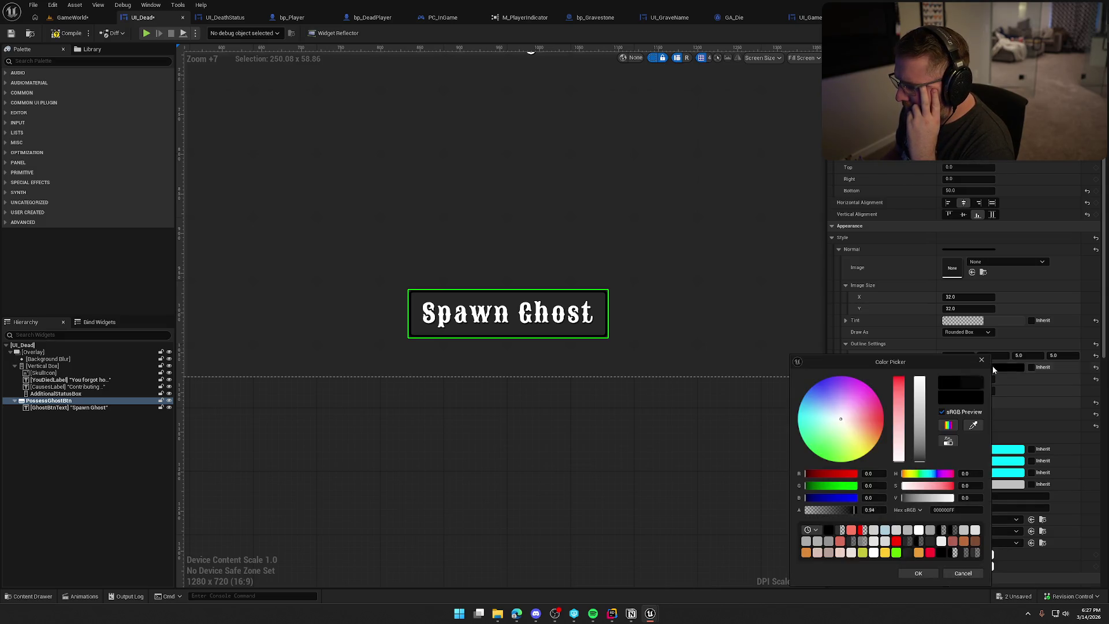
pyautogui.click(919, 462)
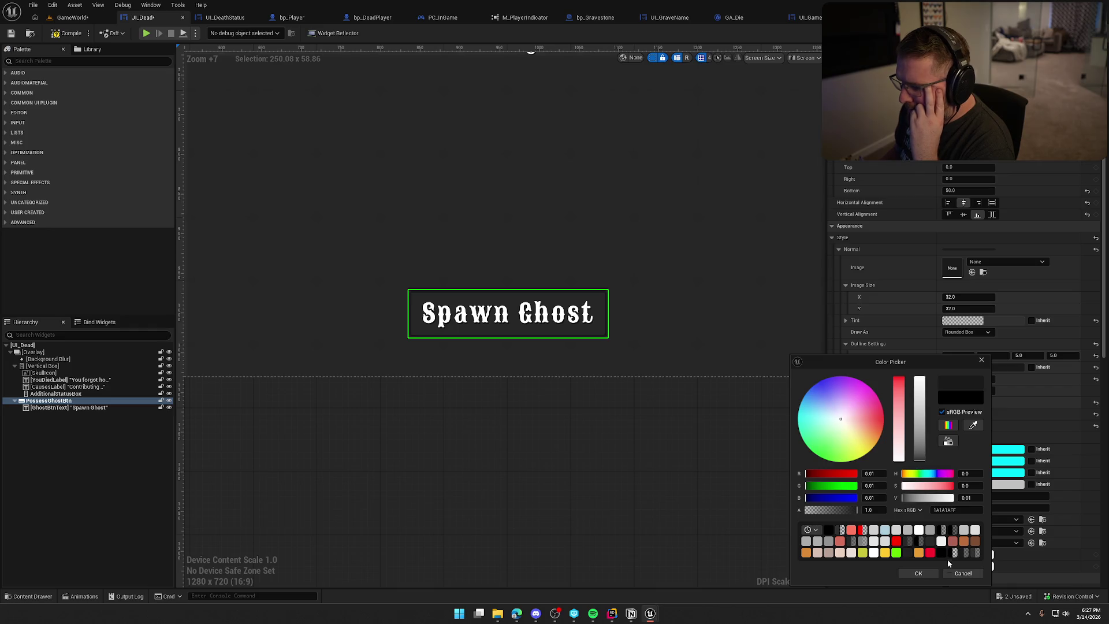
pyautogui.click(918, 573)
pyautogui.click(627, 434)
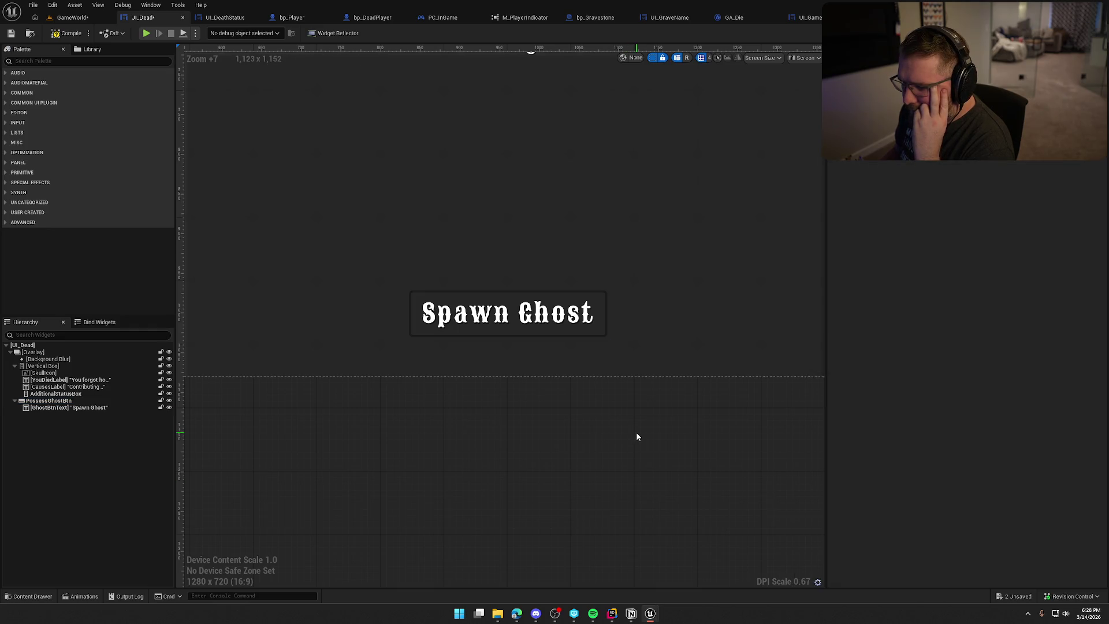
pyautogui.click(148, 33)
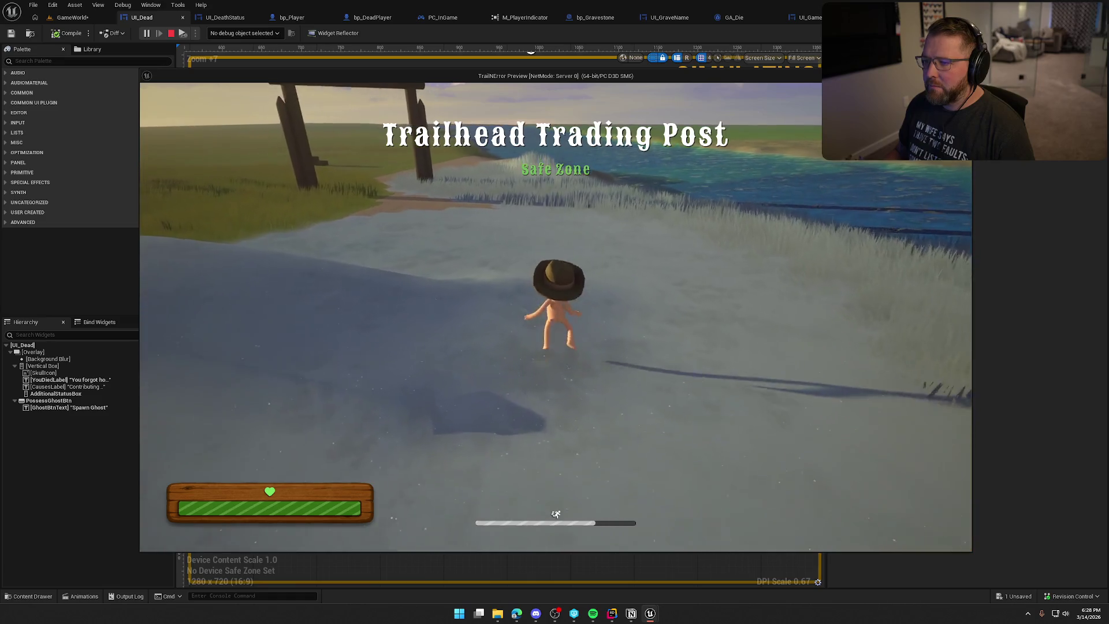
# Step: Rerun KillPlayer from console history to check the outlined button, then end the playtest
pyautogui.press('`')
pyautogui.press('Up')
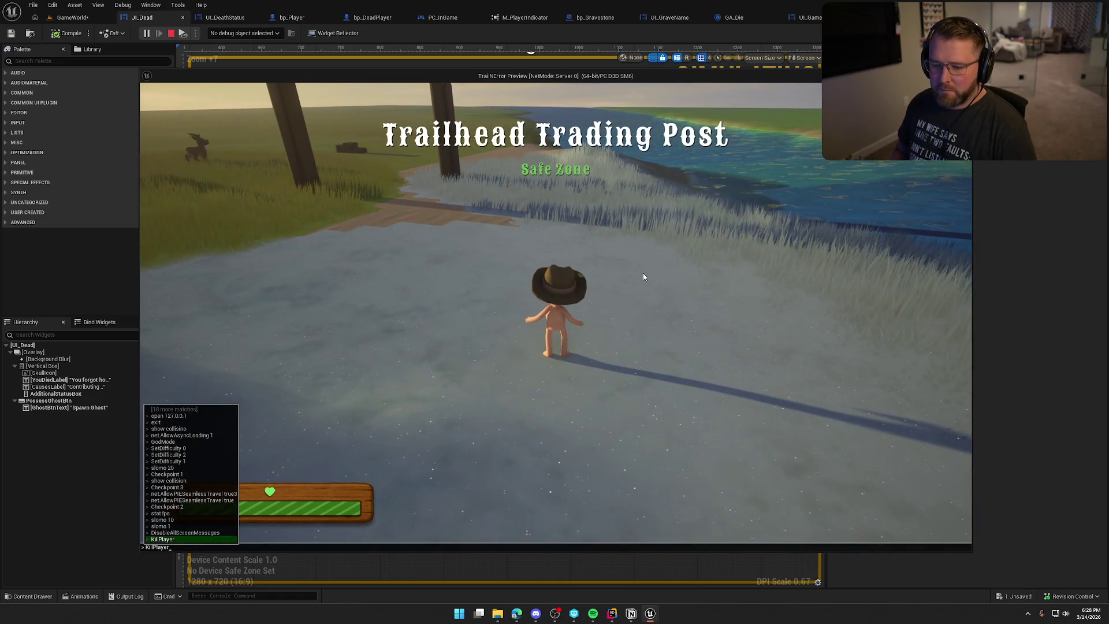
pyautogui.press('Return')
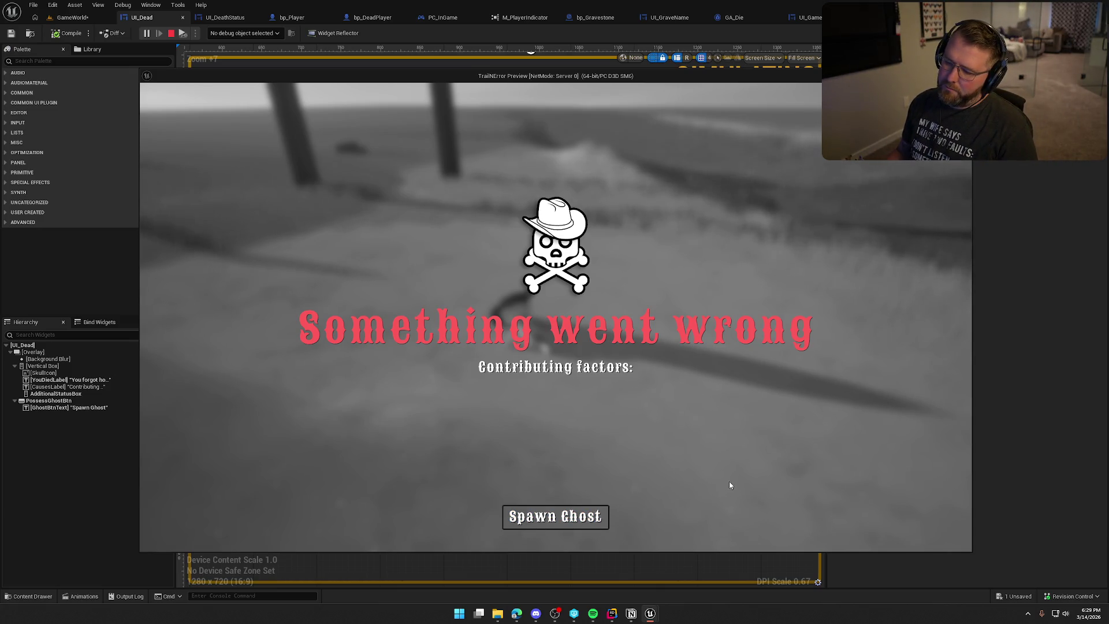
pyautogui.press('Escape')
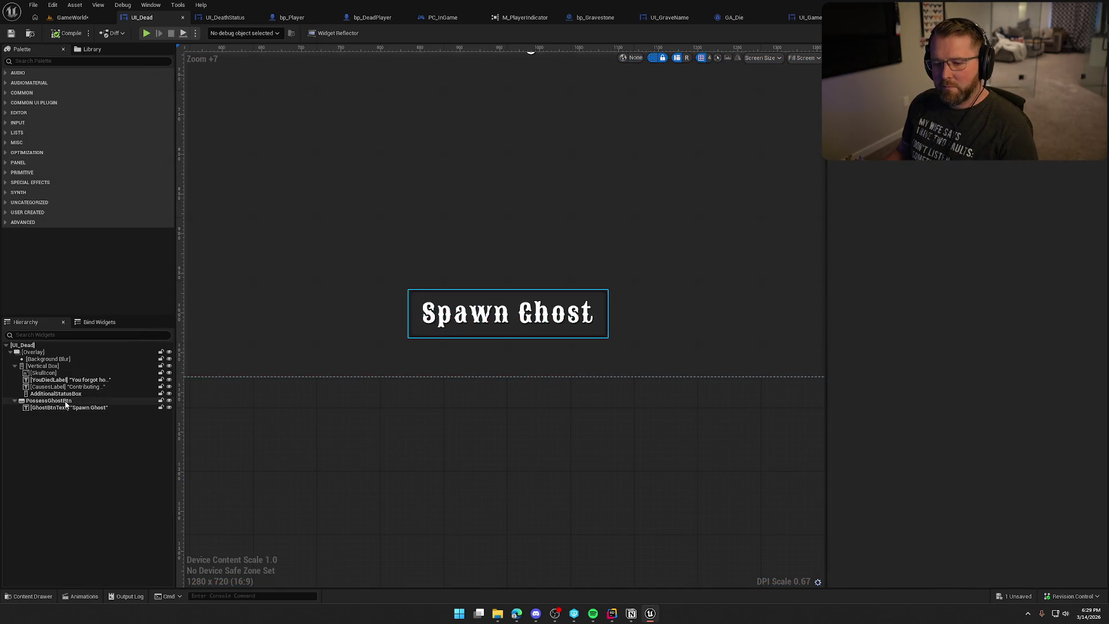
# Step: Remove the Spawn Ghost button's outline: width 0 and outline colour alpha 0
pyautogui.click(101, 400)
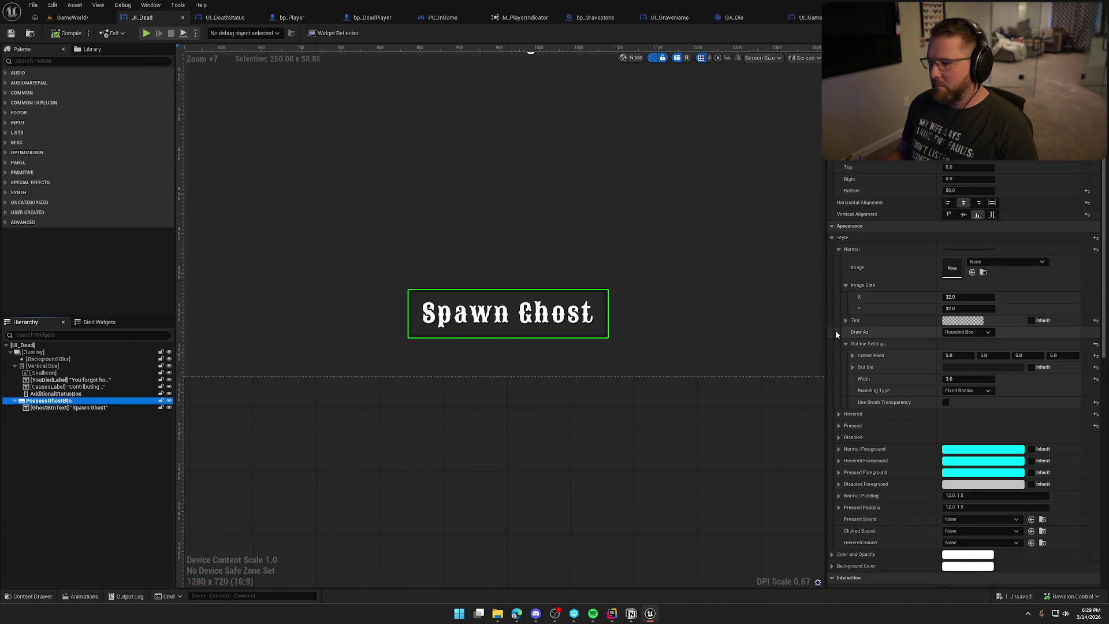
pyautogui.click(961, 378)
pyautogui.write('0')
pyautogui.press('Return')
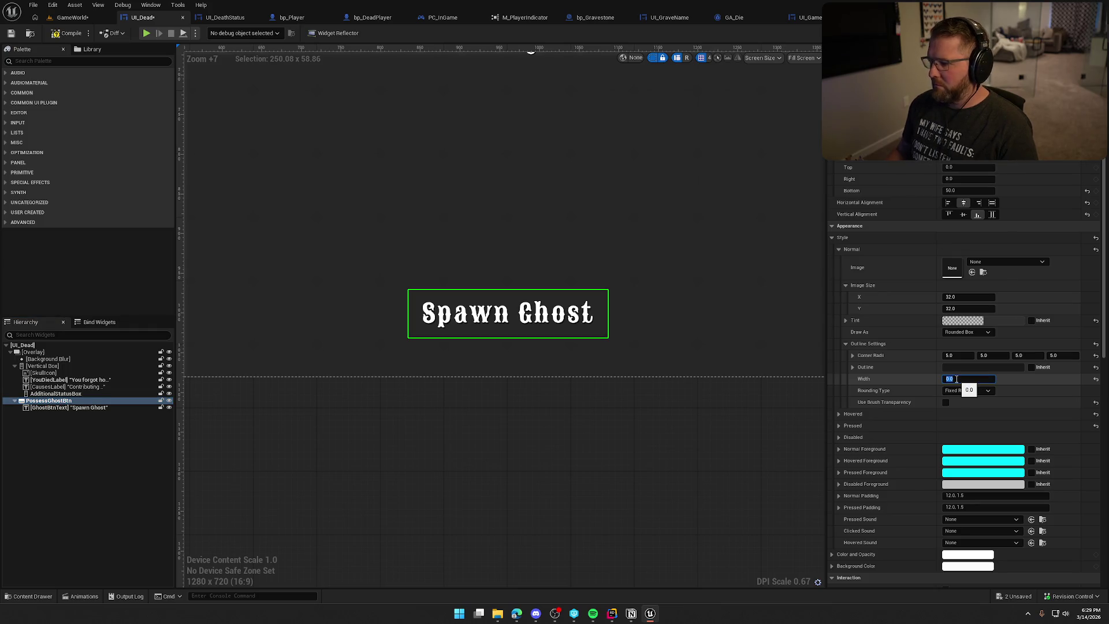
pyautogui.click(976, 367)
pyautogui.click(845, 510)
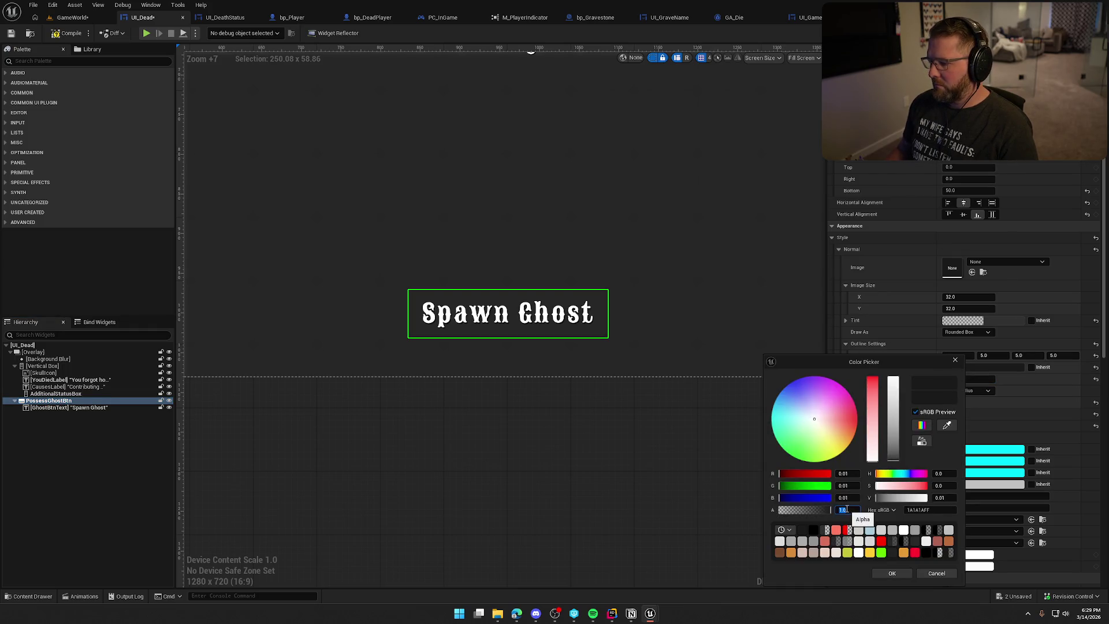
pyautogui.write('0')
pyautogui.press('Return')
pyautogui.click(892, 573)
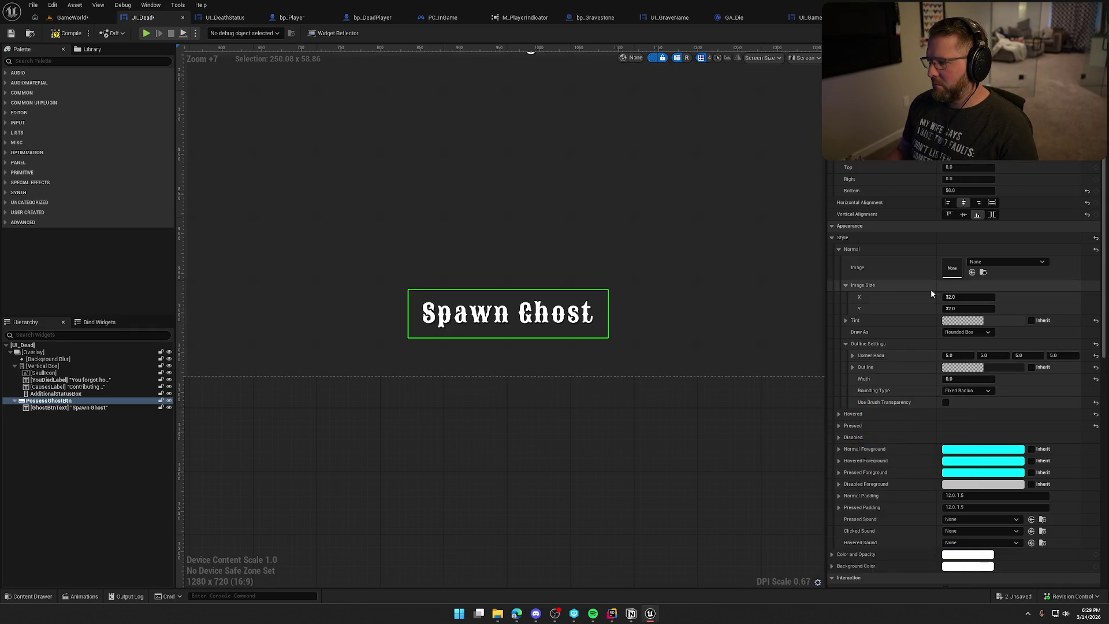
# Step: Try a half-transparent button tint with alpha 0.5
pyautogui.click(962, 320)
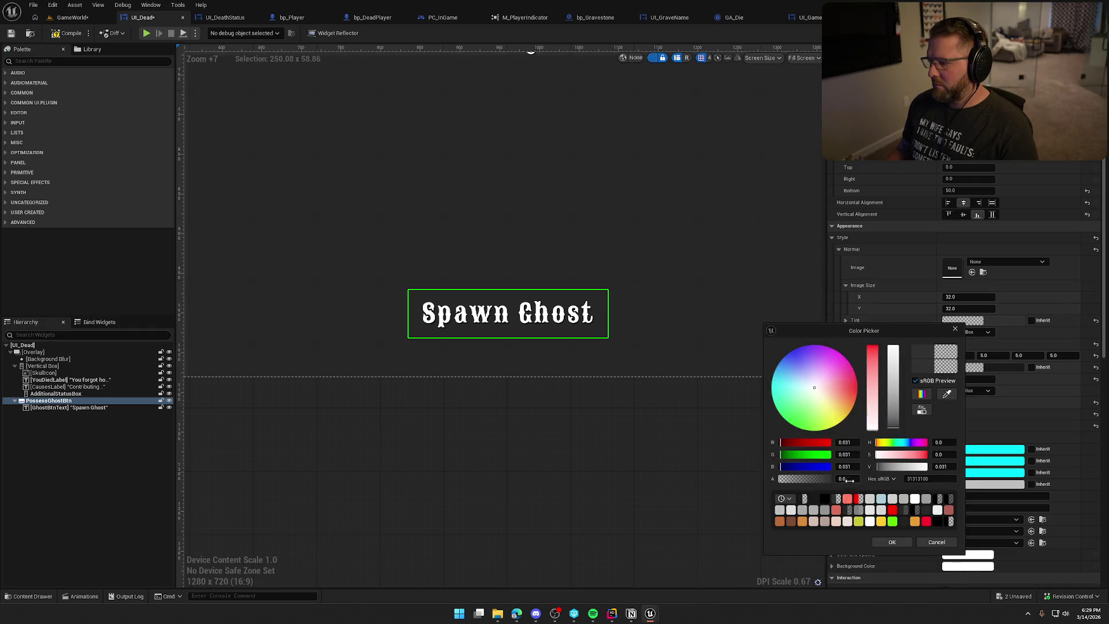
pyautogui.click(849, 479)
pyautogui.write('0.5')
pyautogui.press('Return')
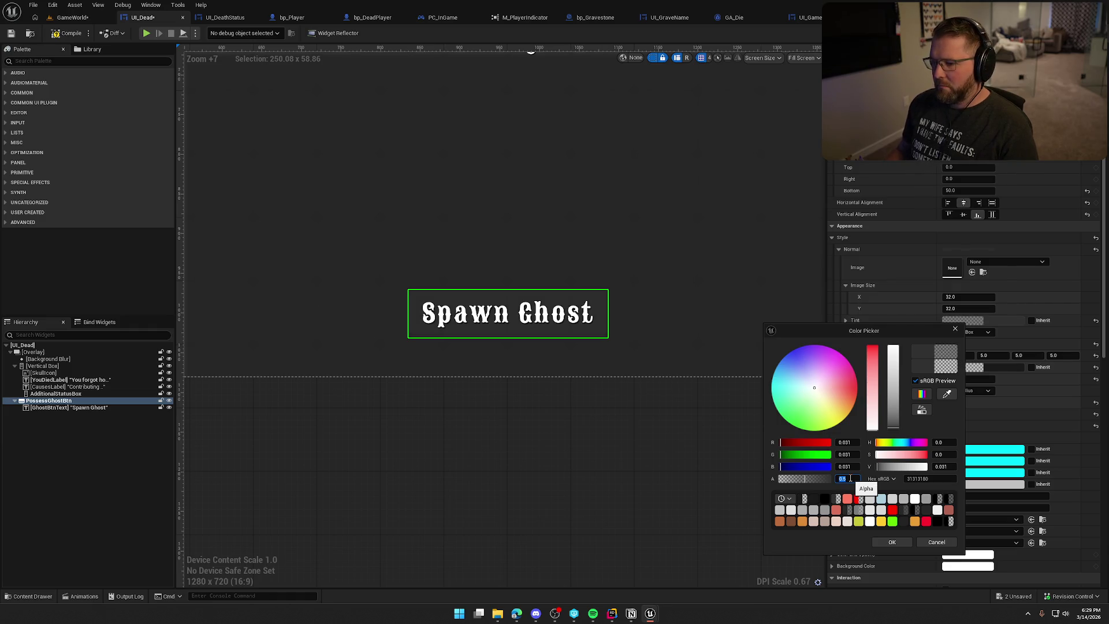
pyautogui.click(883, 541)
pyautogui.click(611, 429)
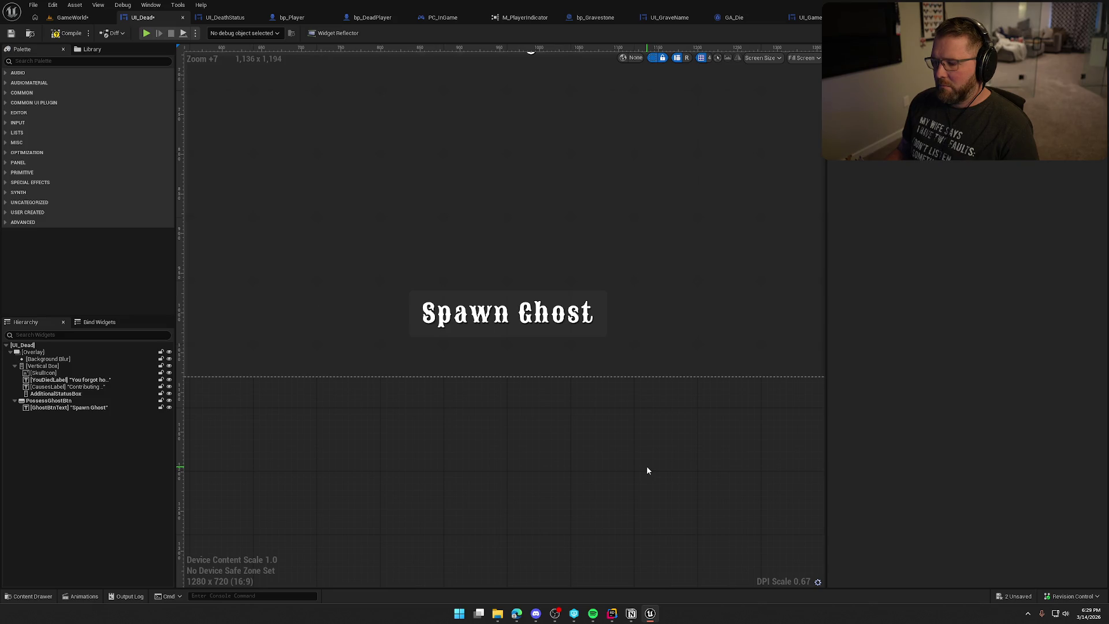
# Step: Make the dark grey tint fully opaque with alpha 1
pyautogui.click(49, 400)
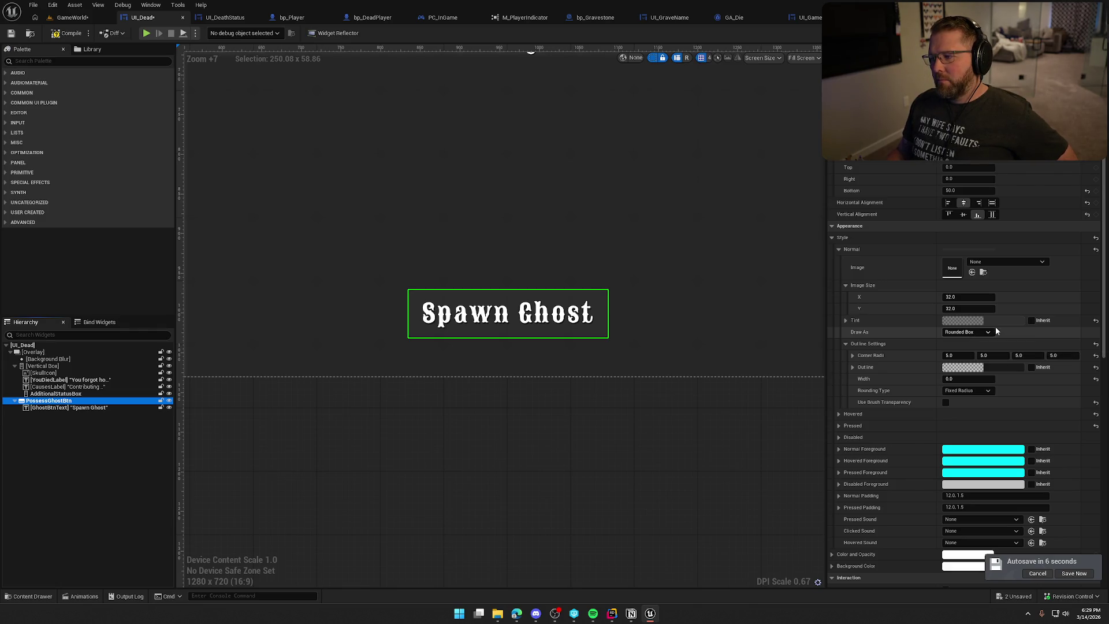
pyautogui.click(977, 320)
pyautogui.click(883, 477)
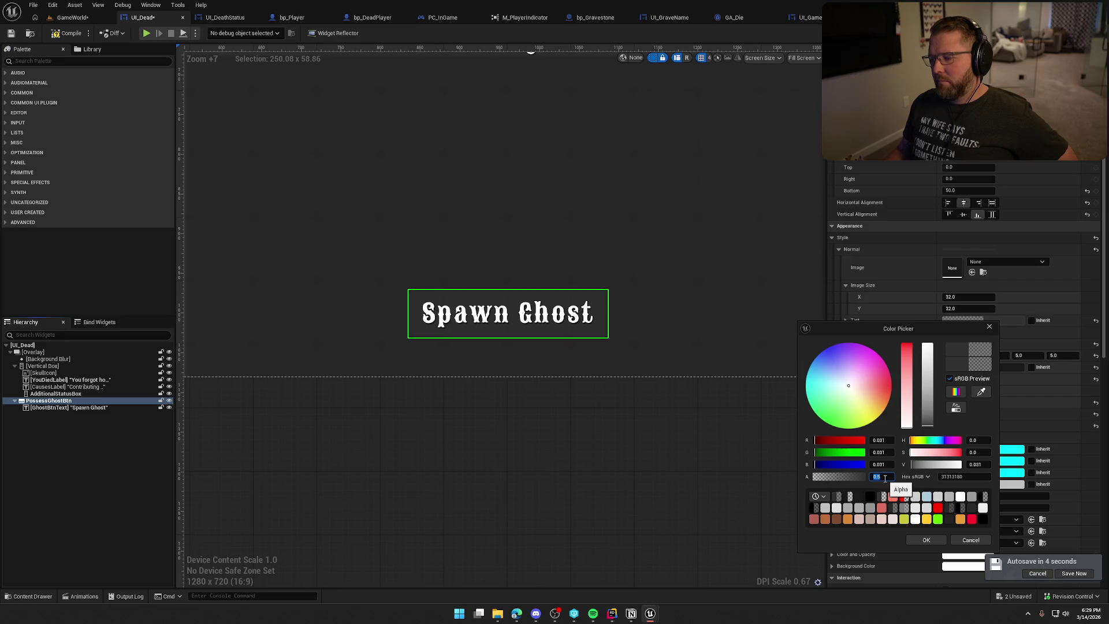
pyautogui.write('1')
pyautogui.press('Return')
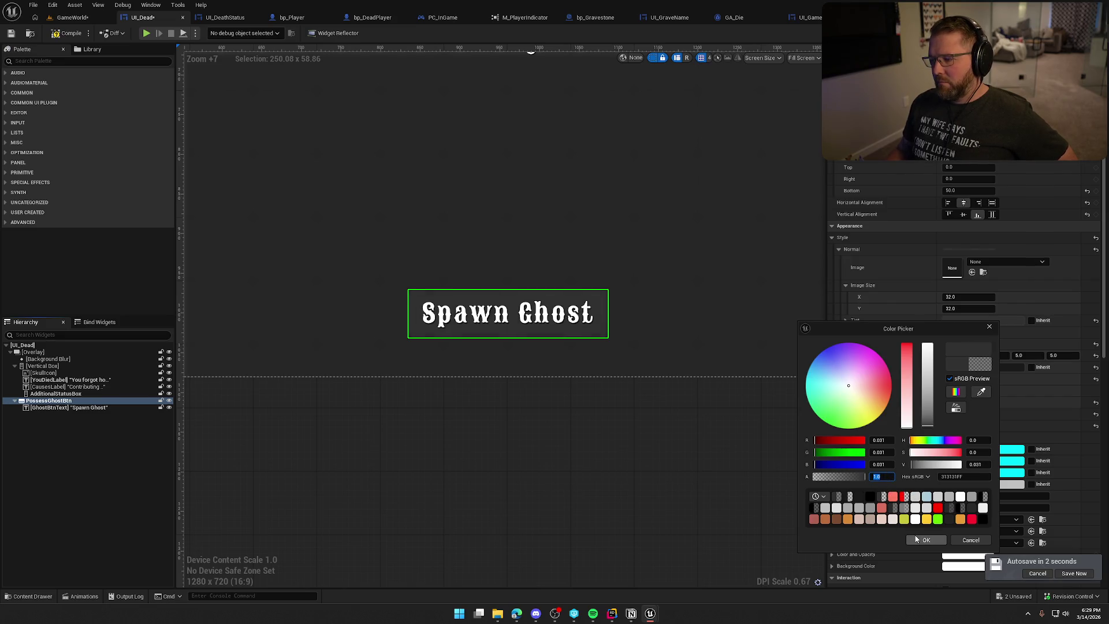
pyautogui.click(927, 539)
pyautogui.click(655, 442)
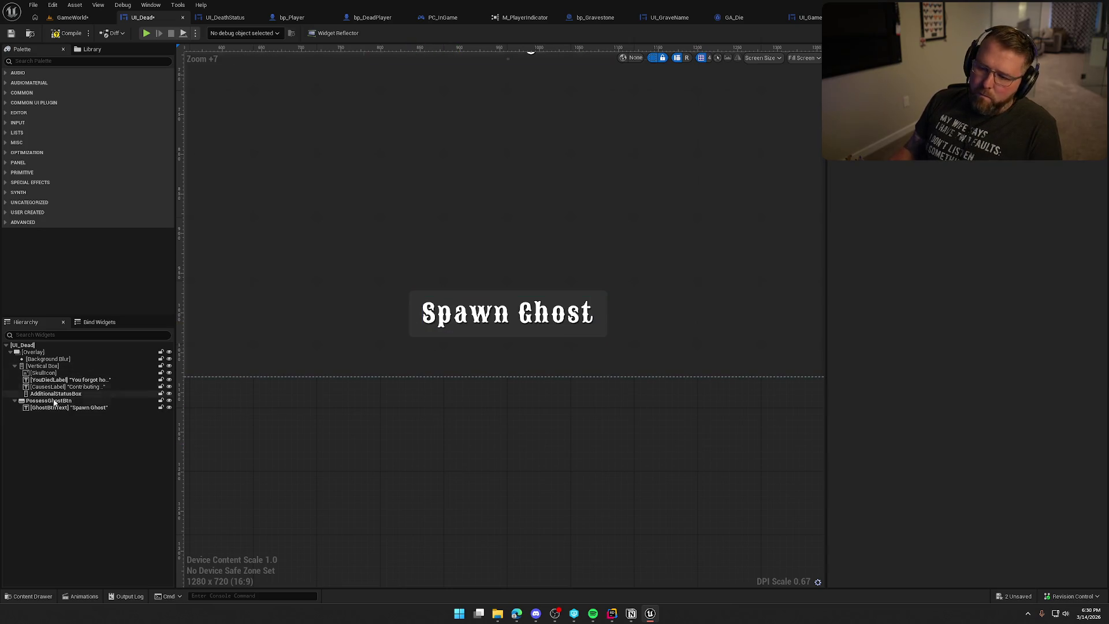
# Step: Drag the Normal Tint's value slider down to turn the Spawn Ghost button dark grey
pyautogui.click(109, 400)
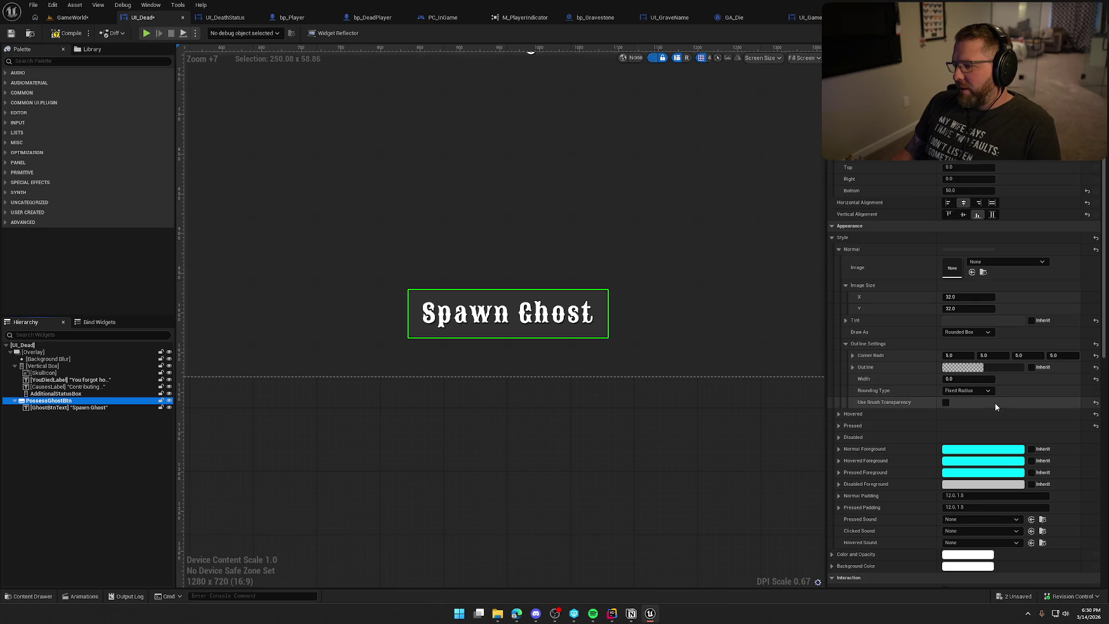
pyautogui.click(636, 406)
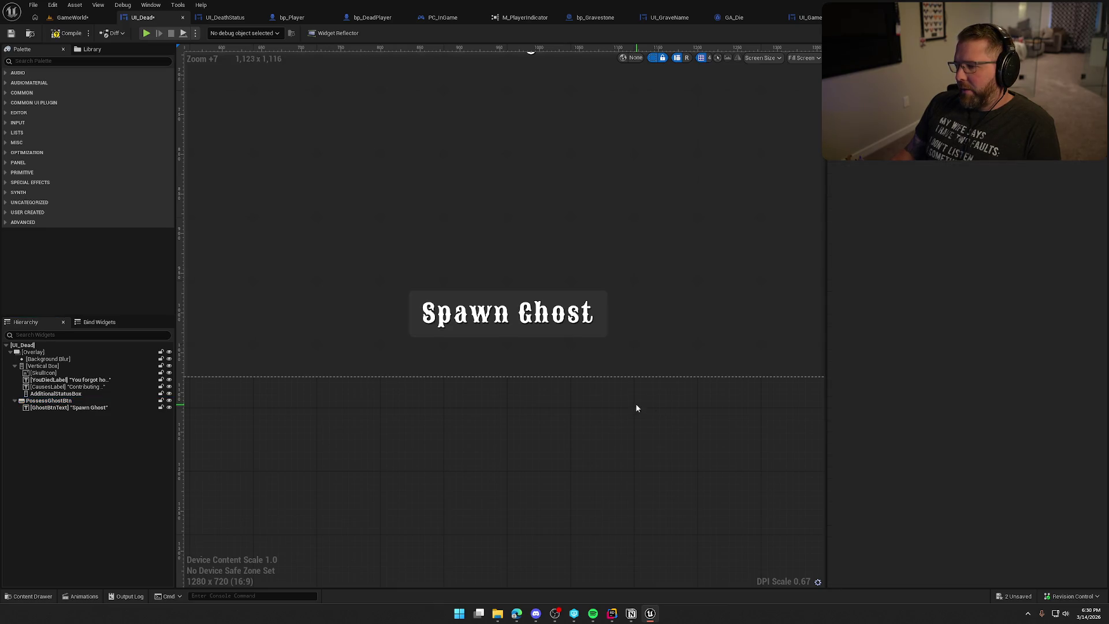
pyautogui.scroll(-5, 715, 421)
pyautogui.moveTo(715, 421); pyautogui.dragTo(631, 449)
pyautogui.scroll(-2, 630, 449)
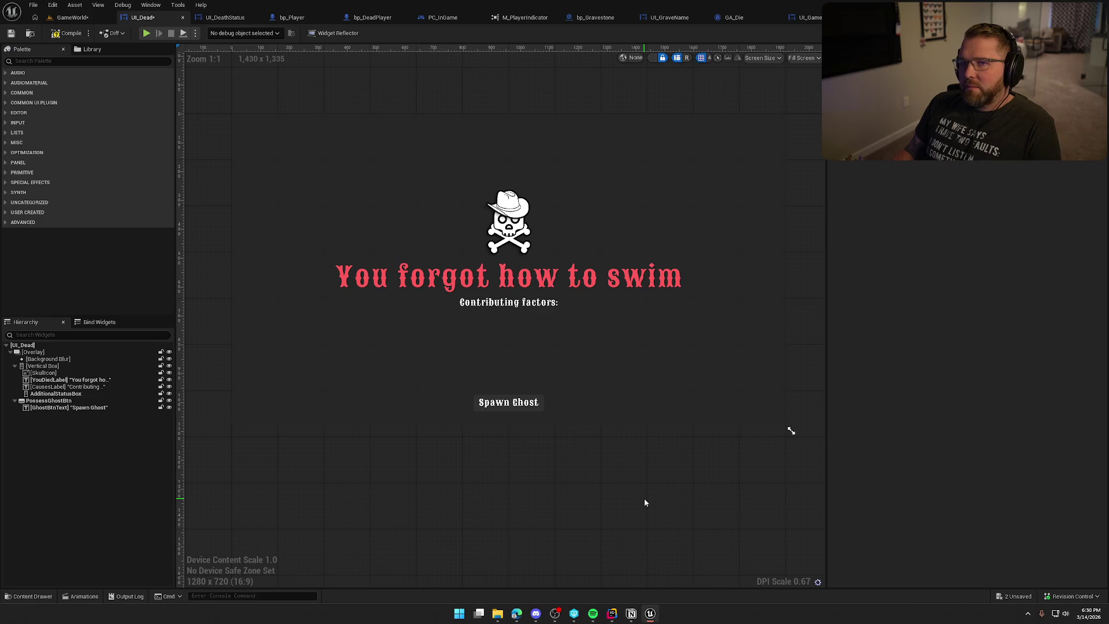
pyautogui.click(509, 402)
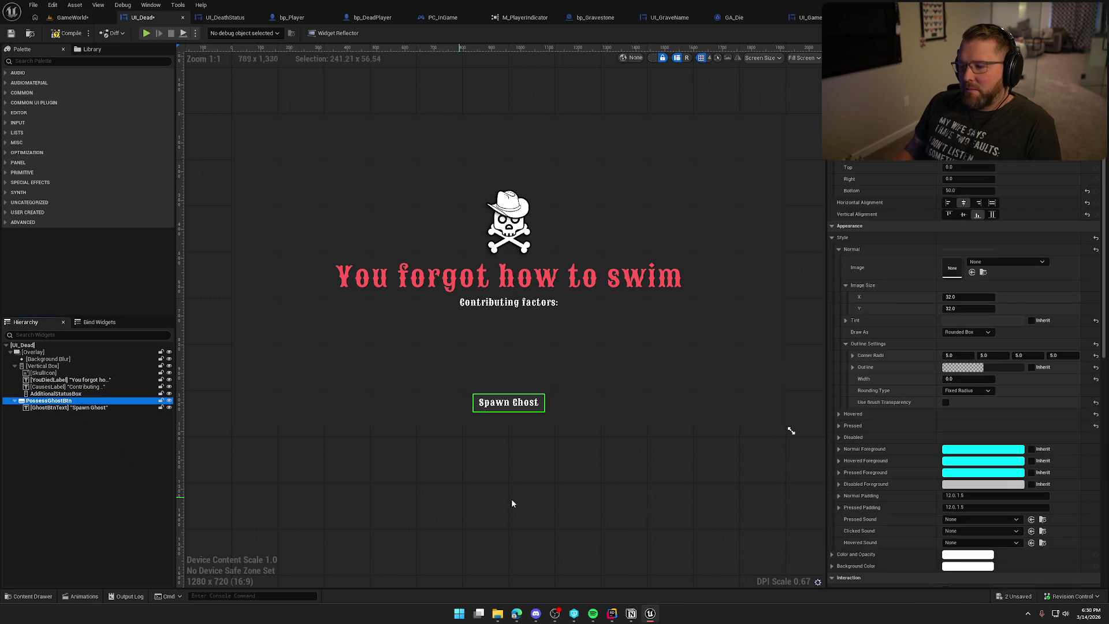
pyautogui.click(982, 320)
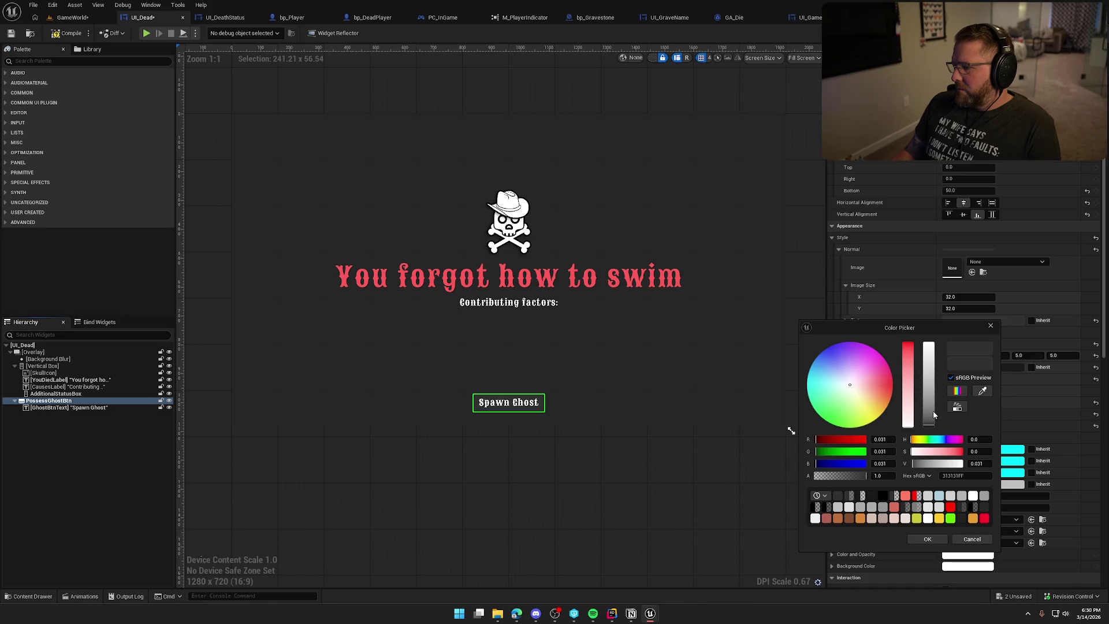
pyautogui.click(928, 365)
pyautogui.moveTo(927, 365)
pyautogui.mouseDown()
pyautogui.moveTo(930, 451)
pyautogui.moveTo(931, 424)
pyautogui.mouseUp()
pyautogui.click(650, 483)
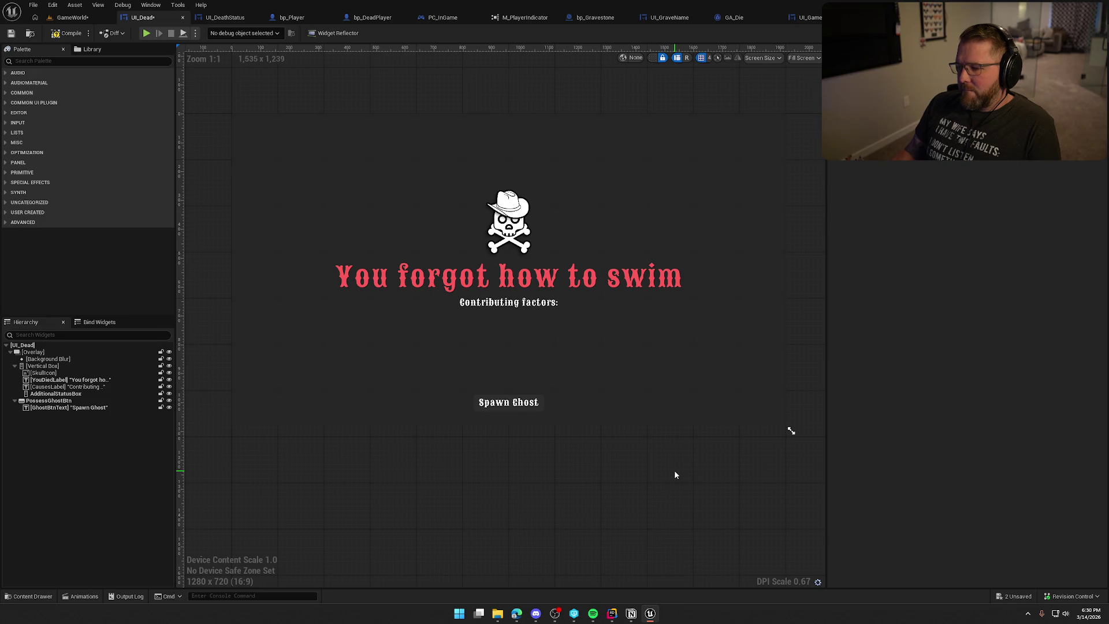
pyautogui.click(52, 400)
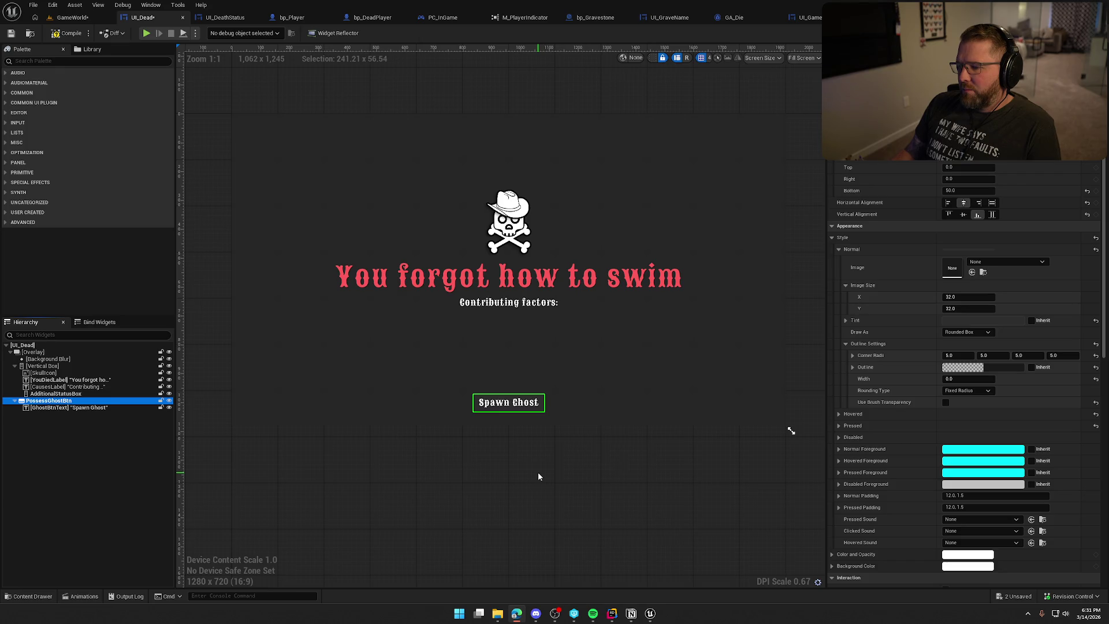
pyautogui.click(539, 476)
pyautogui.scroll(5, 511, 454)
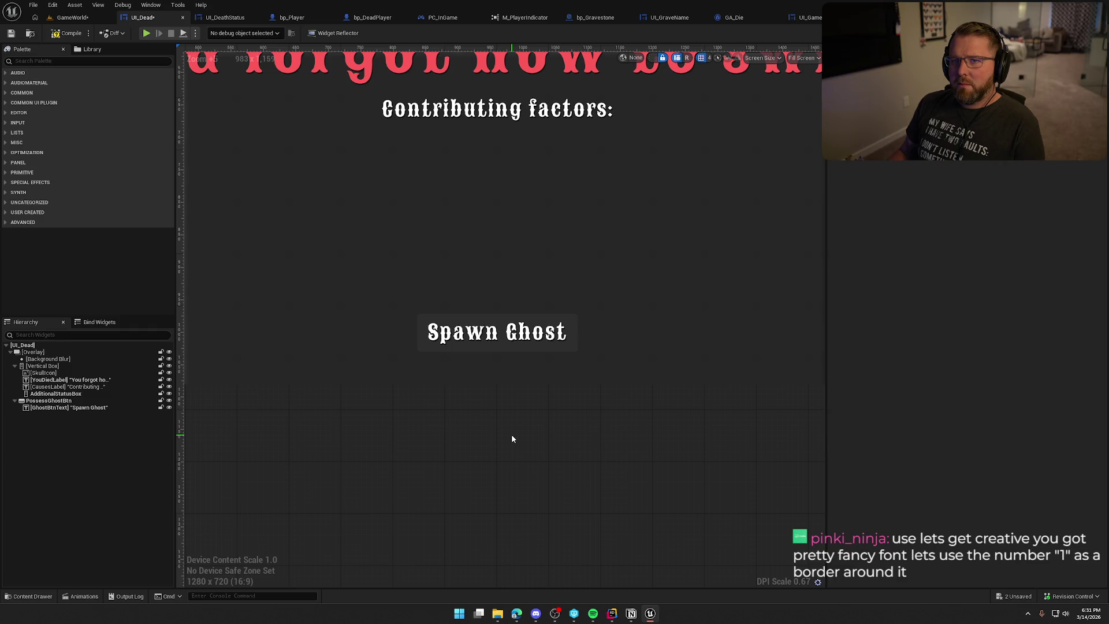
pyautogui.click(496, 332)
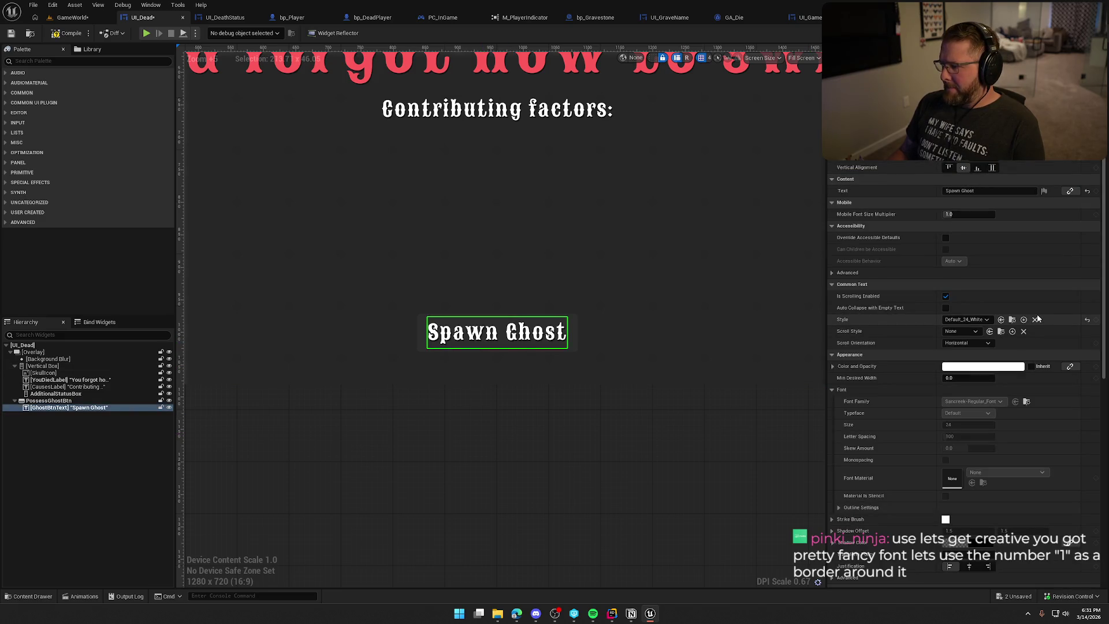
pyautogui.click(63, 401)
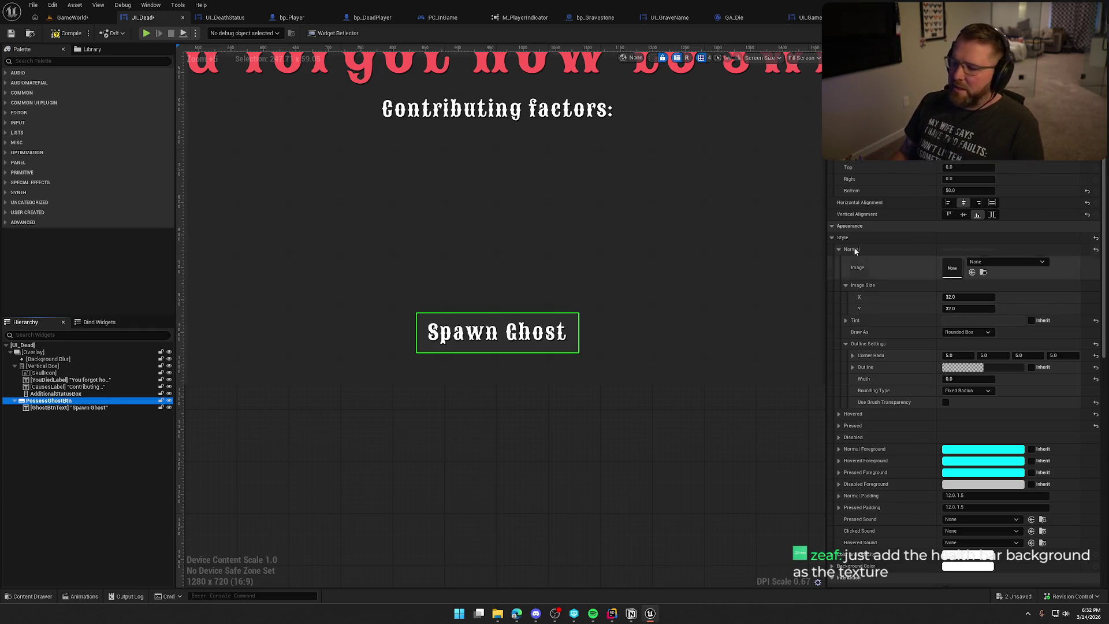
# Step: Set the Normal tint to white and apply the StatusBG texture as the button image
pyautogui.hotkey('ctrl', 'space')
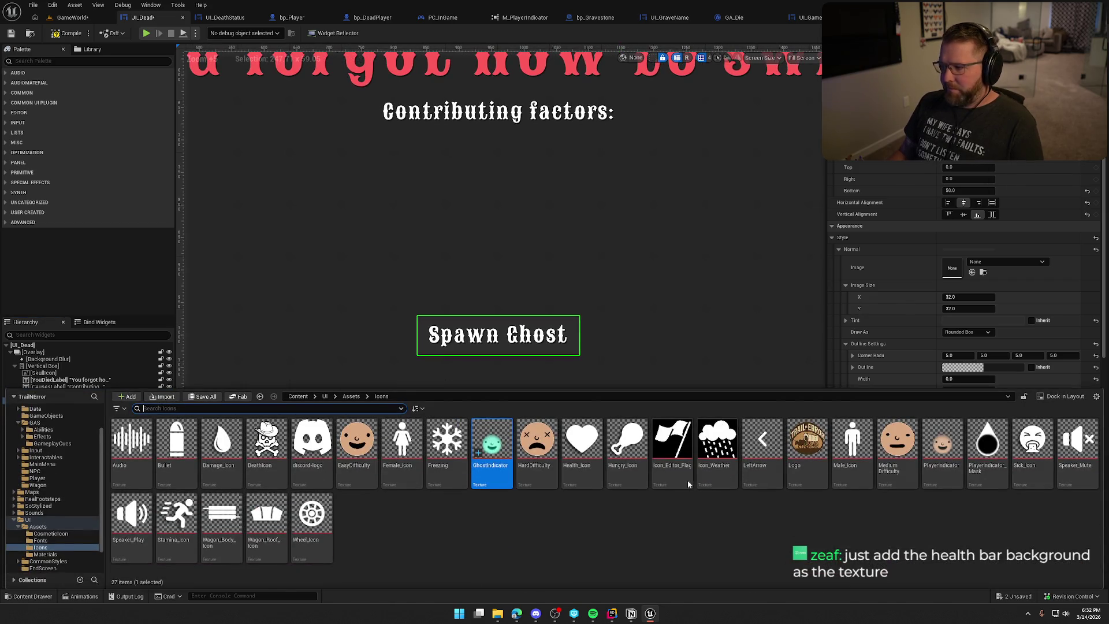
pyautogui.click(982, 321)
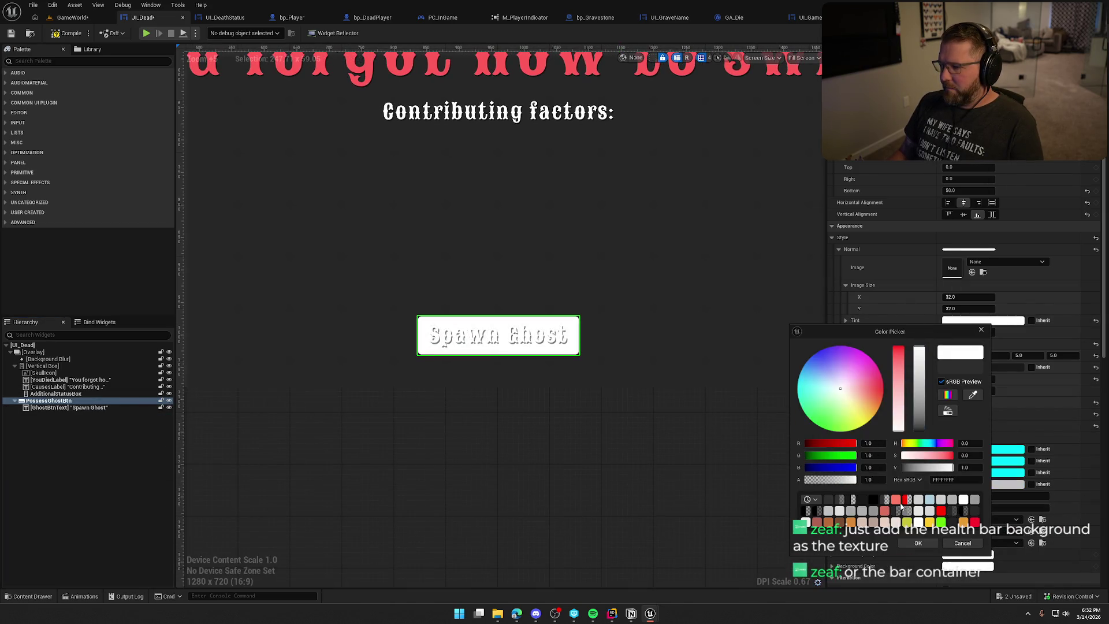
pyautogui.click(923, 546)
pyautogui.hotkey('ctrl', 'space')
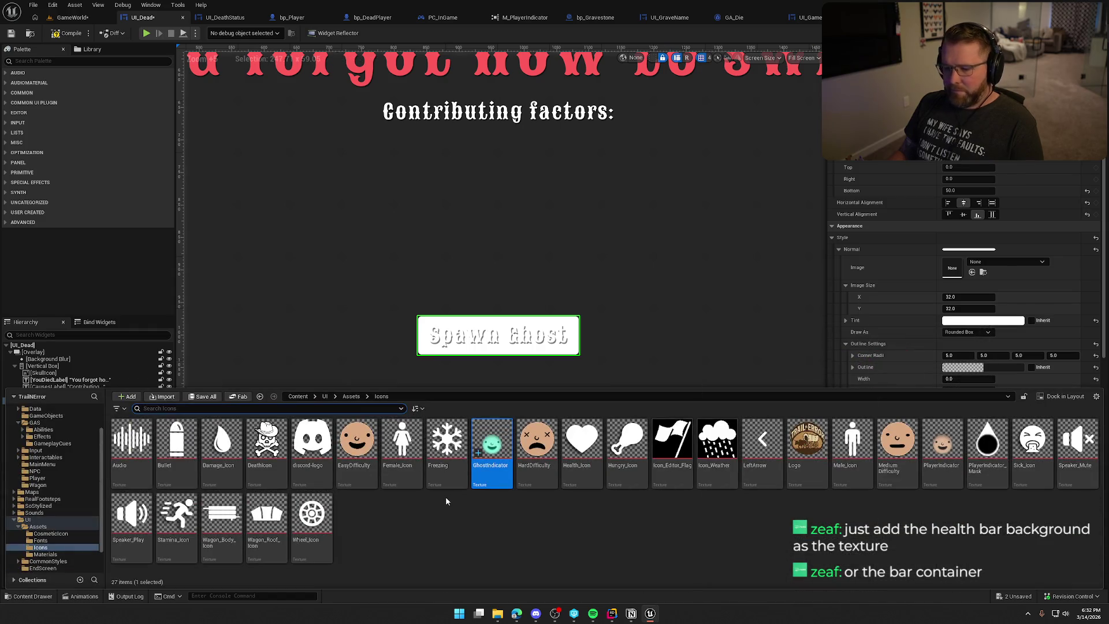
pyautogui.click(37, 526)
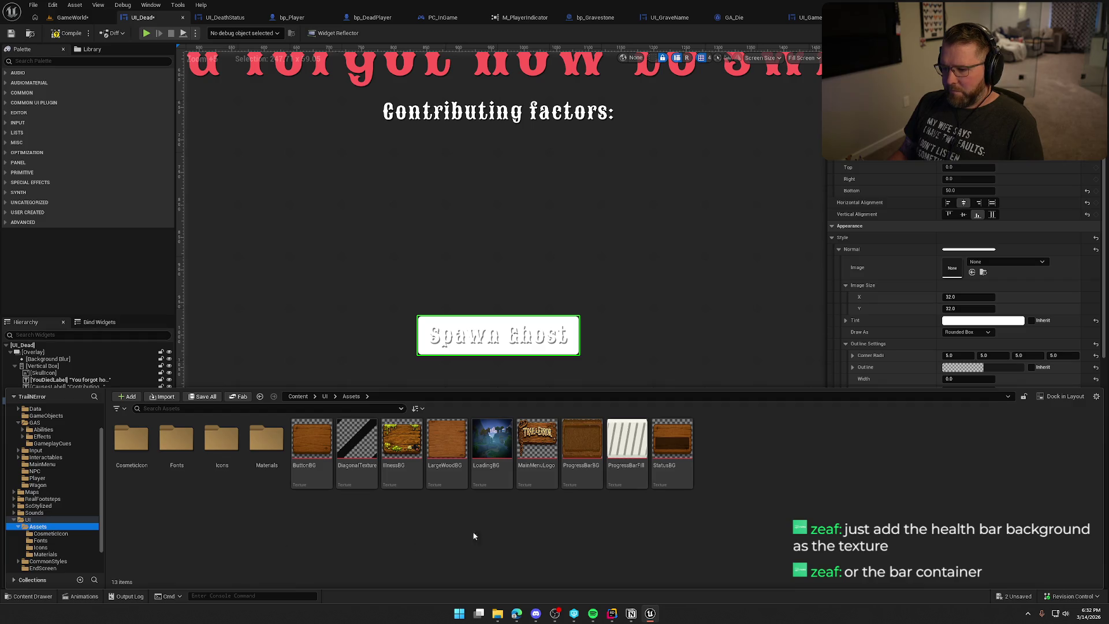
pyautogui.click(673, 444)
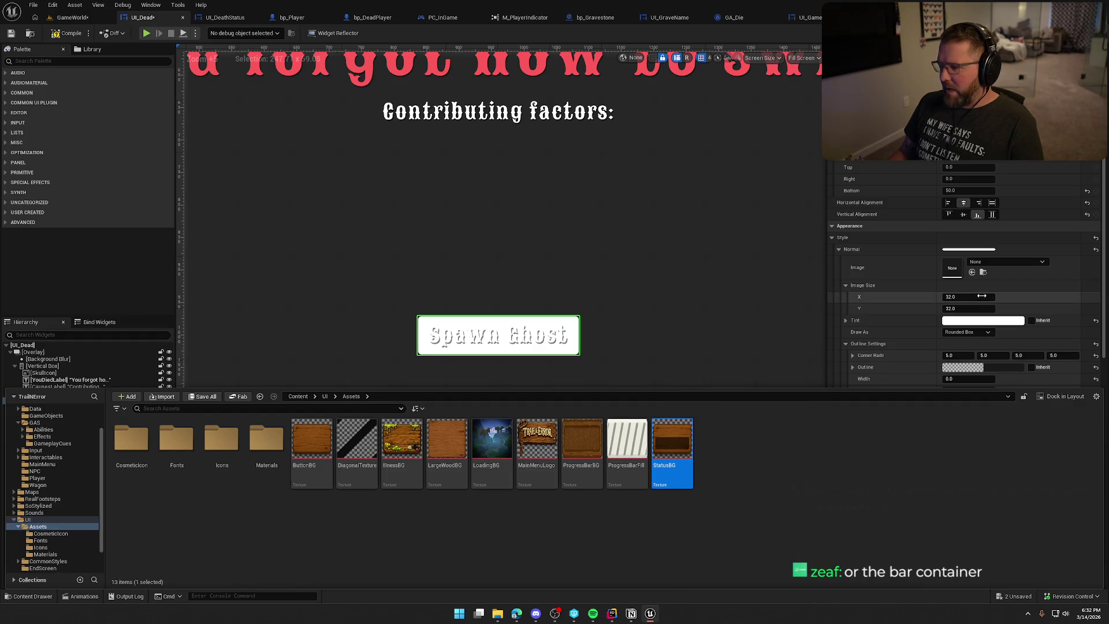
pyautogui.click(972, 272)
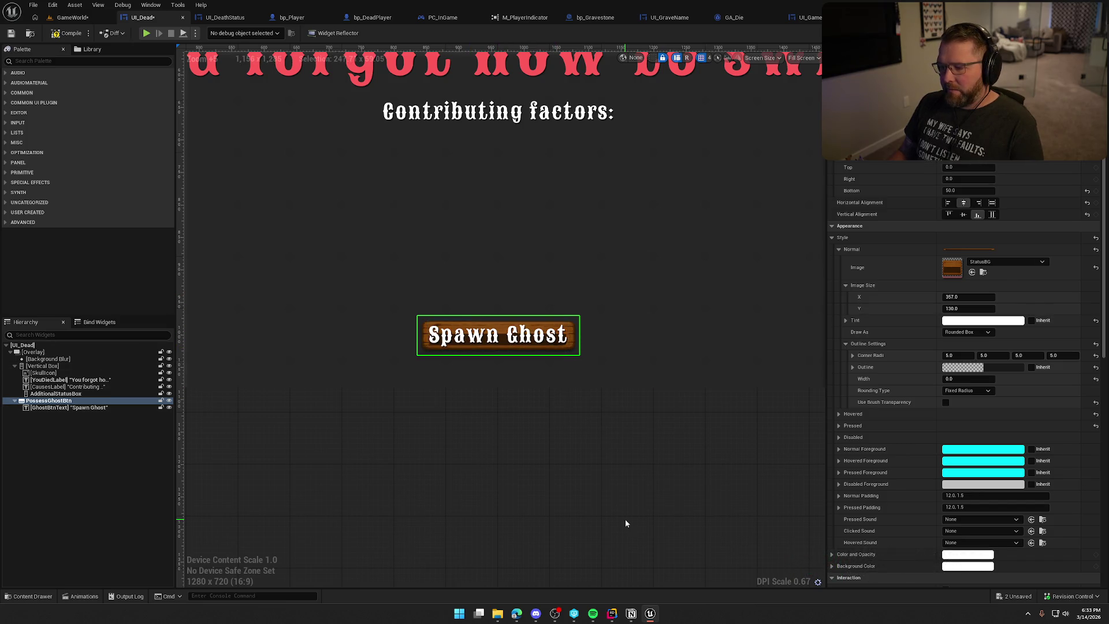
# Step: Try ButtonBG, ProgressBarBG and IllnessBG as the background, settling on ButtonBG
pyautogui.hotkey('ctrl', 'space')
pyautogui.moveTo(312, 439)
pyautogui.mouseDown()
pyautogui.moveTo(823, 316)
pyautogui.moveTo(989, 291)
pyautogui.moveTo(952, 267)
pyautogui.mouseUp()
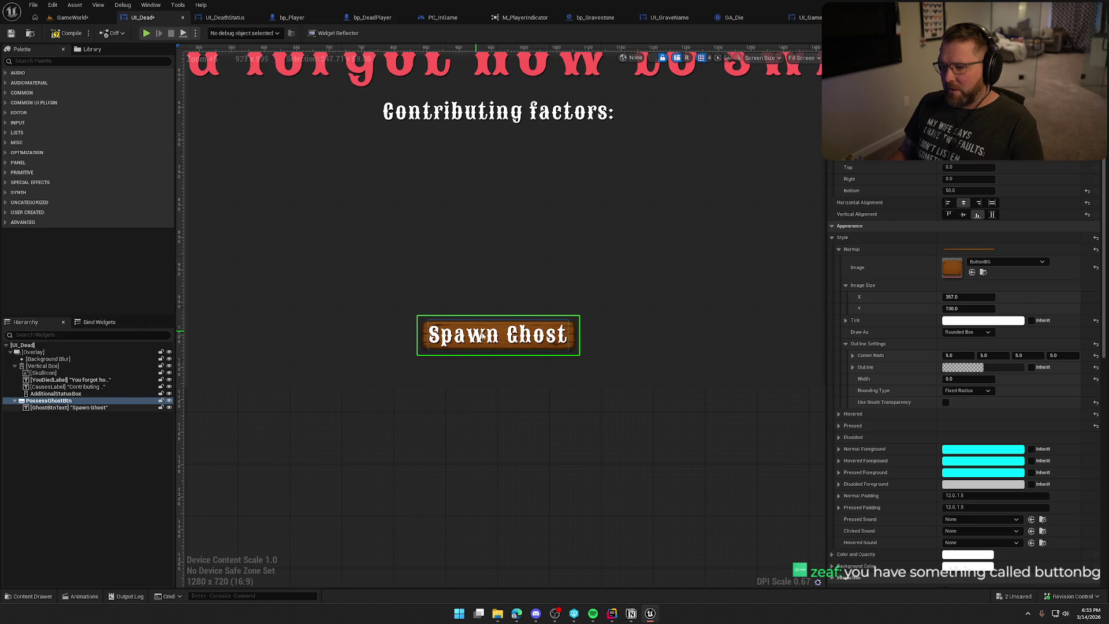
pyautogui.hotkey('ctrl', 'space')
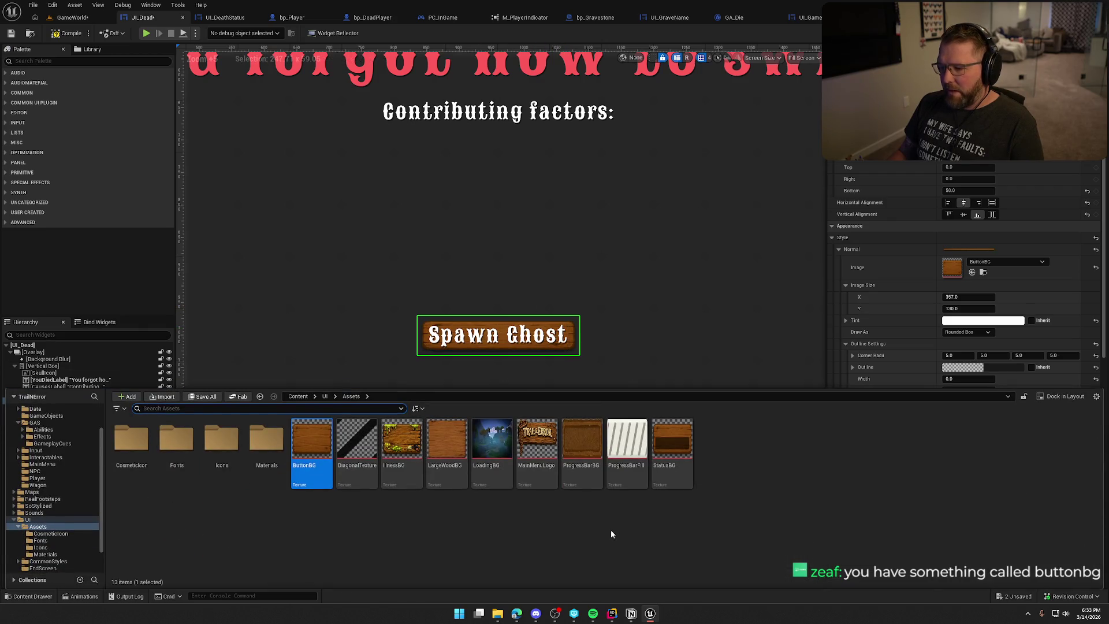
pyautogui.moveTo(582, 442); pyautogui.dragTo(950, 271)
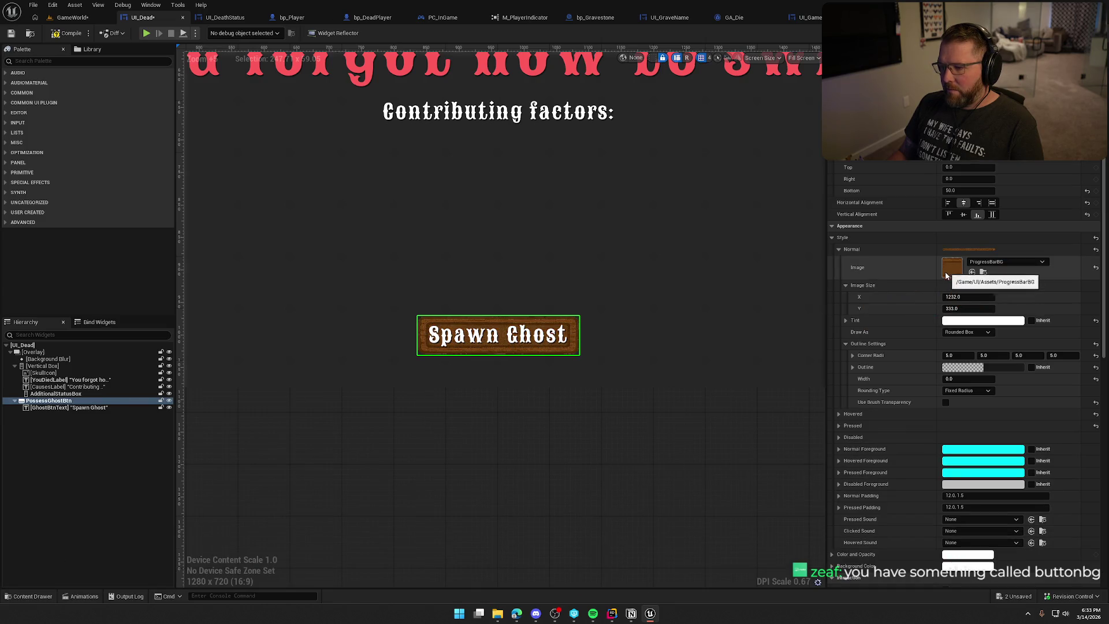
pyautogui.hotkey('ctrl', 'space')
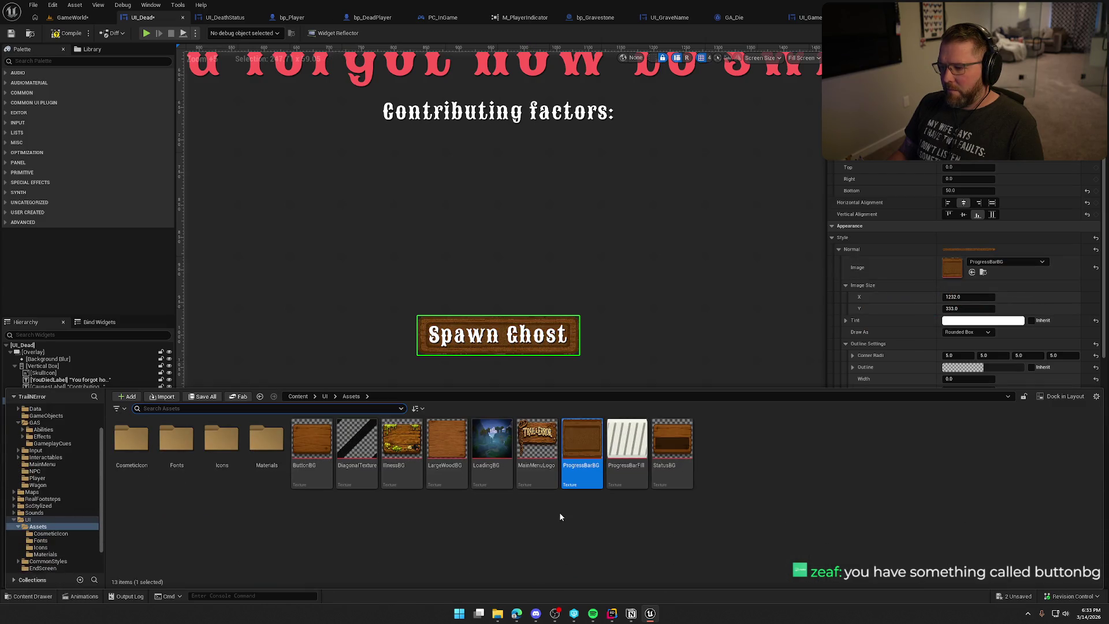
pyautogui.moveTo(401, 445); pyautogui.dragTo(971, 272)
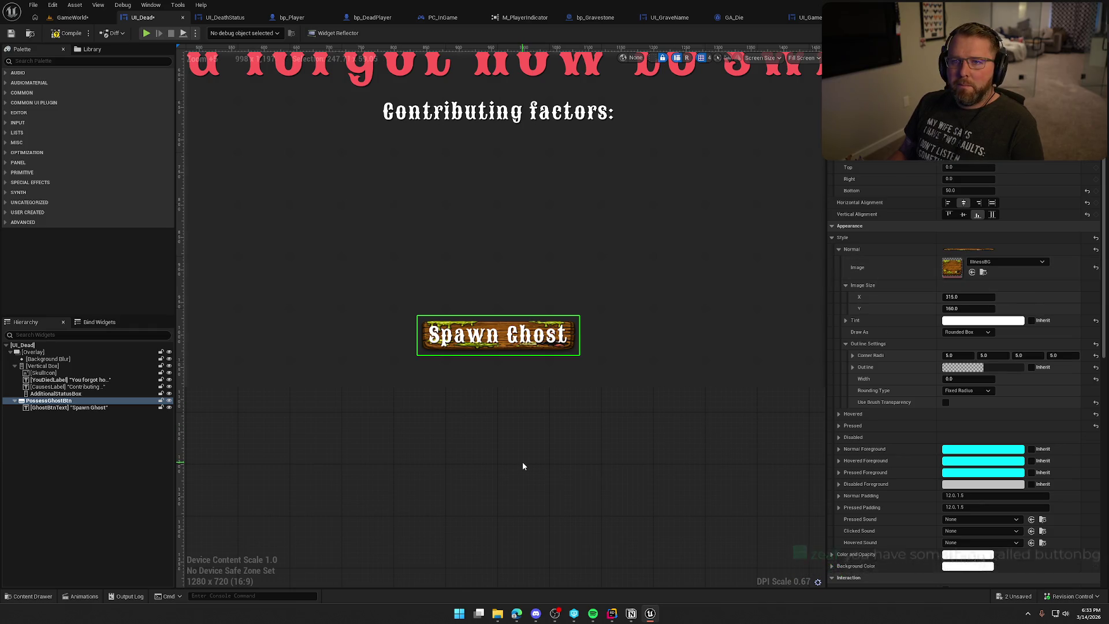
pyautogui.hotkey('ctrl', 'space')
pyautogui.moveTo(312, 450); pyautogui.dragTo(946, 271)
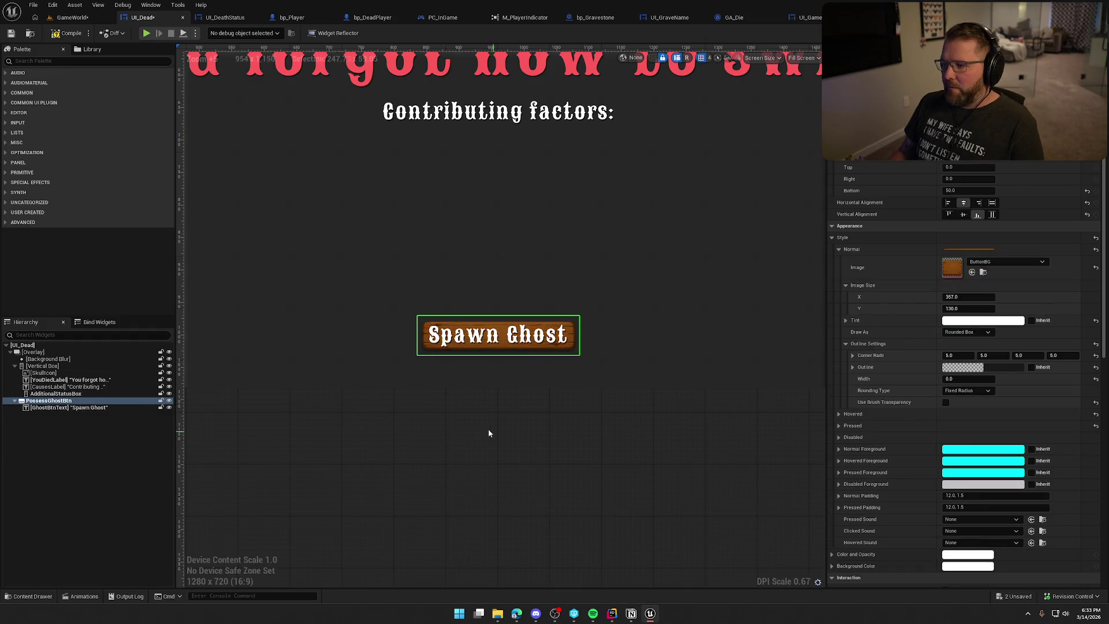
# Step: Search the Palette for 'button' and drag the Common UI Menu Button into the Hierarchy
pyautogui.click(115, 440)
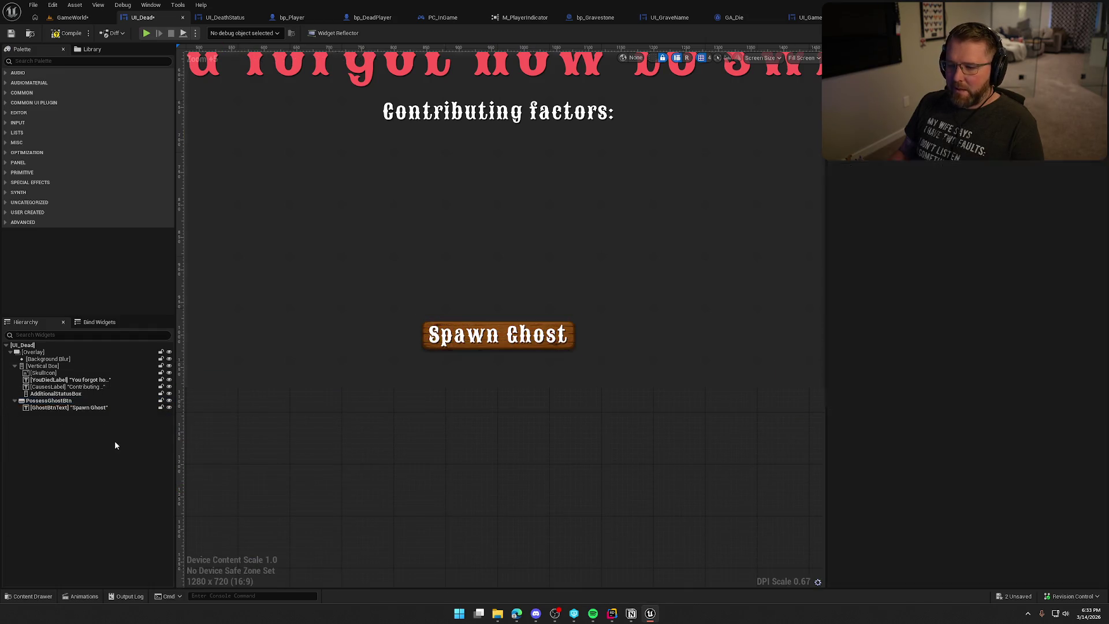
pyautogui.scroll(-4, 503, 440)
pyautogui.scroll(1, 532, 453)
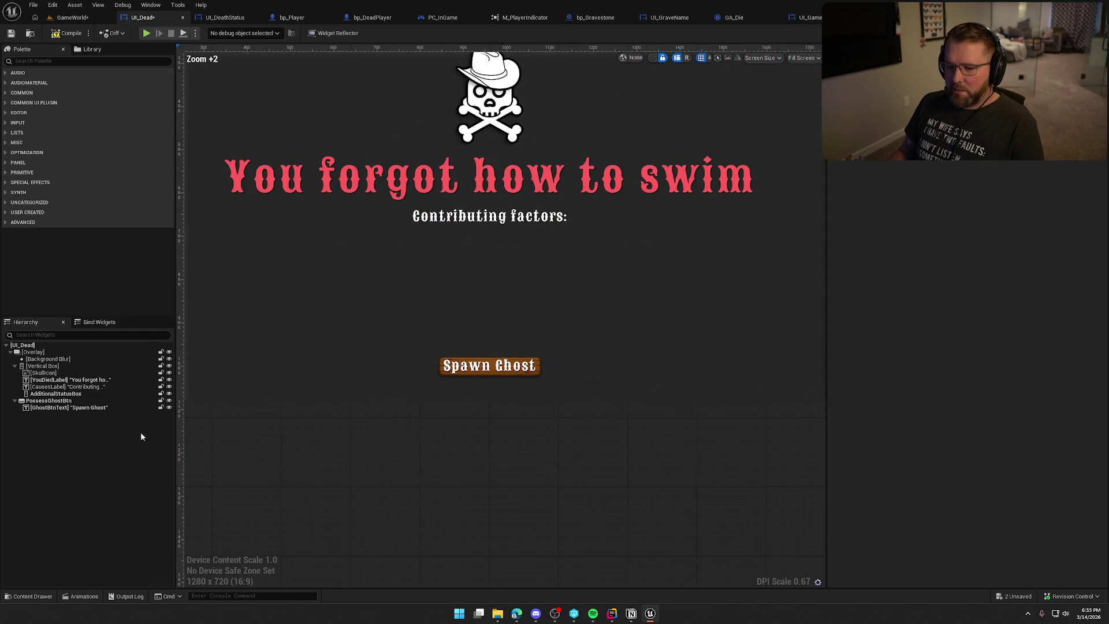
pyautogui.write('bubto')
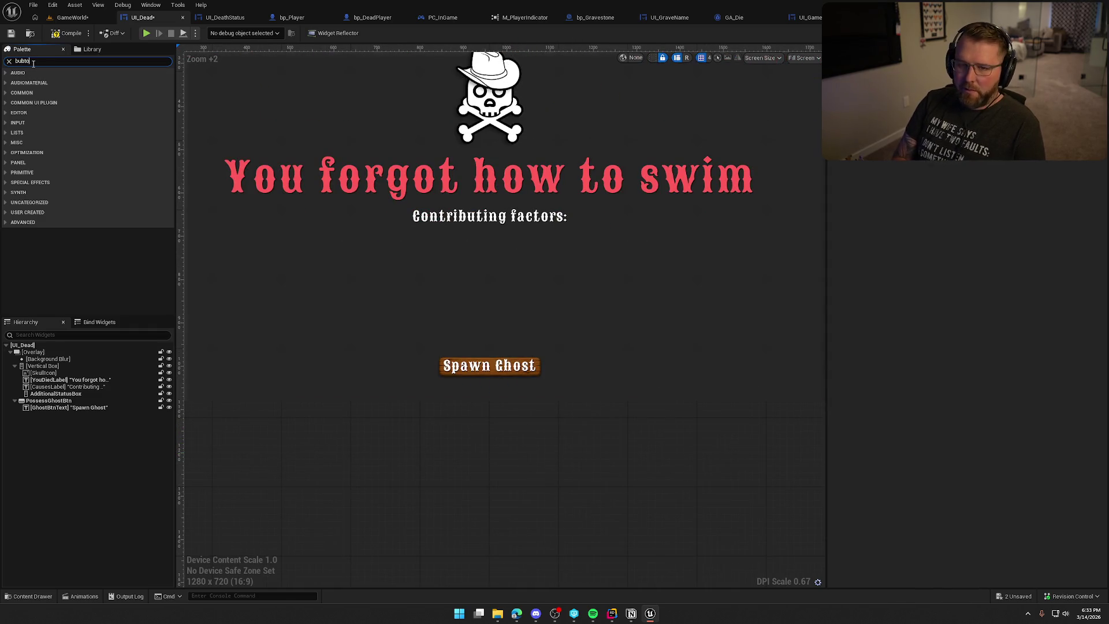
pyautogui.press('BackSpace')
pyautogui.press('BackSpace')
pyautogui.press('BackSpace')
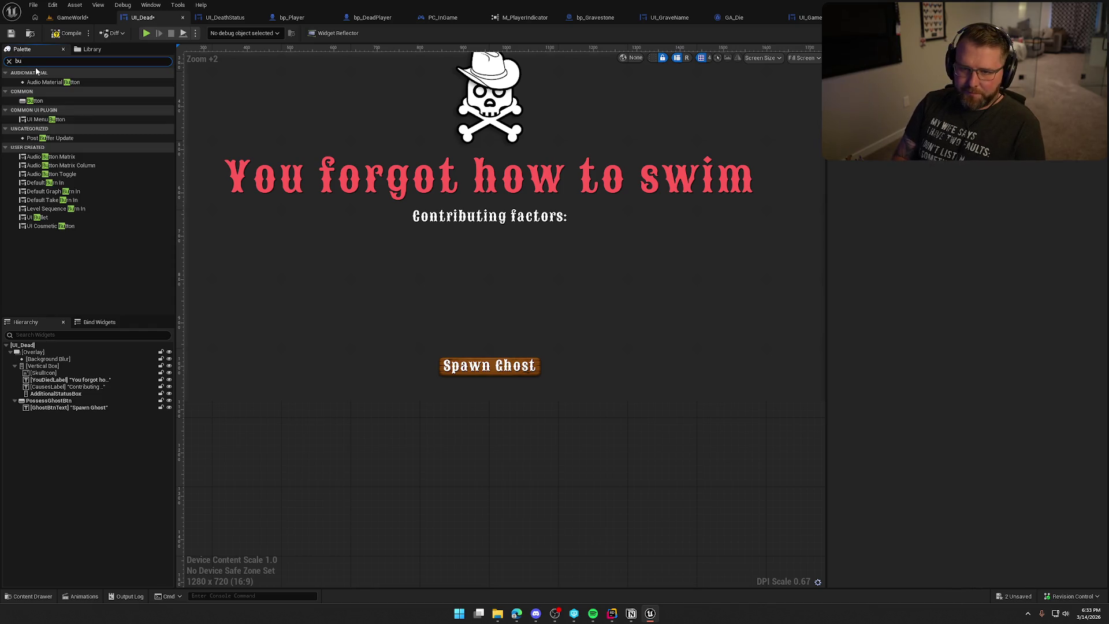
pyautogui.write('tton')
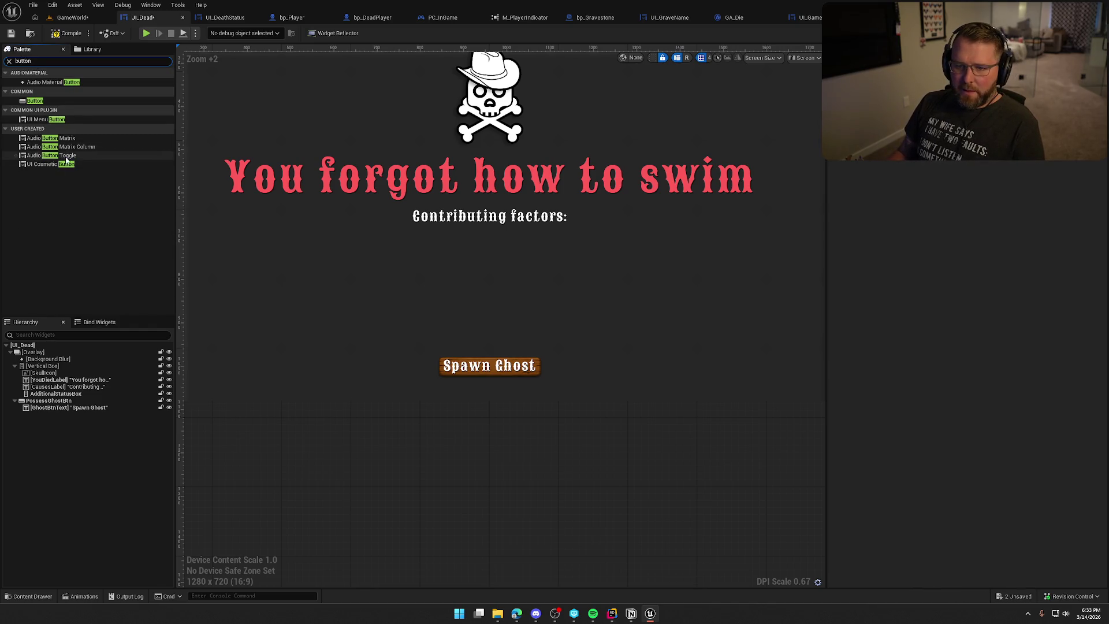
pyautogui.moveTo(41, 120)
pyautogui.mouseDown()
pyautogui.moveTo(127, 335)
pyautogui.moveTo(104, 413)
pyautogui.moveTo(52, 370)
pyautogui.moveTo(50, 353)
pyautogui.mouseUp()
# Step: Change the new UI_MenuButton's Button Text from 'Menu Button' to 'Spawn Ghost'
pyautogui.click(58, 415)
pyautogui.scroll(-2, 363, 442)
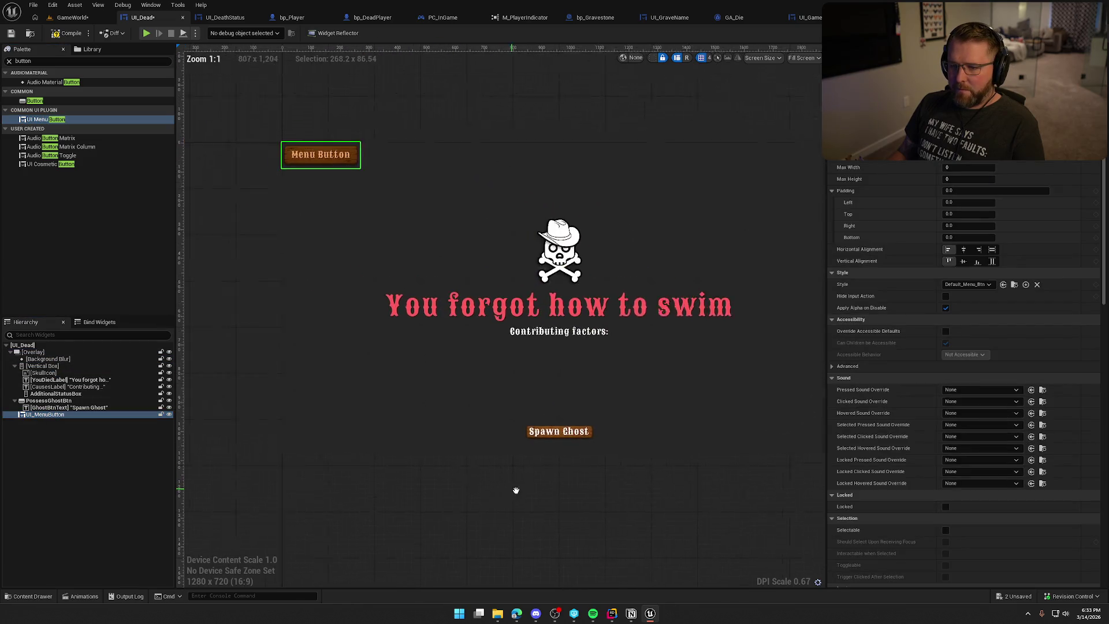
pyautogui.scroll(3, 283, 148)
pyautogui.scroll(2, 324, 112)
pyautogui.click(347, 133)
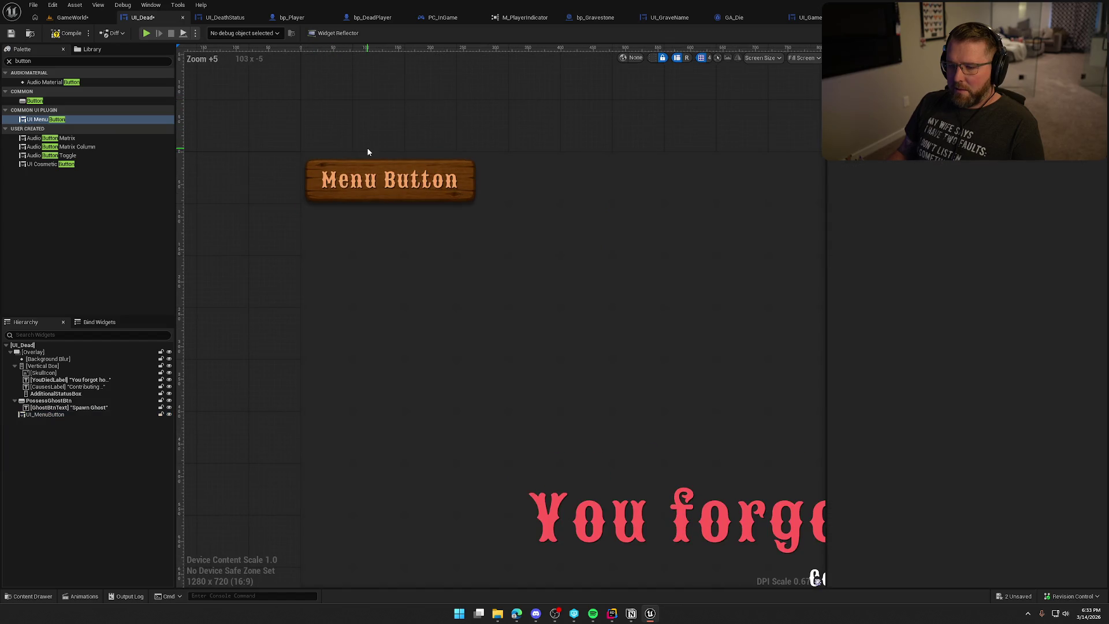
pyautogui.click(423, 184)
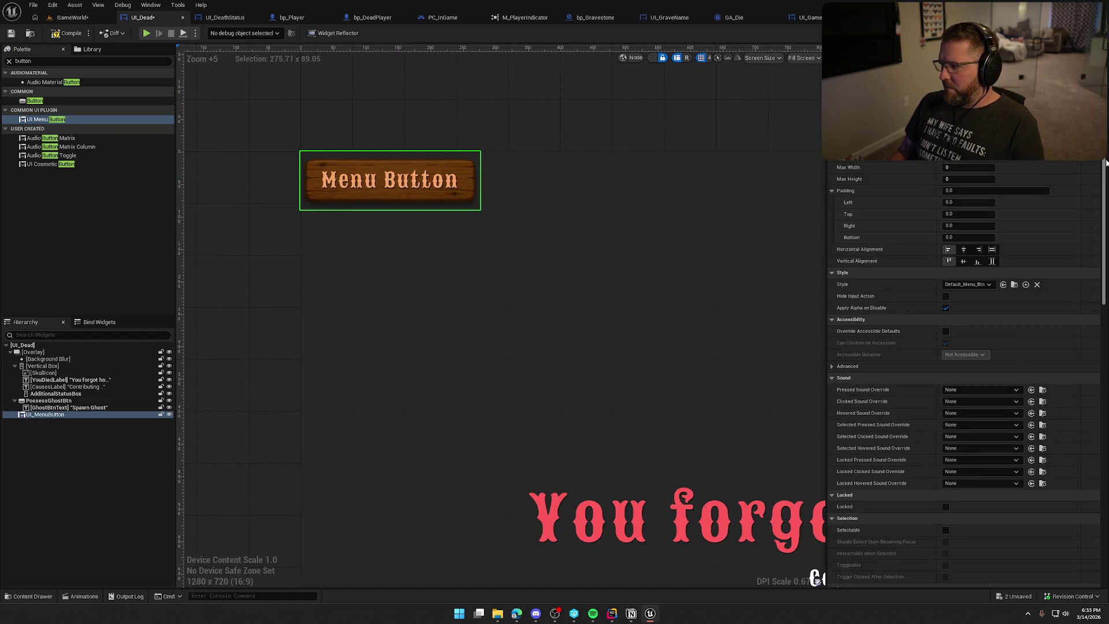
pyautogui.scroll(-10, 1101, 222)
pyautogui.click(982, 347)
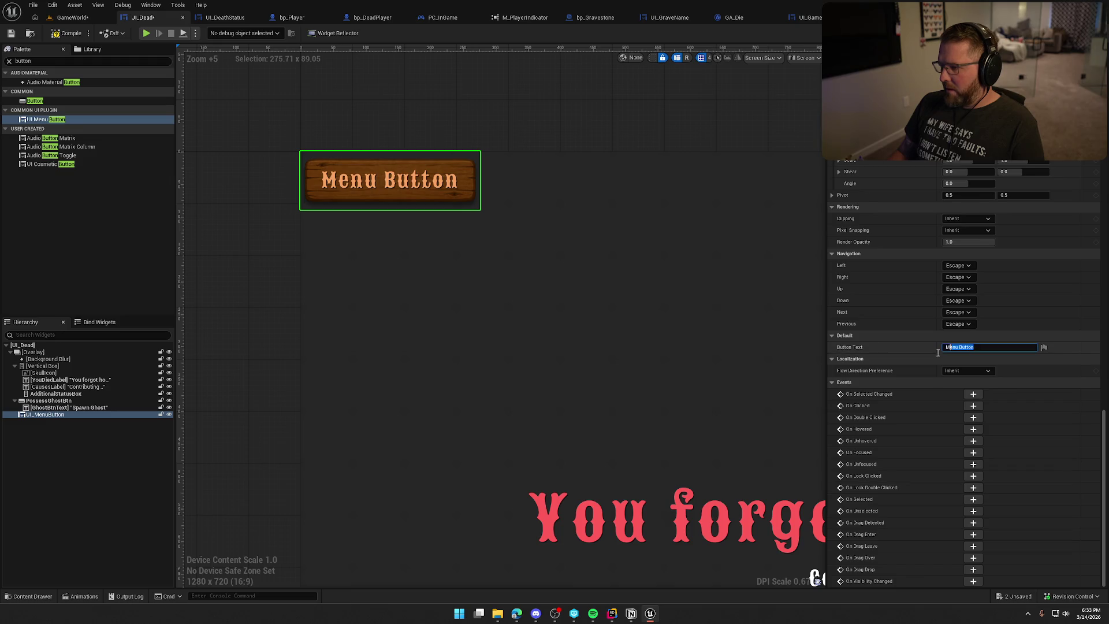
pyautogui.write('Spawn Ghos')
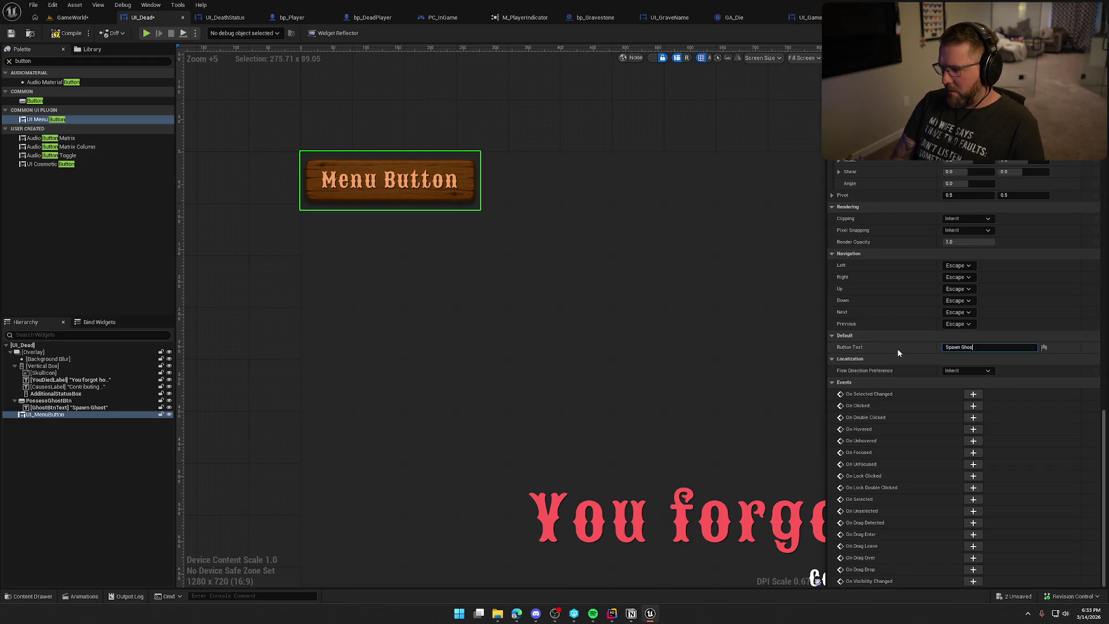
pyautogui.write('t')
pyautogui.press('Return')
pyautogui.click(397, 114)
pyautogui.scroll(-4, 397, 113)
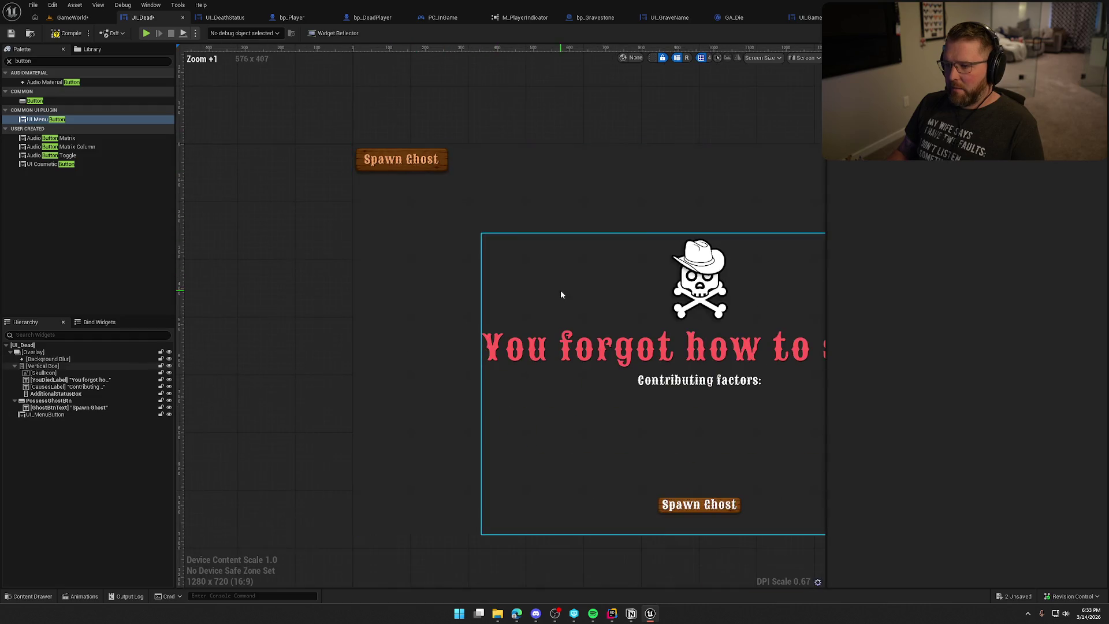
pyautogui.scroll(-1, 560, 294)
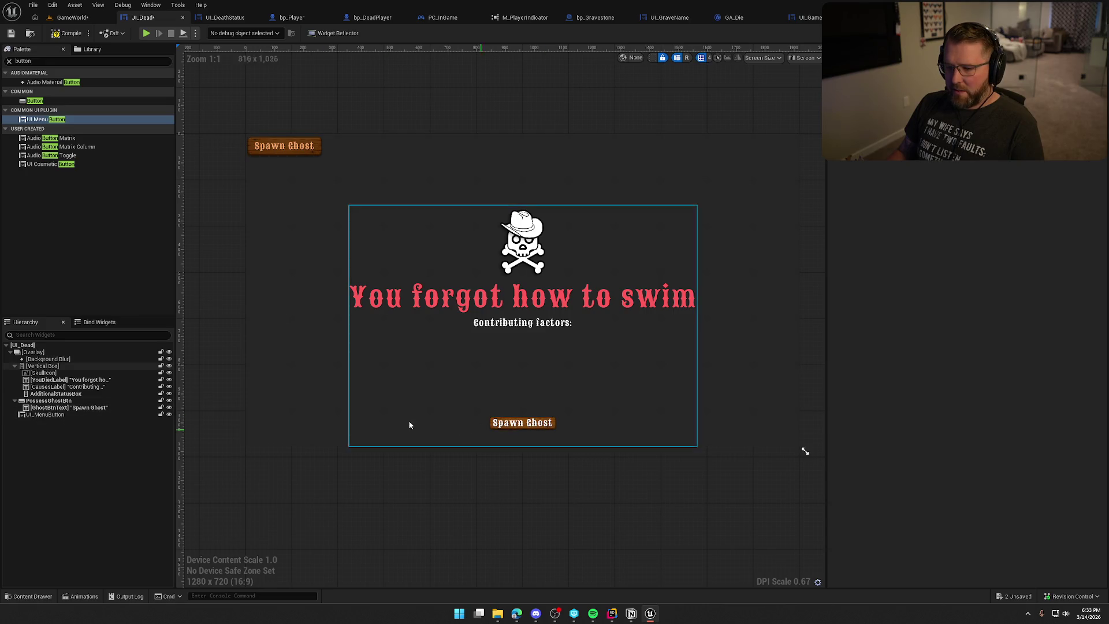
# Step: Align the new menu button to center horizontally and bottom vertically
pyautogui.click(49, 400)
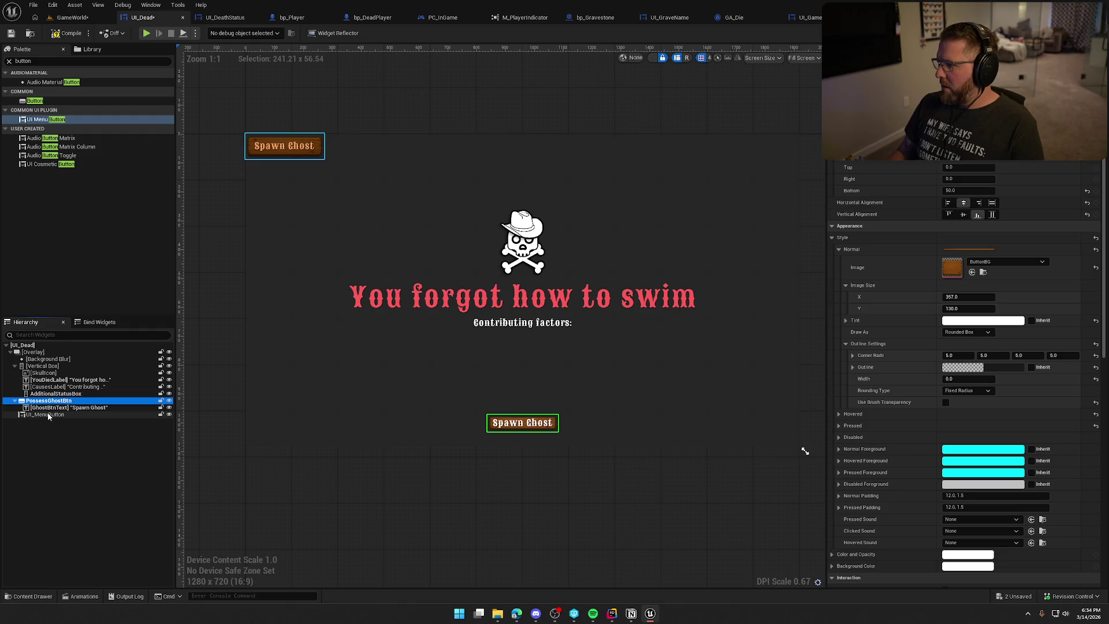
pyautogui.click(49, 415)
pyautogui.click(969, 252)
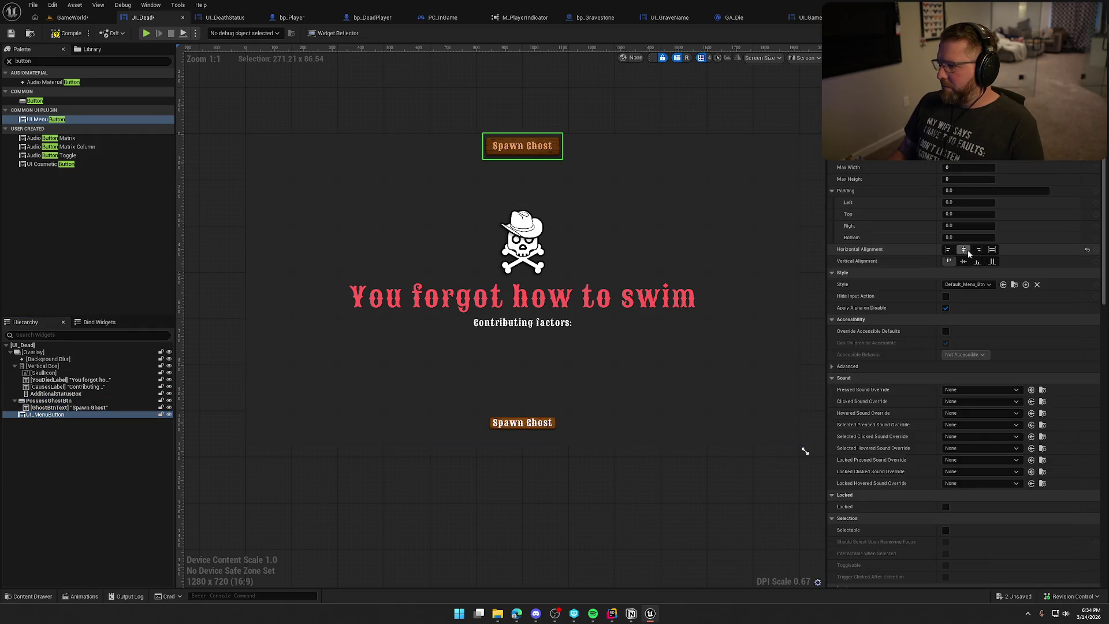
pyautogui.click(977, 261)
# Step: Give the new menu button a bottom padding of 50, matching the old button
pyautogui.click(49, 401)
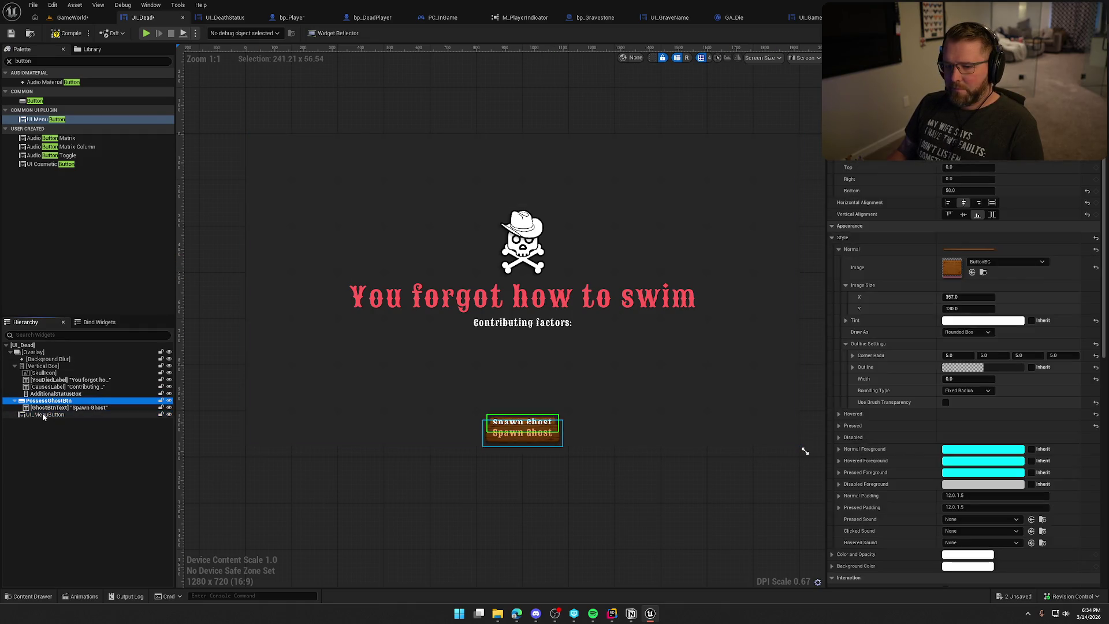
pyautogui.click(43, 415)
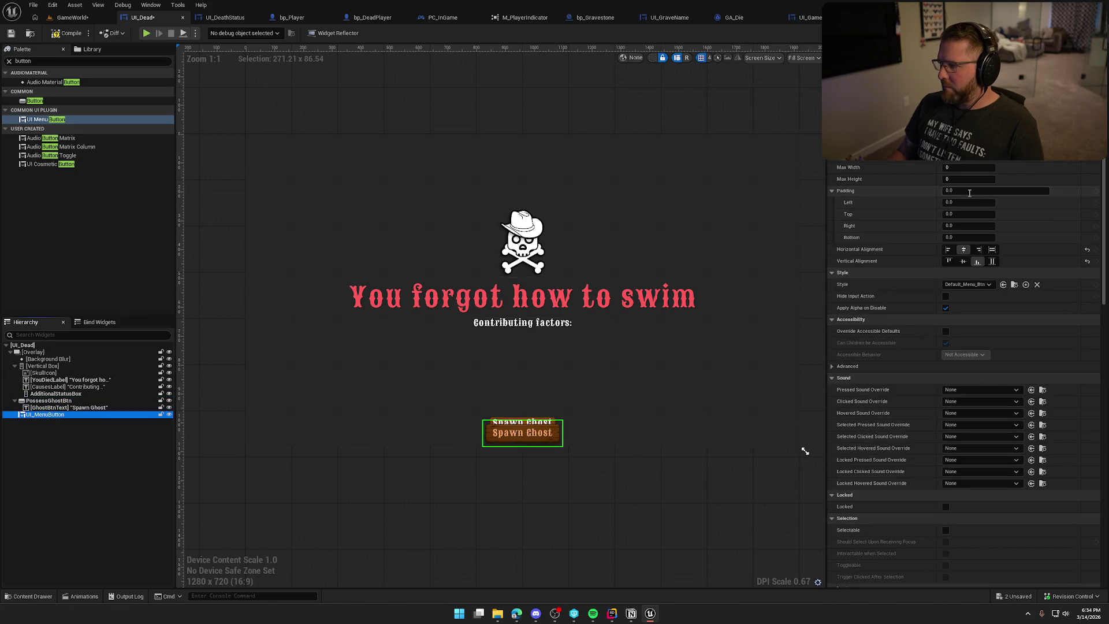
pyautogui.click(962, 235)
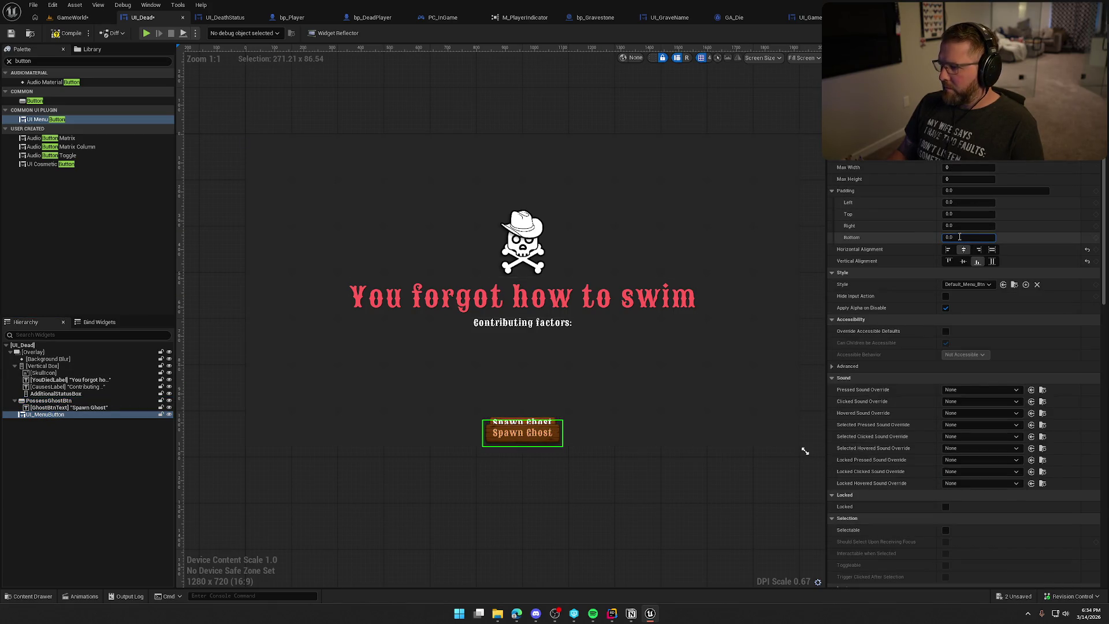
pyautogui.write('540')
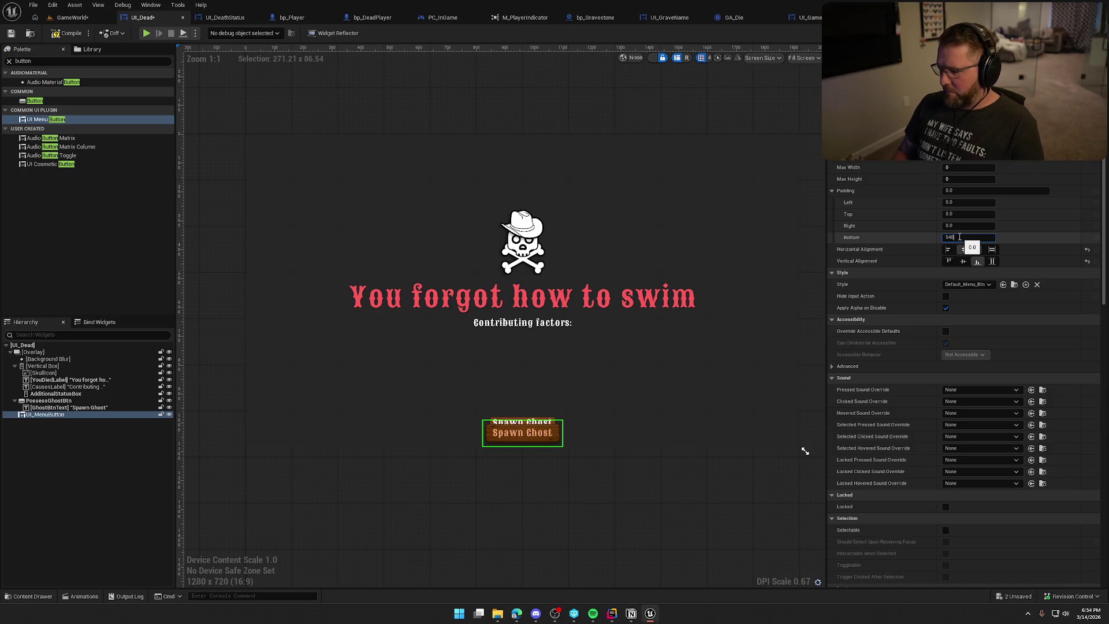
pyautogui.press('Return')
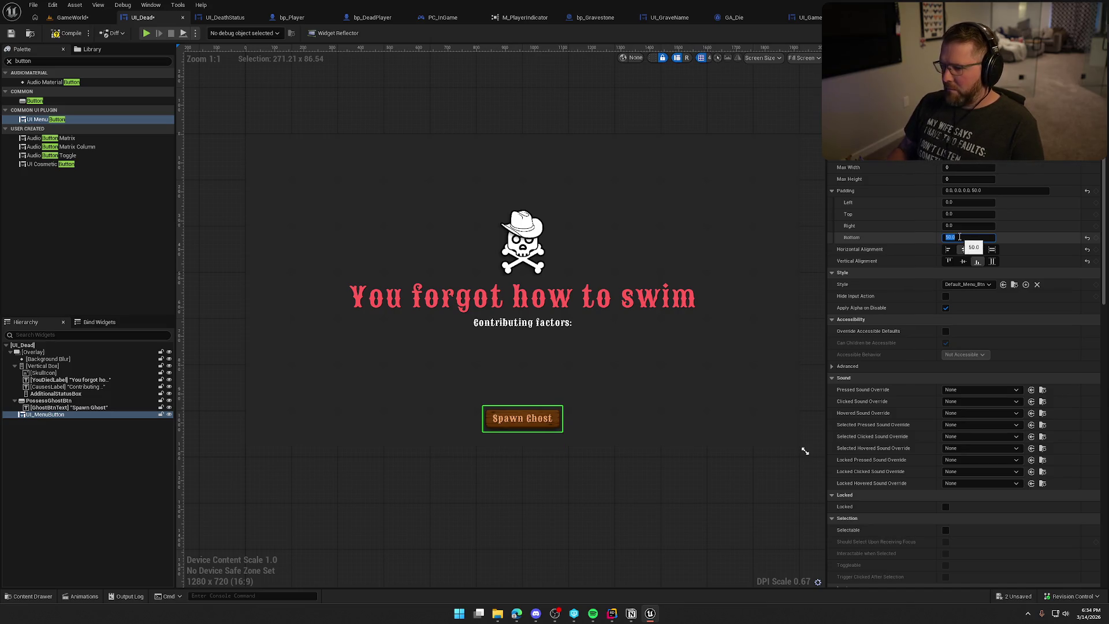
pyautogui.click(63, 401)
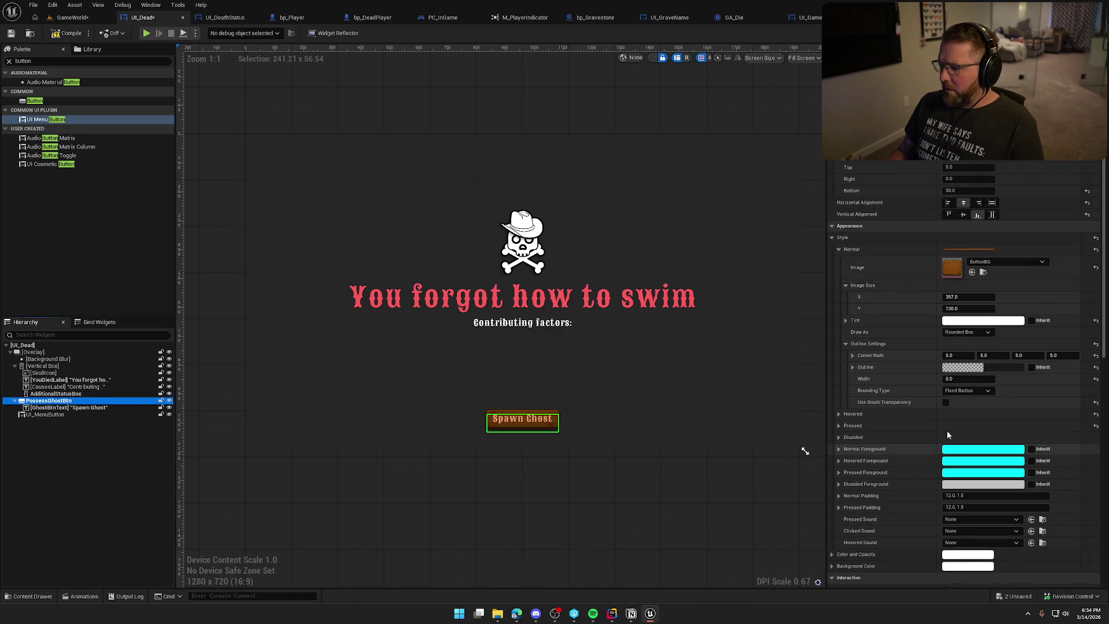
# Step: Rename the new menu button to SpawnGhostBtn in the Hierarchy
pyautogui.click(53, 414)
pyautogui.press('F2')
pyautogui.write('Spw')
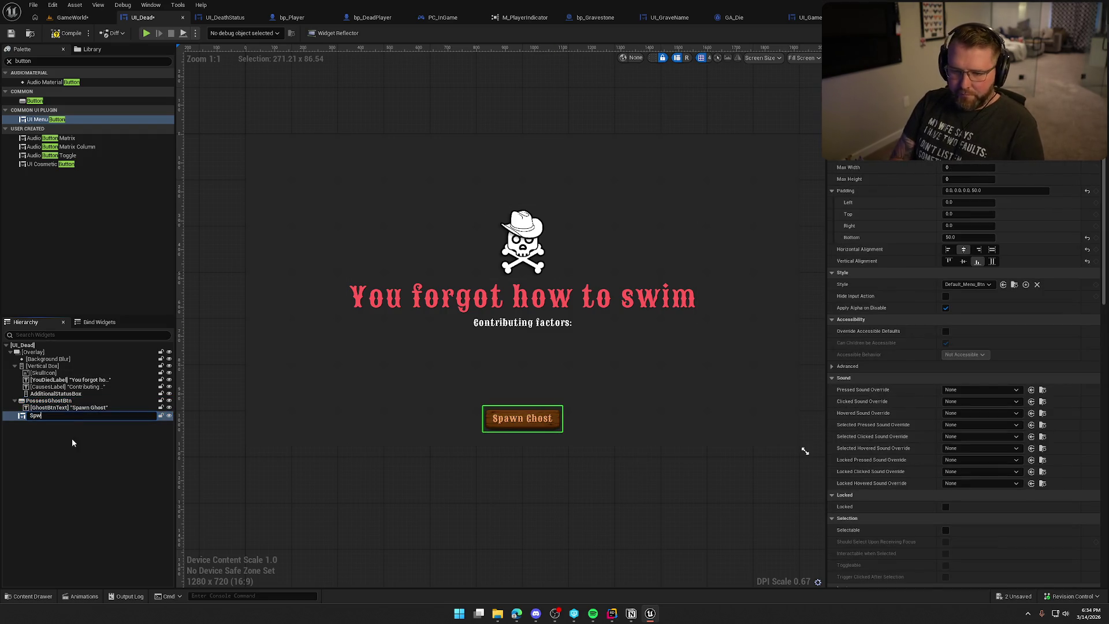
pyautogui.press('BackSpace')
pyautogui.write('awnGhostBt')
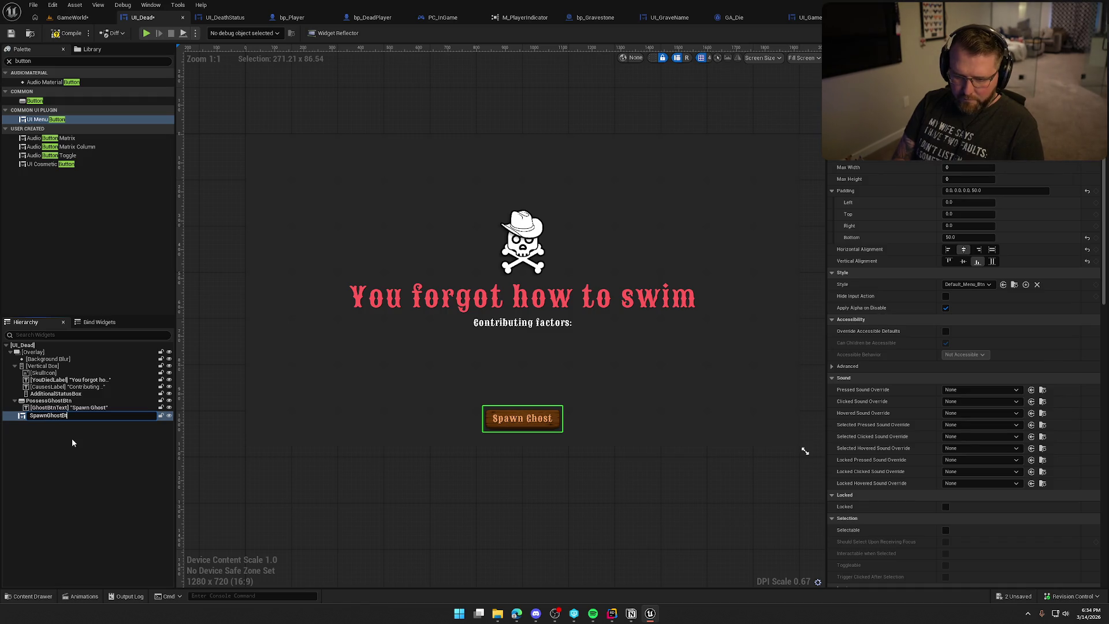
pyautogui.write('n')
pyautogui.press('Return')
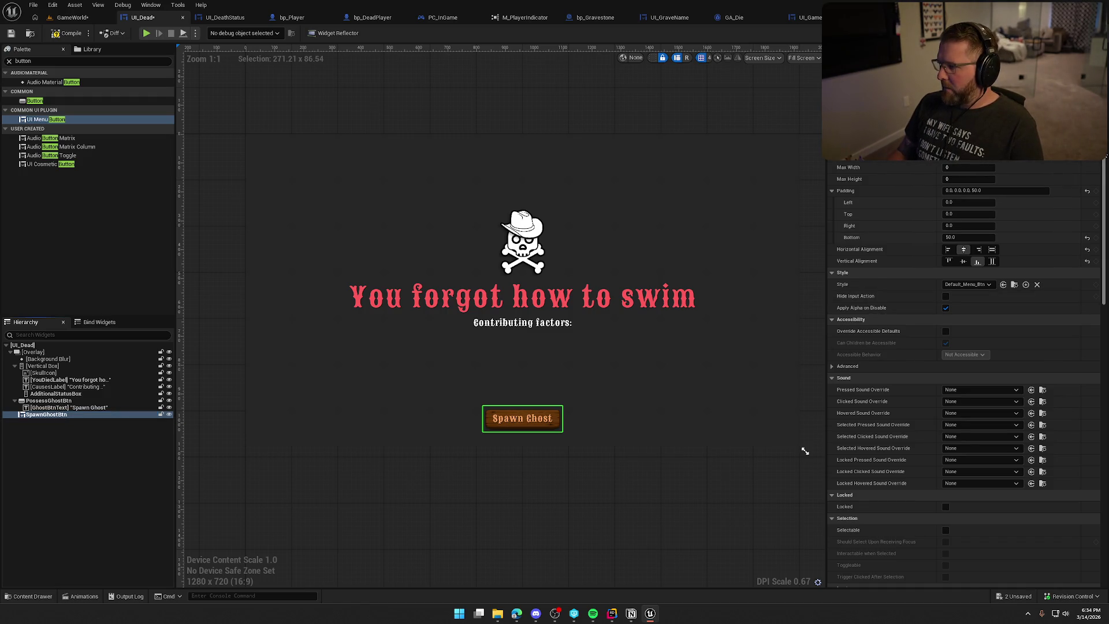
# Step: Add an On Clicked event for SpawnGhostBtn and move its node into place
pyautogui.scroll(-10, 982, 520)
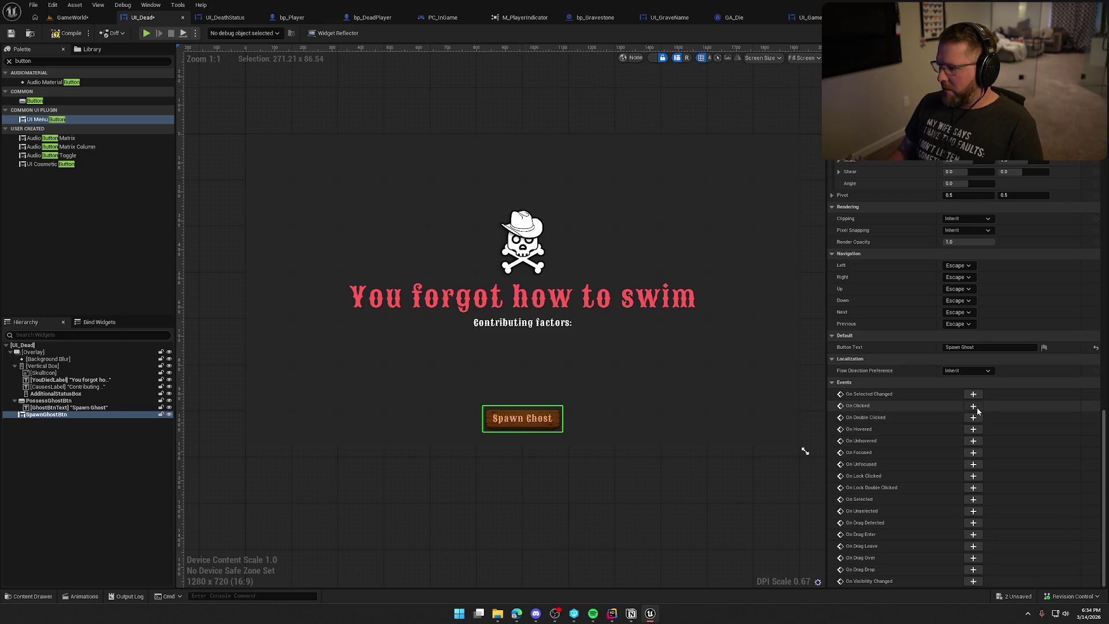
pyautogui.click(973, 406)
pyautogui.moveTo(490, 524)
pyautogui.mouseDown()
pyautogui.moveTo(387, 297)
pyautogui.moveTo(376, 78)
pyautogui.moveTo(365, 189)
pyautogui.moveTo(497, 171)
pyautogui.moveTo(636, 234)
pyautogui.mouseUp()
# Step: Replace the old PossessGhostBtn click event with the SpawnGhostBtn On Clicked event
pyautogui.click(517, 224)
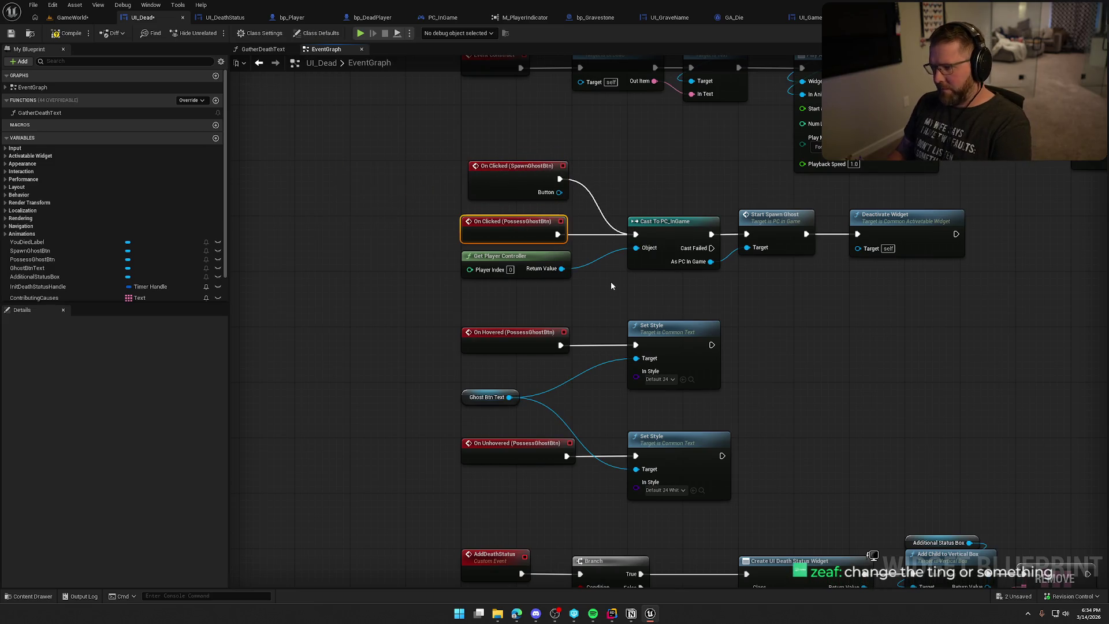
pyautogui.press('Delete')
pyautogui.moveTo(485, 167); pyautogui.dragTo(488, 226)
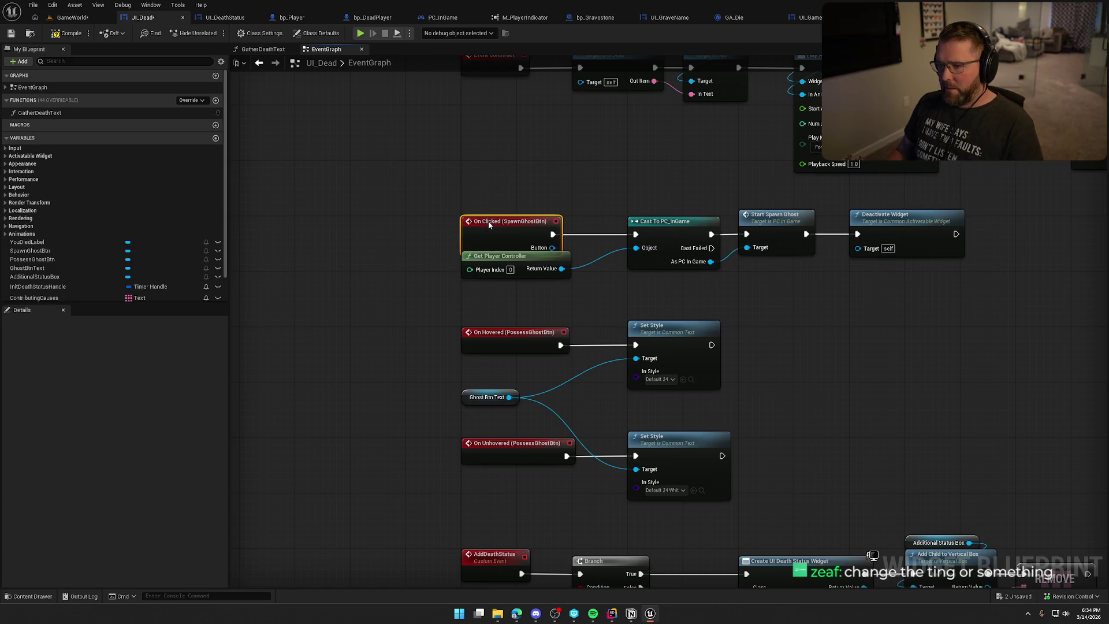
pyautogui.moveTo(564, 260); pyautogui.dragTo(565, 274)
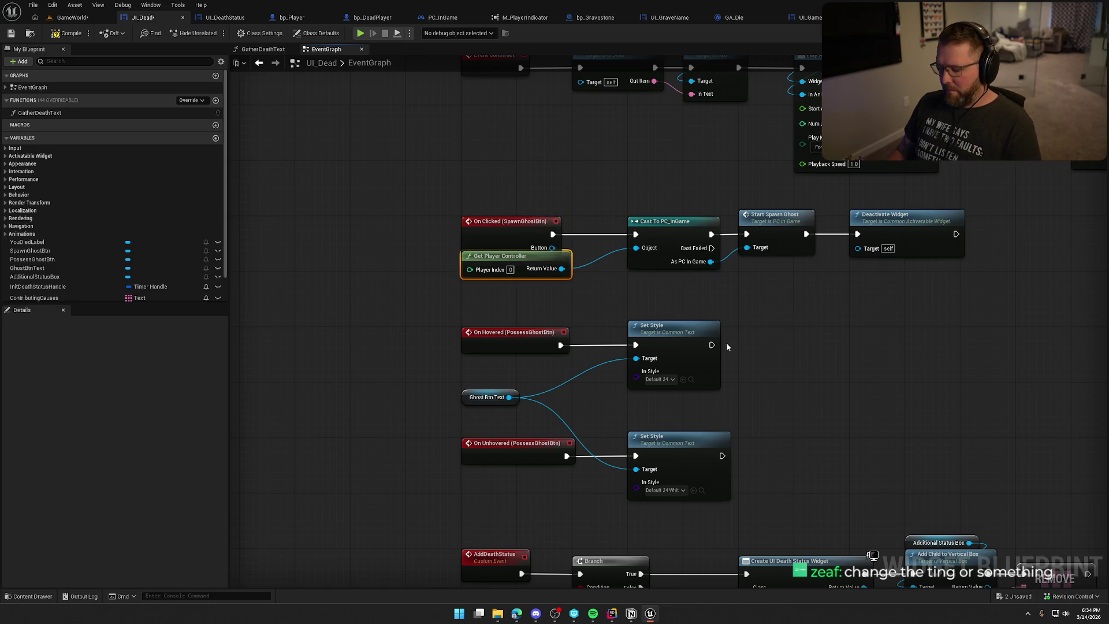
pyautogui.click(827, 309)
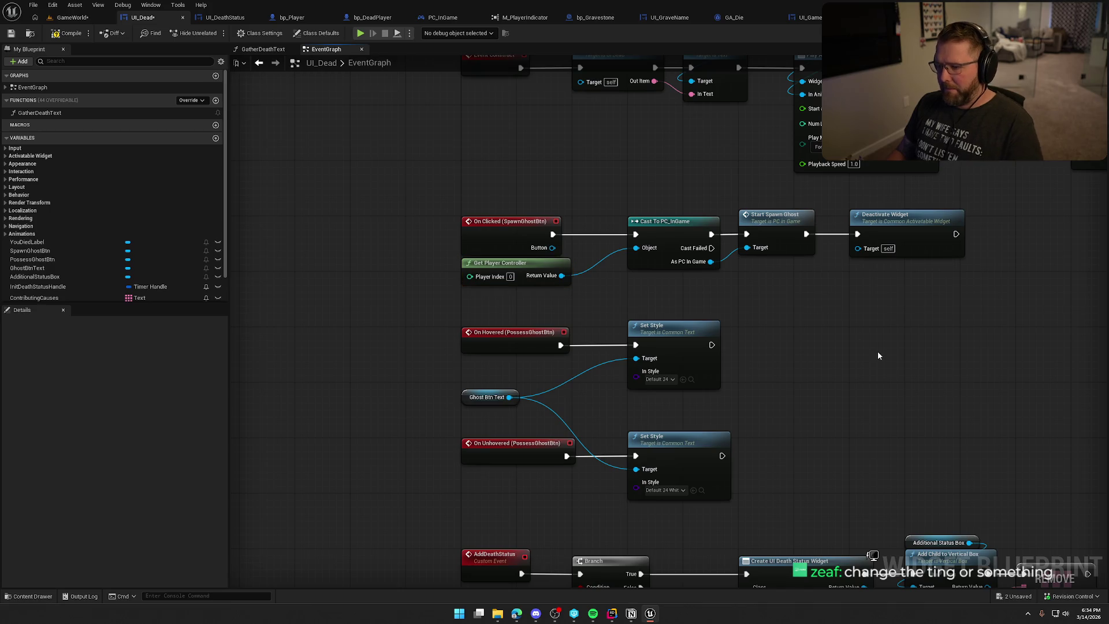
# Step: Delete the old hover and unhover nodes and move the AddDeathStatus group up
pyautogui.moveTo(878, 351)
pyautogui.mouseDown()
pyautogui.moveTo(755, 172)
pyautogui.moveTo(729, 196)
pyautogui.mouseUp()
pyautogui.moveTo(306, 165); pyautogui.dragTo(673, 347)
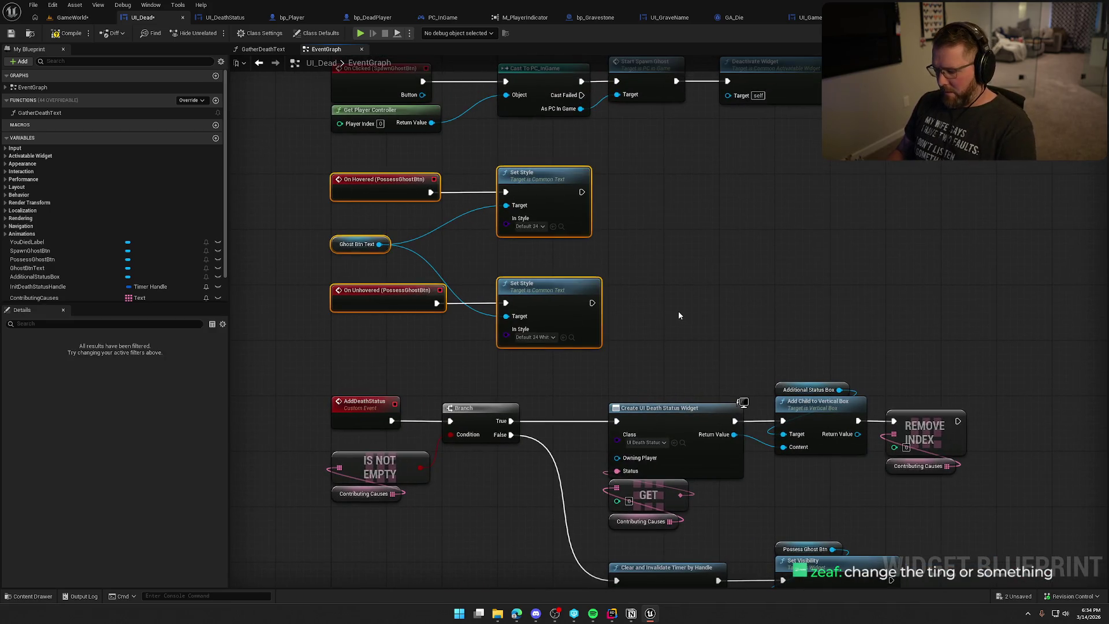
pyautogui.press('Delete')
pyautogui.scroll(-2, 580, 217)
pyautogui.moveTo(445, 224); pyautogui.dragTo(921, 446)
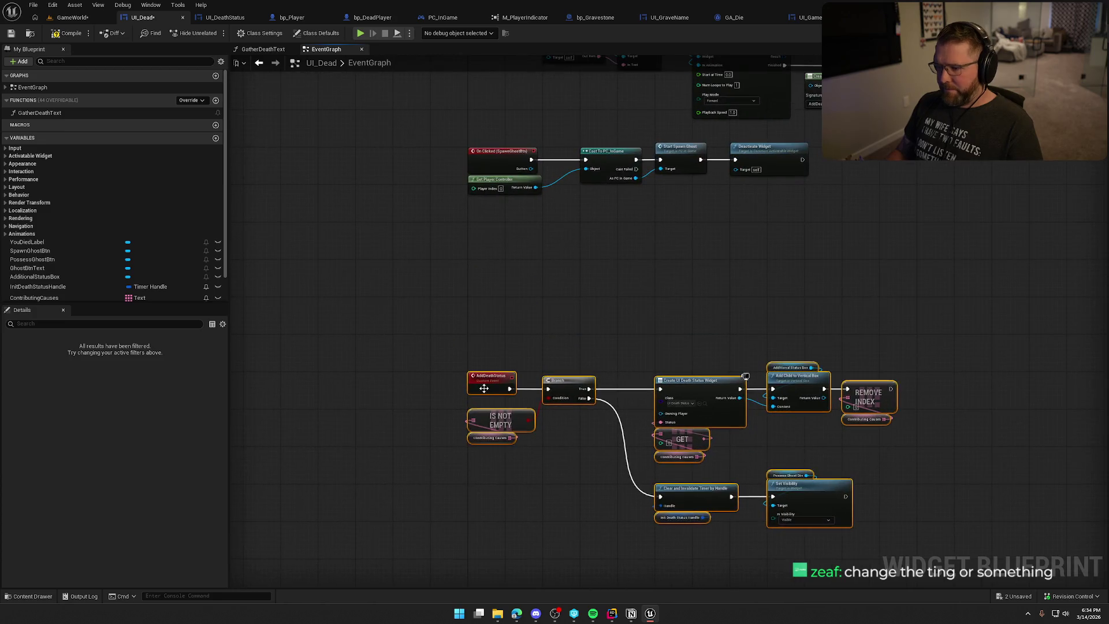
pyautogui.moveTo(487, 386)
pyautogui.mouseDown()
pyautogui.moveTo(497, 287)
pyautogui.moveTo(488, 238)
pyautogui.mouseUp()
pyautogui.press('Home')
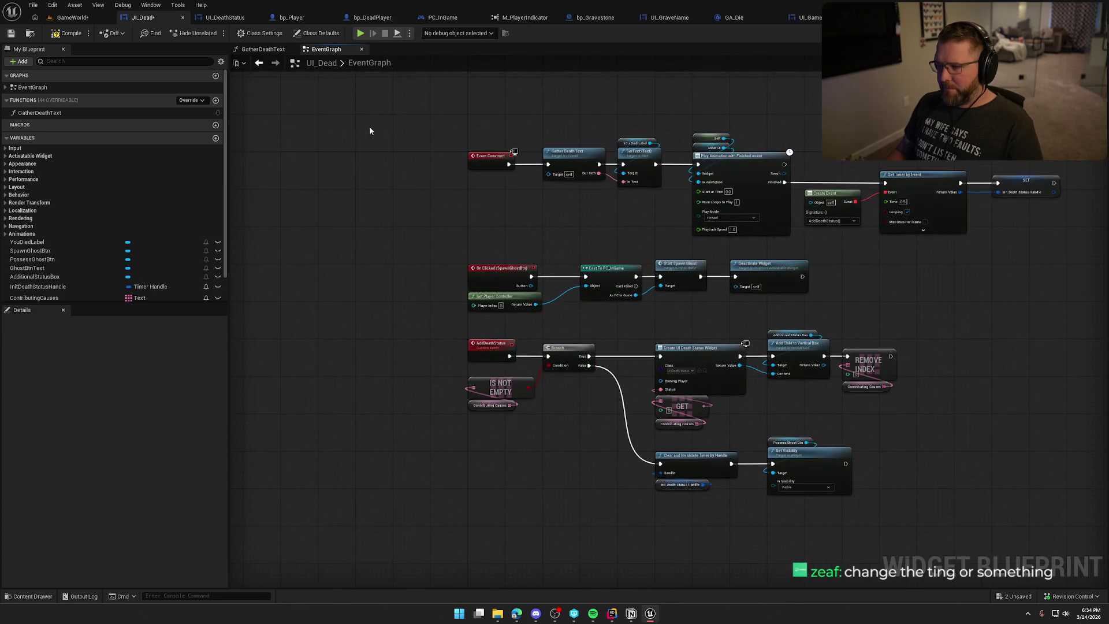
# Step: Compile UI_Dead and go back to the Designer with PossessGhostBtn selected
pyautogui.click(69, 34)
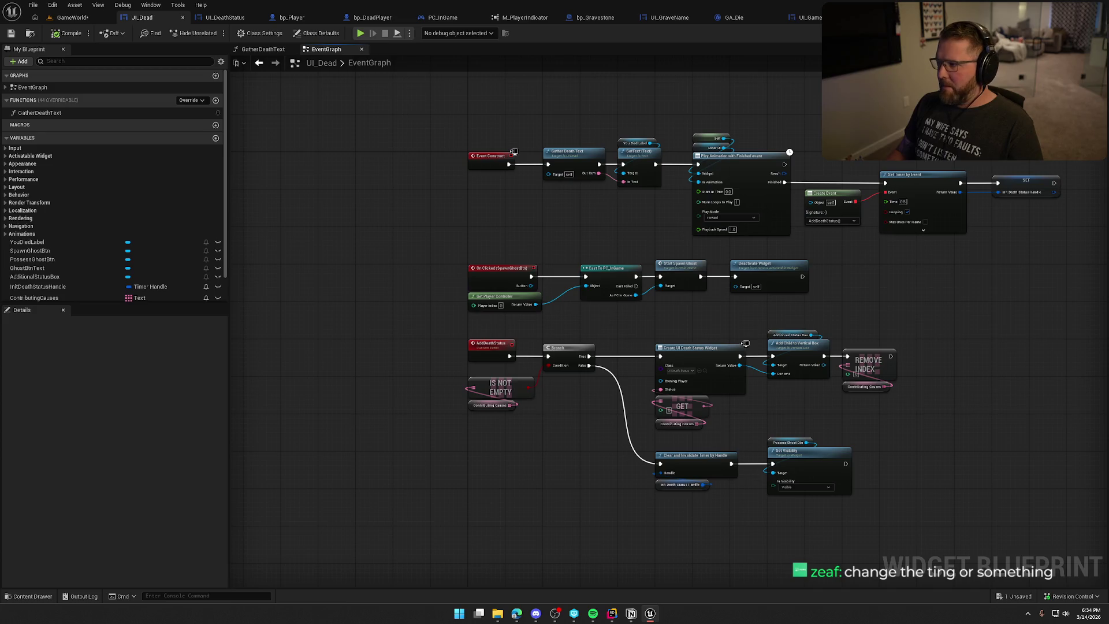
pyautogui.click(1074, 33)
pyautogui.click(48, 400)
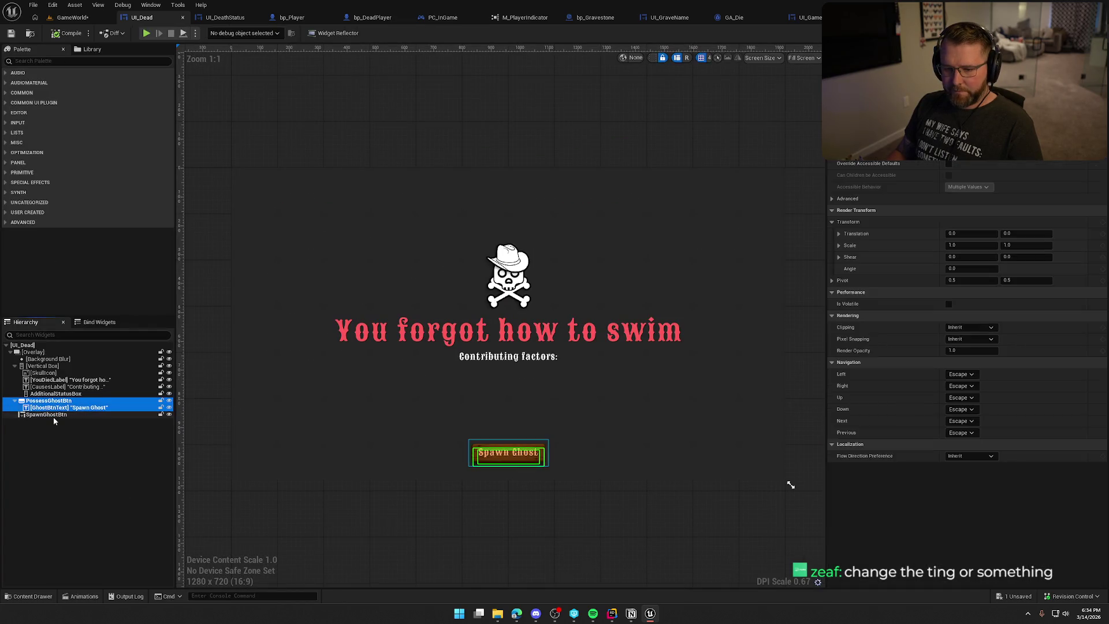
# Step: Cancel deleting PossessGhostBtn after the still-in-use warning, then compile and open the event graph
pyautogui.press('Delete')
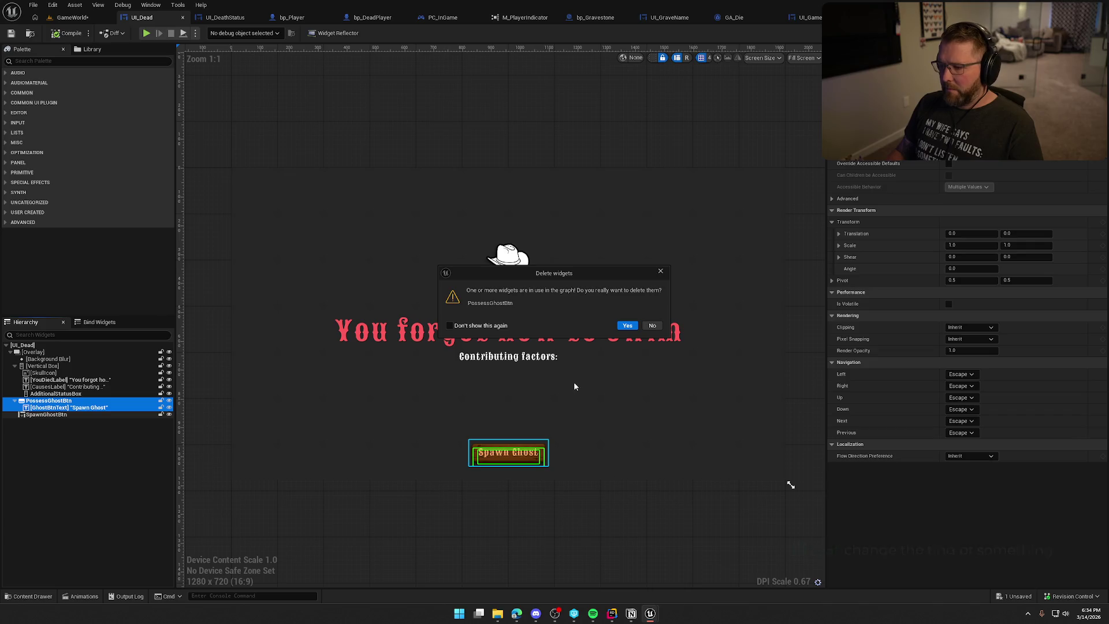
pyautogui.click(652, 326)
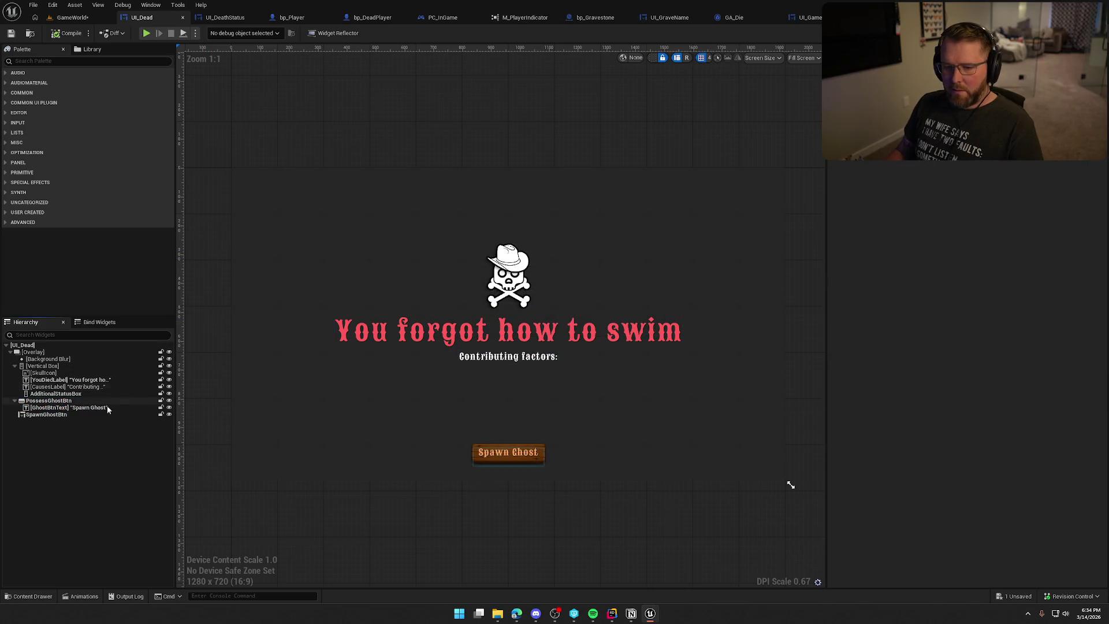
pyautogui.click(65, 32)
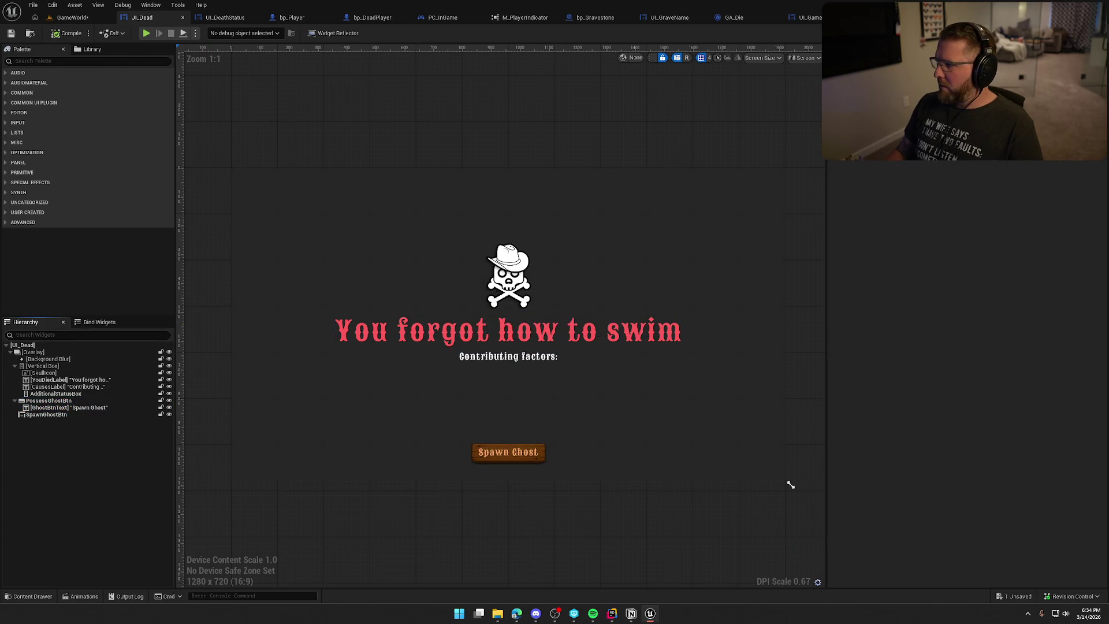
pyautogui.click(1089, 33)
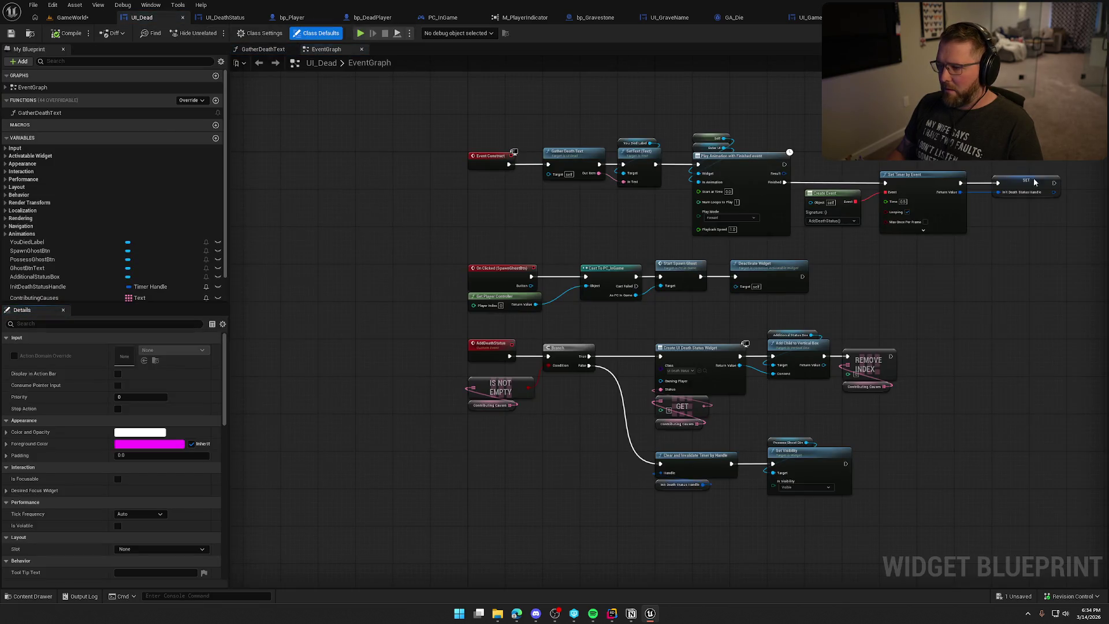
# Step: Connect a SpawnGhostBtn reference to the Set Visibility node's Target
pyautogui.scroll(4, 911, 416)
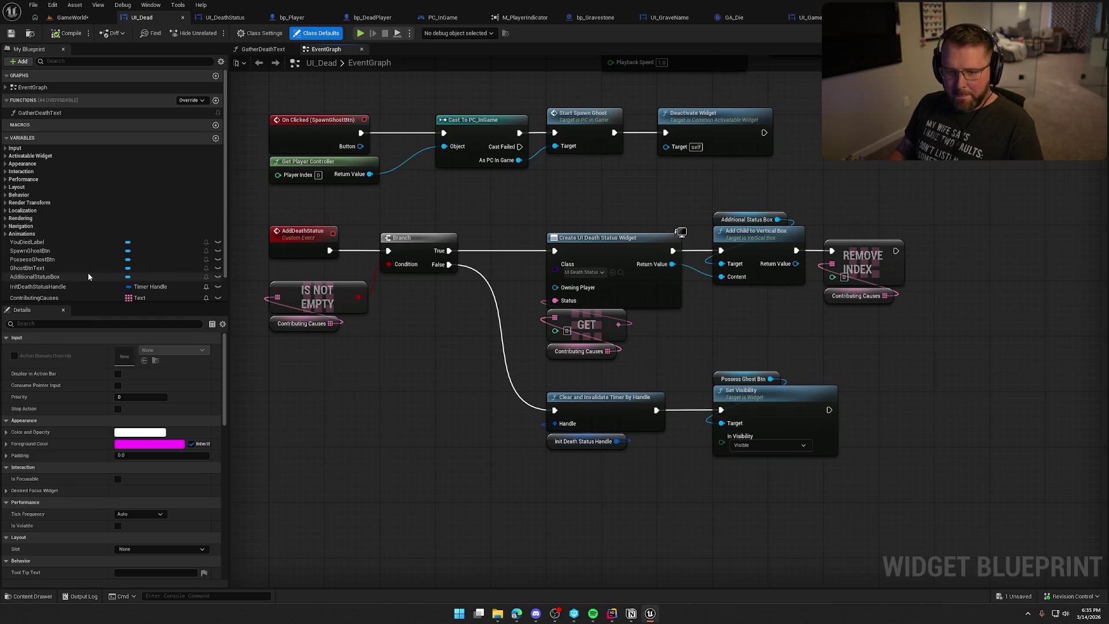
pyautogui.scroll(-2, 87, 260)
pyautogui.moveTo(57, 221)
pyautogui.mouseDown()
pyautogui.moveTo(228, 273)
pyautogui.moveTo(725, 342)
pyautogui.moveTo(725, 423)
pyautogui.mouseUp()
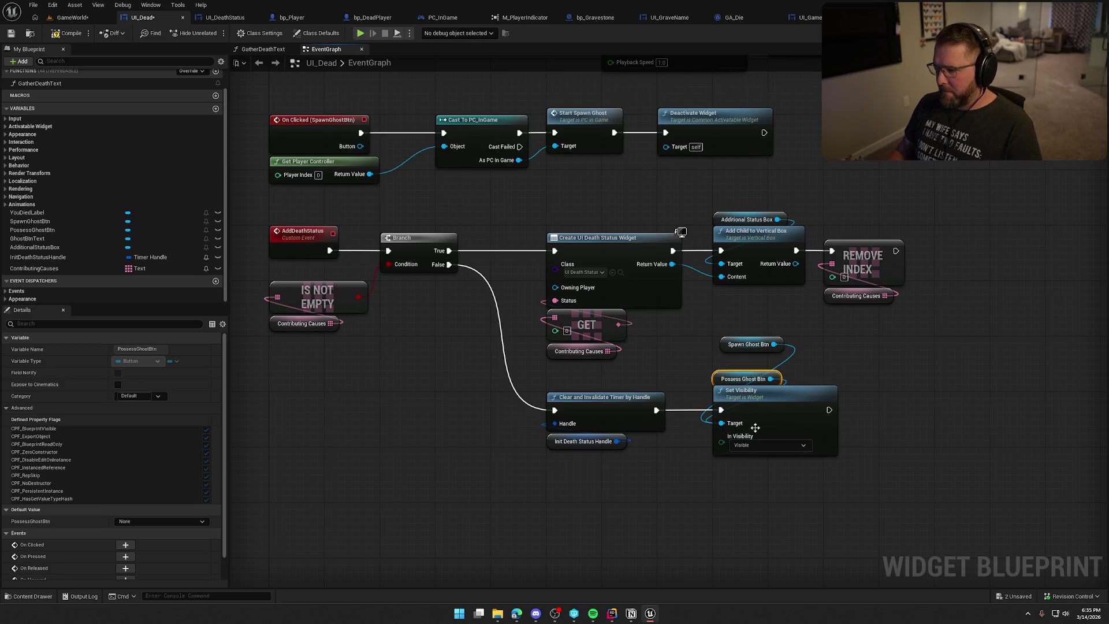
pyautogui.moveTo(730, 346); pyautogui.dragTo(725, 380)
pyautogui.click(722, 335)
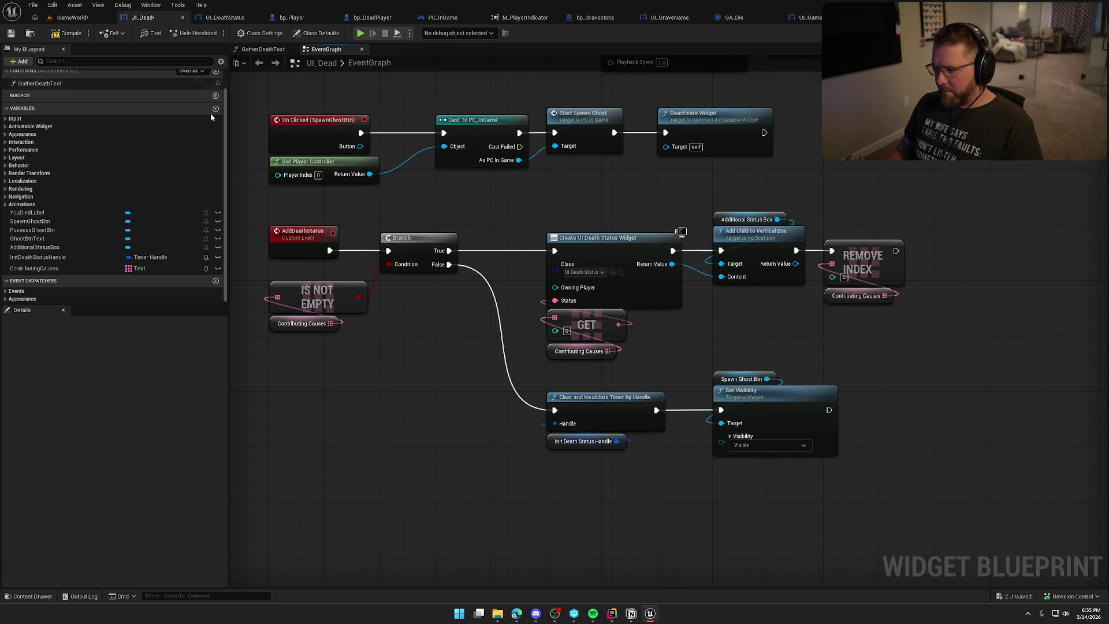
# Step: Compile UI_Dead and select the Spawn Ghost button in the Designer
pyautogui.click(65, 31)
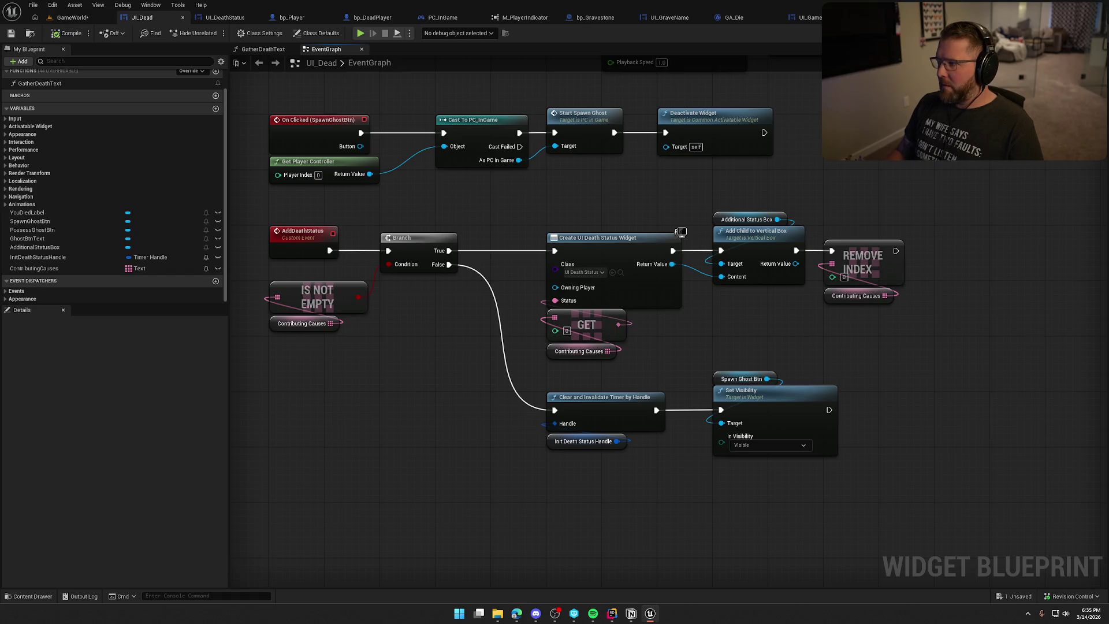
pyautogui.click(1075, 33)
pyautogui.click(509, 453)
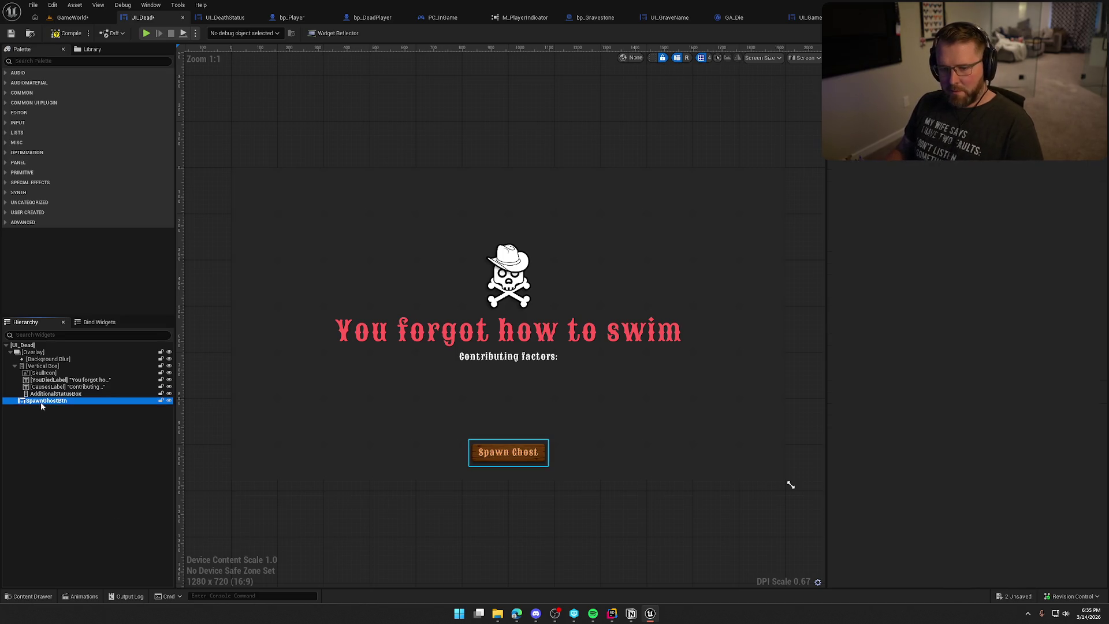
# Step: Set the Spawn Ghost button's default Visibility to Hidden
pyautogui.moveTo(1102, 163); pyautogui.dragTo(1104, 341)
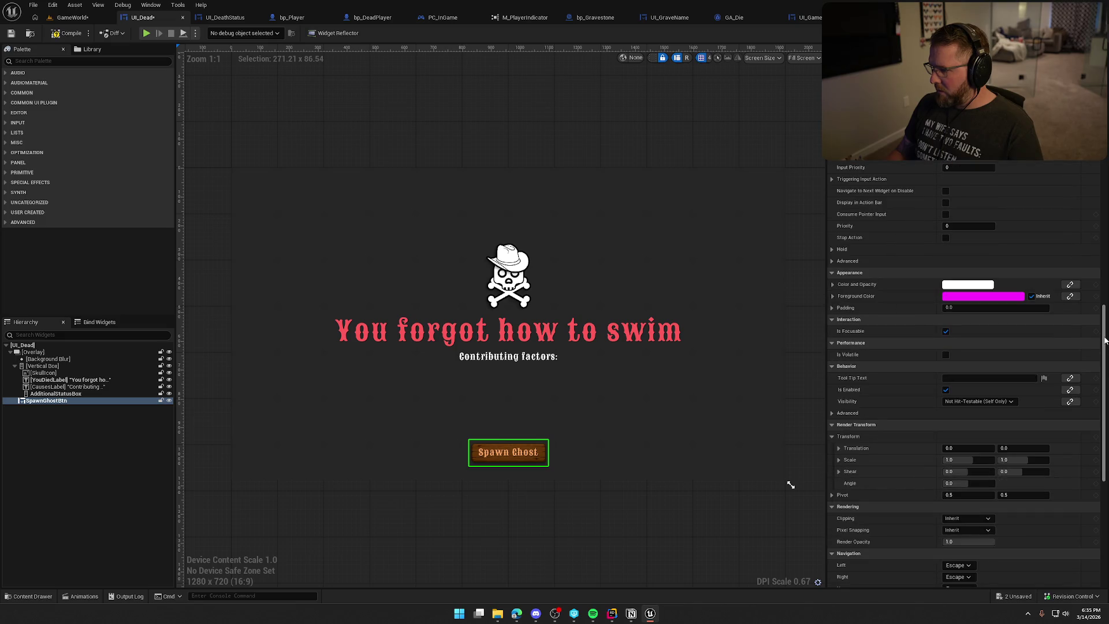
pyautogui.click(982, 401)
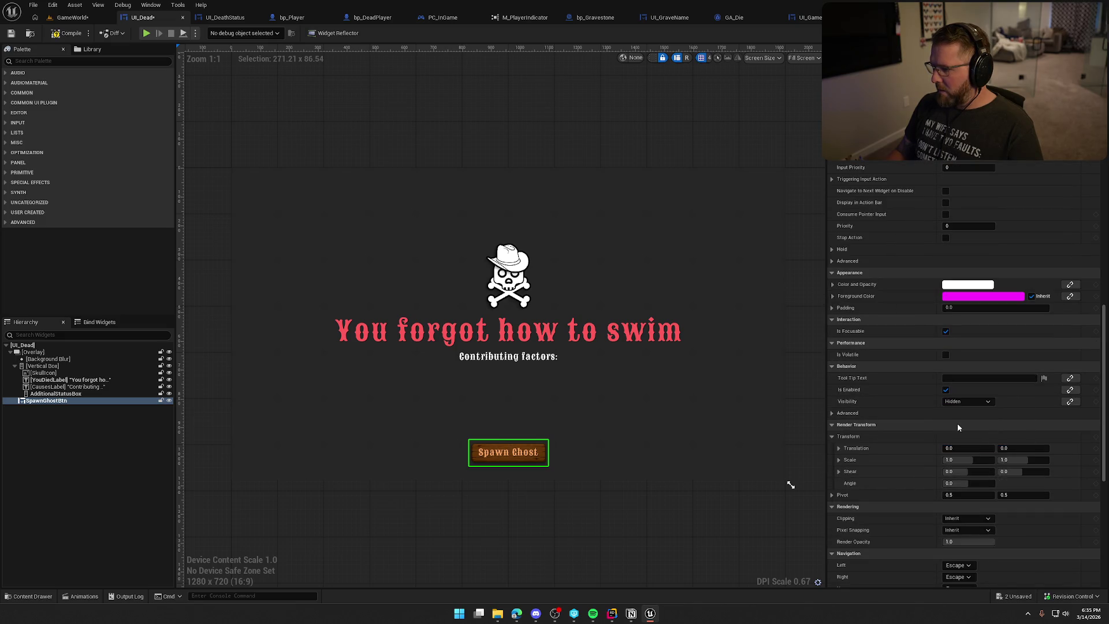
pyautogui.click(67, 19)
# Step: Playtest, run KillPlayer in the console to trigger the death screen, then stop
pyautogui.hotkey('alt', 'p')
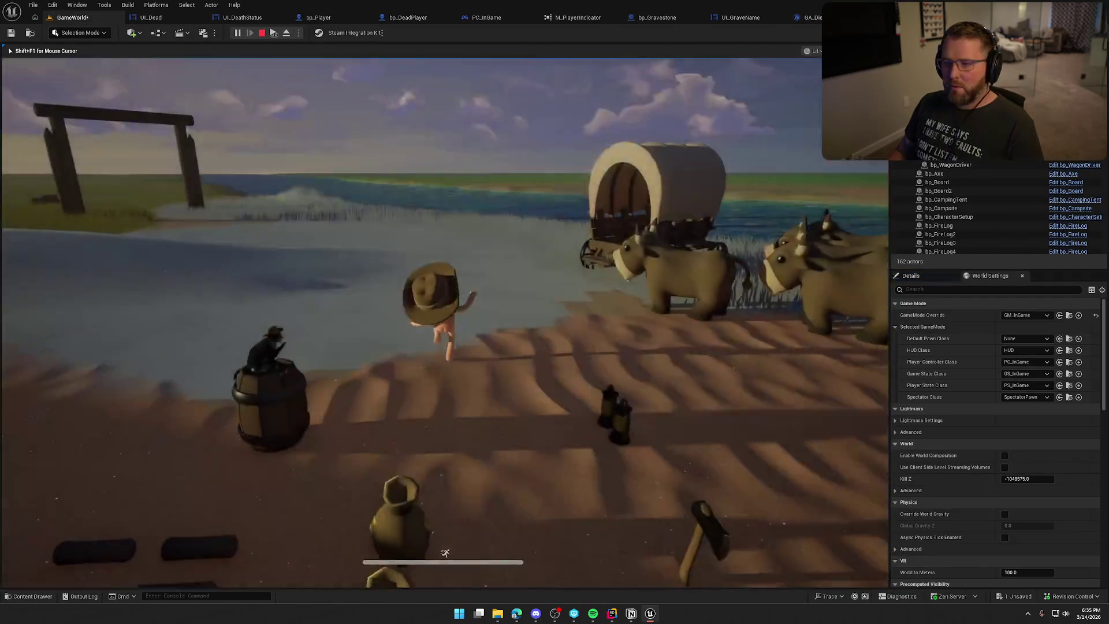
pyautogui.press('w')
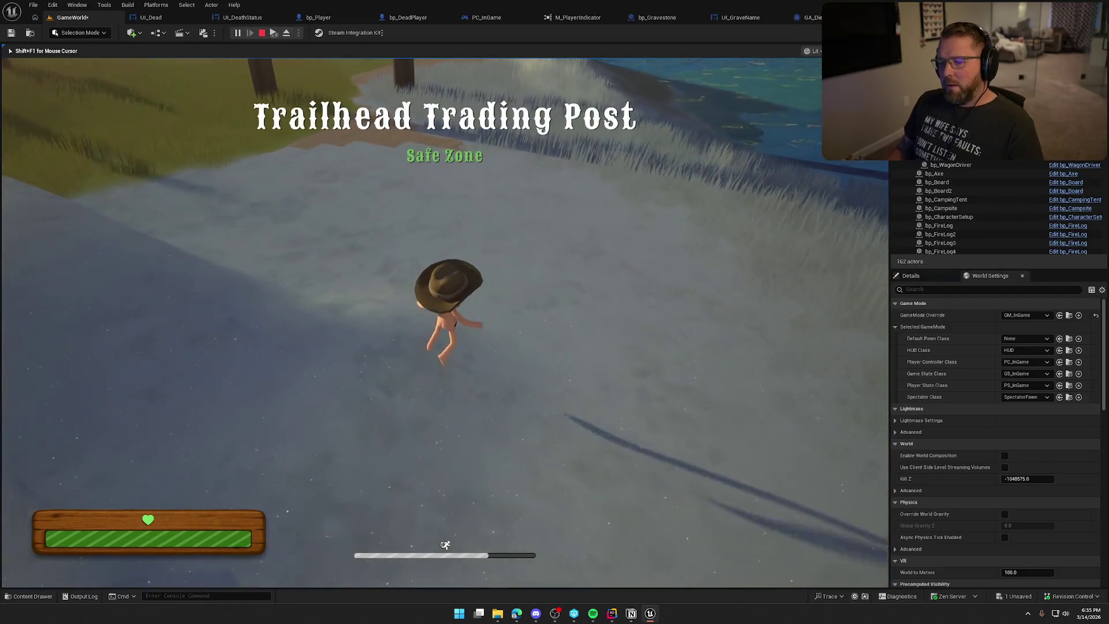
pyautogui.press('`')
pyautogui.write('KillPlayer')
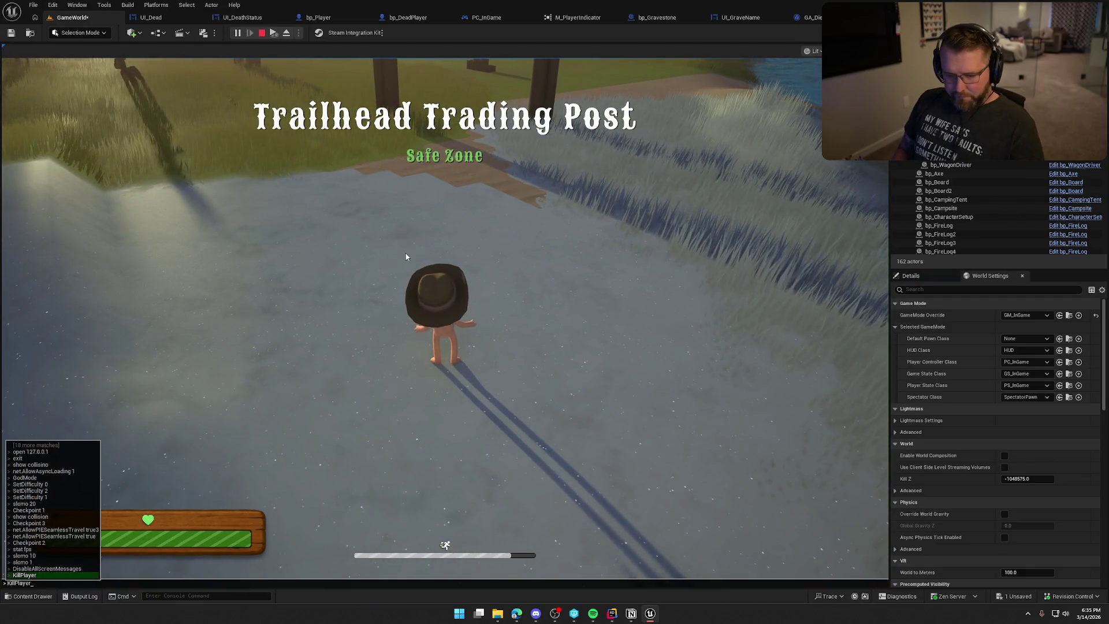
pyautogui.press('Return')
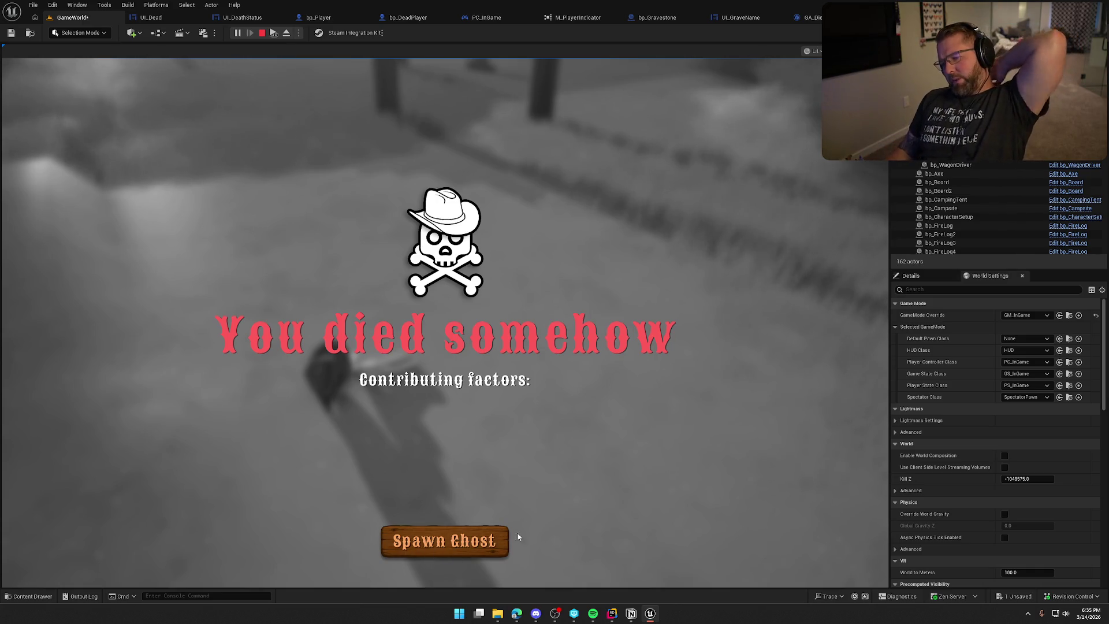
pyautogui.press('Escape')
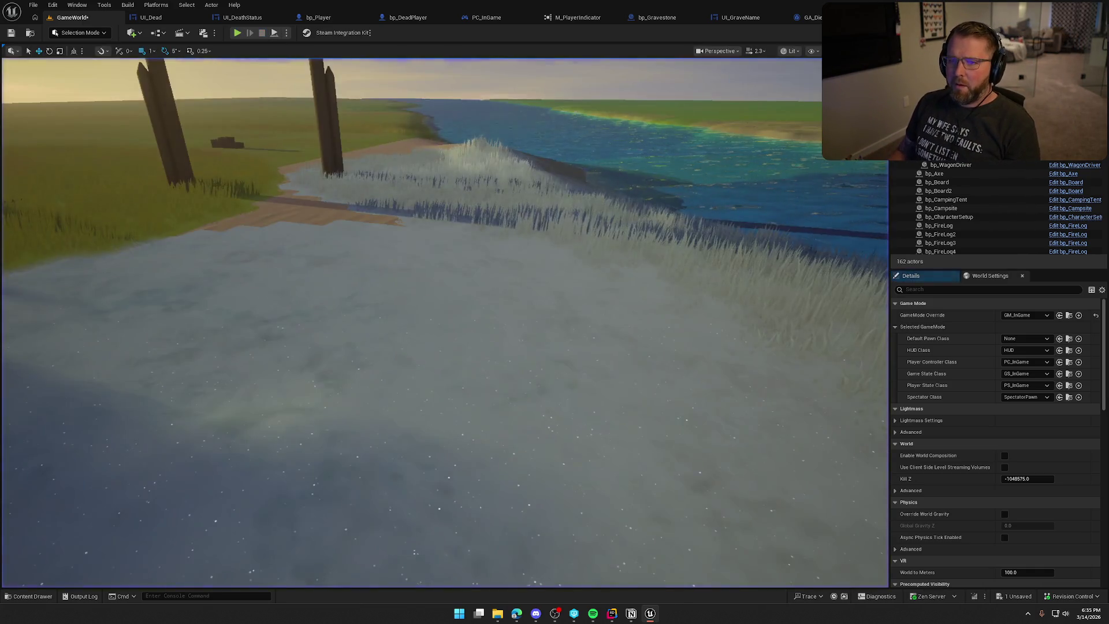
# Step: Show the Animations panel in the UI_Dead widget editor and stop the running playtest
pyautogui.click(176, 20)
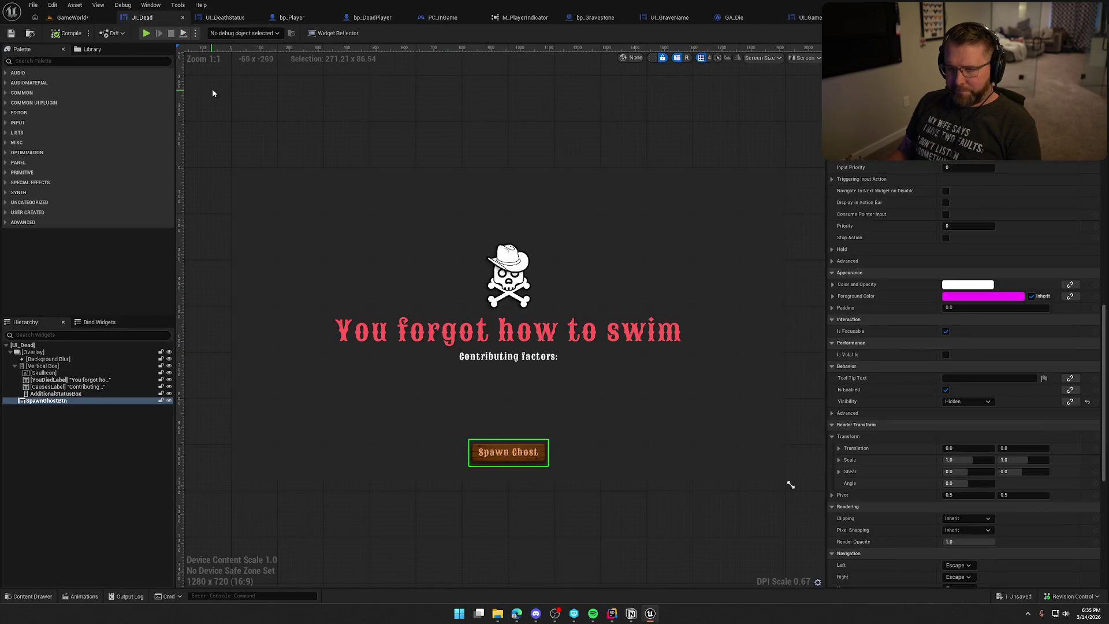
pyautogui.click(145, 5)
pyautogui.click(179, 71)
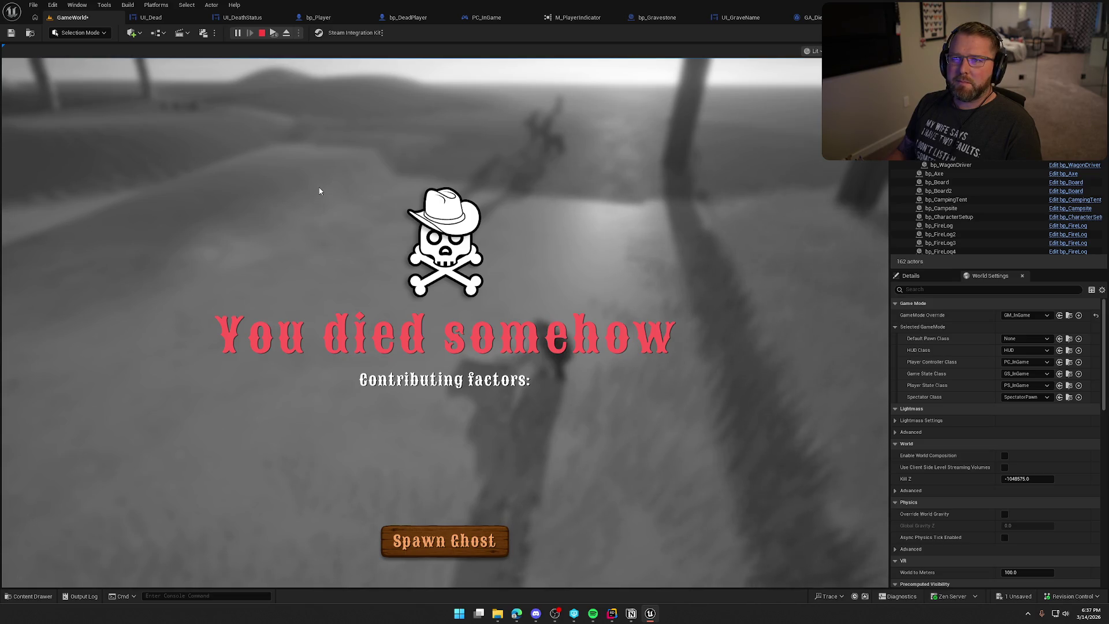
pyautogui.press('Escape')
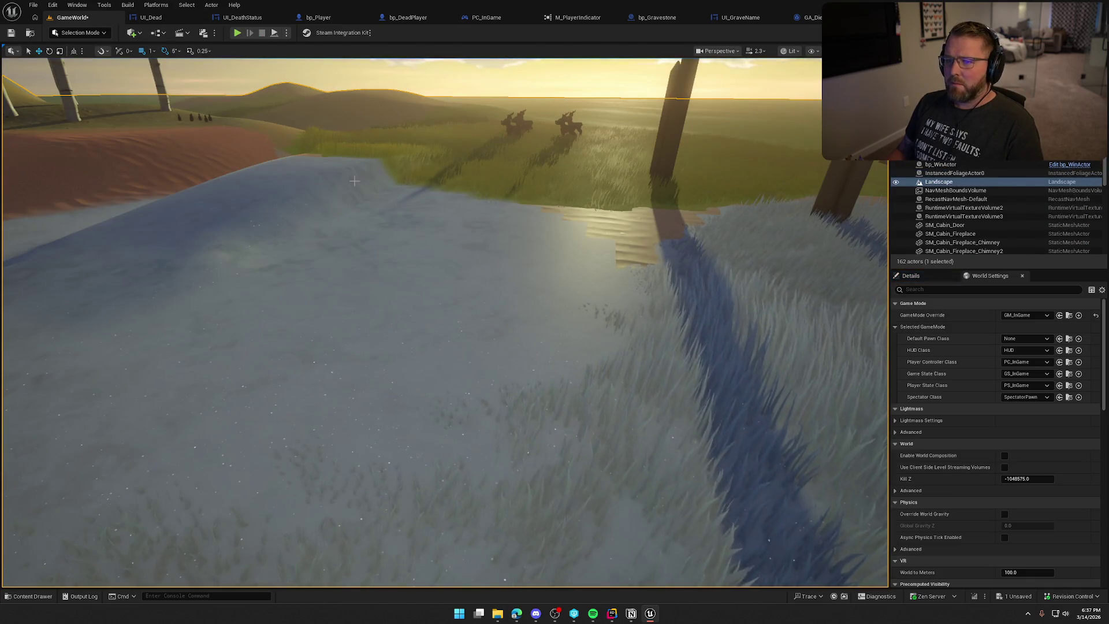
# Step: Playtest by swimming into the river until 'The river took you' appears, then stop
pyautogui.moveTo(428, 213); pyautogui.dragTo(402, 213)
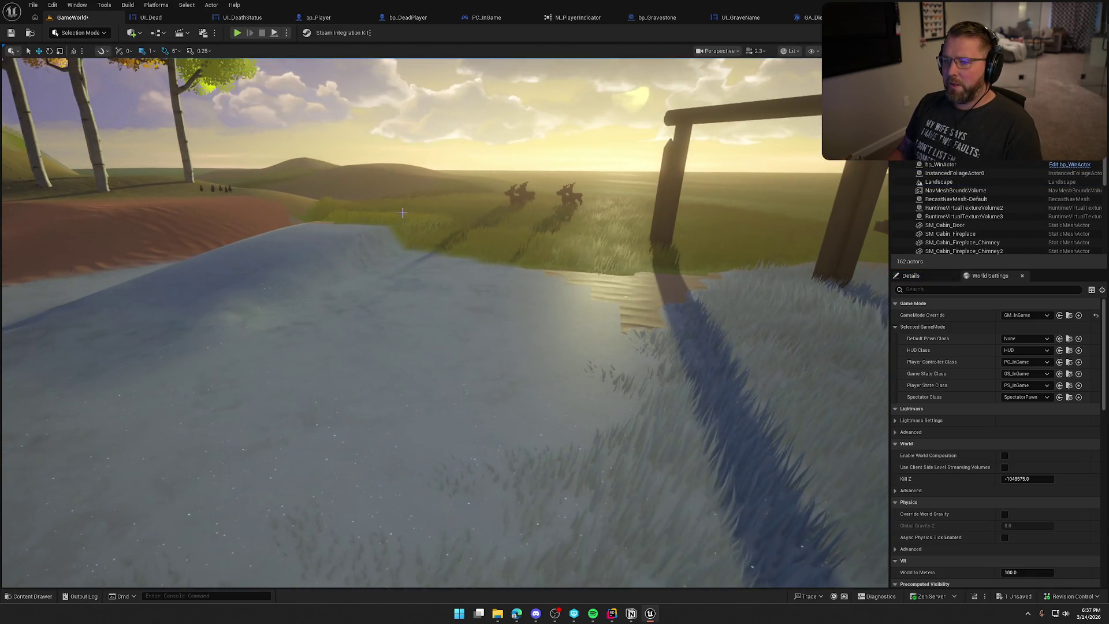
pyautogui.click(238, 33)
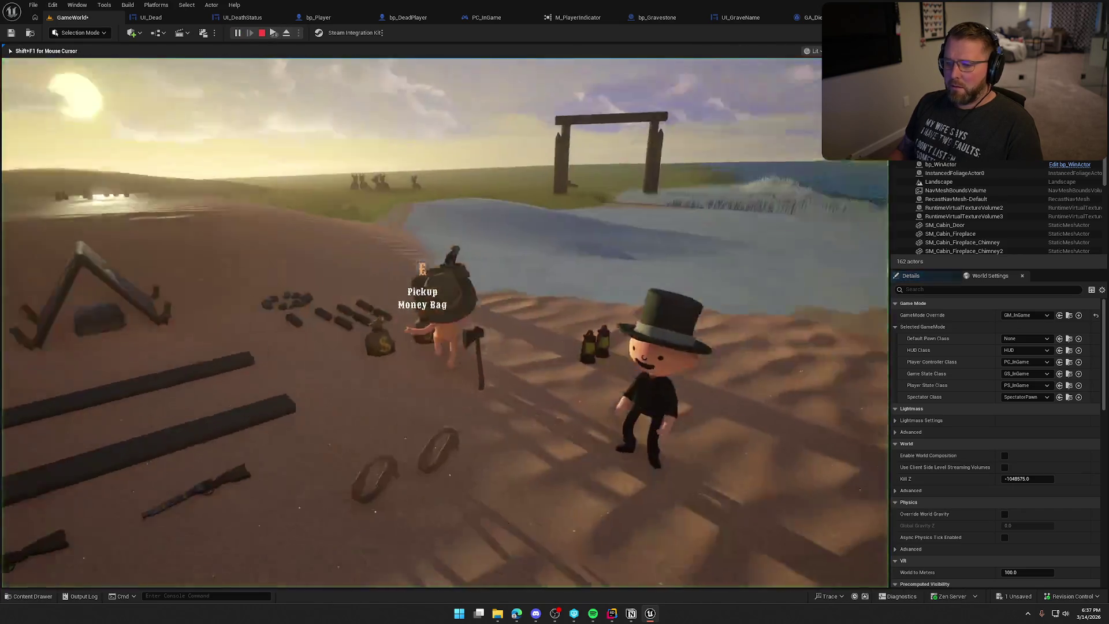
pyautogui.press('w')
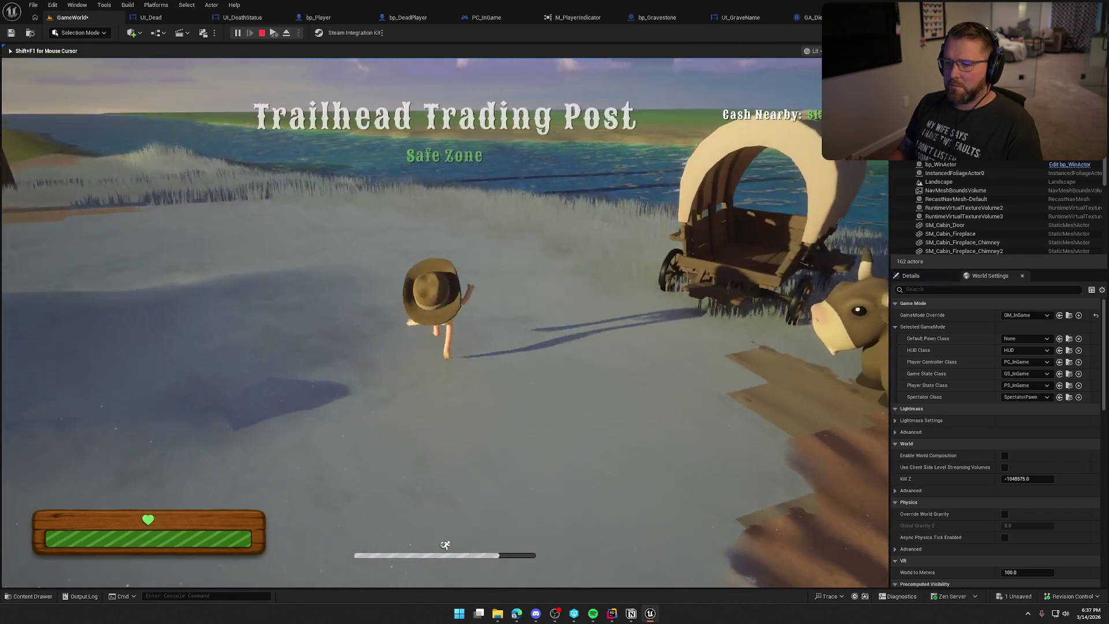
pyautogui.press('w')
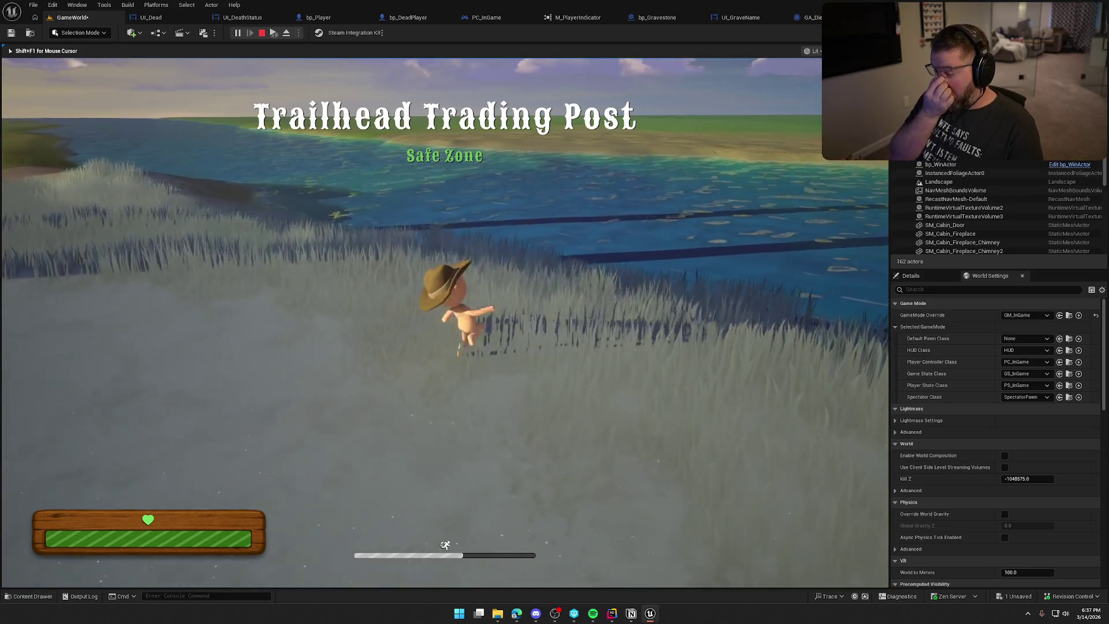
pyautogui.press('w')
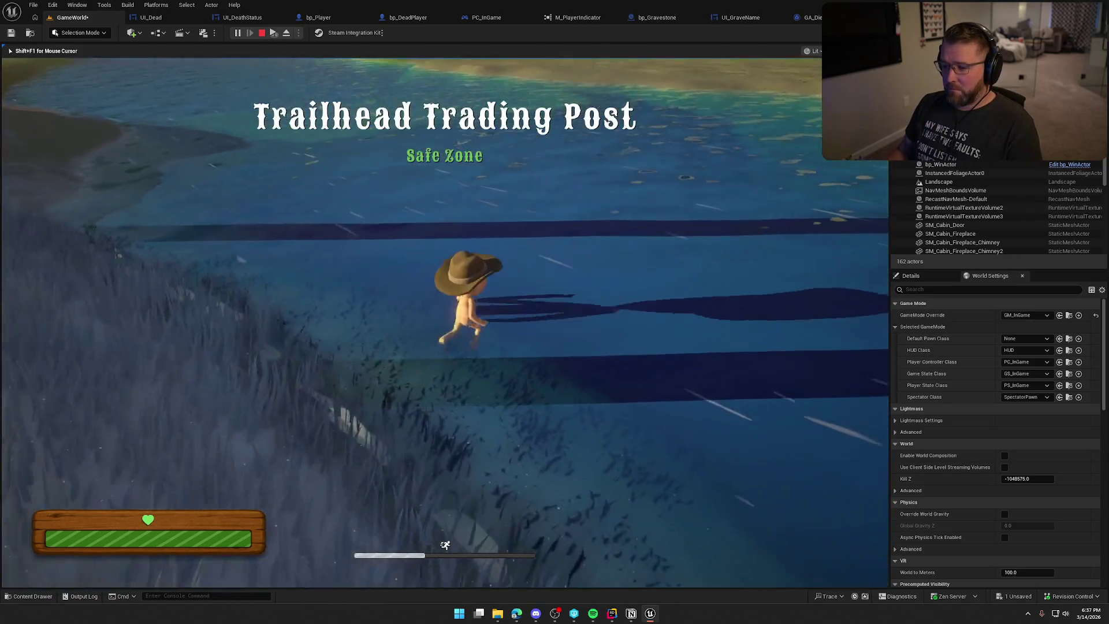
pyautogui.press('w')
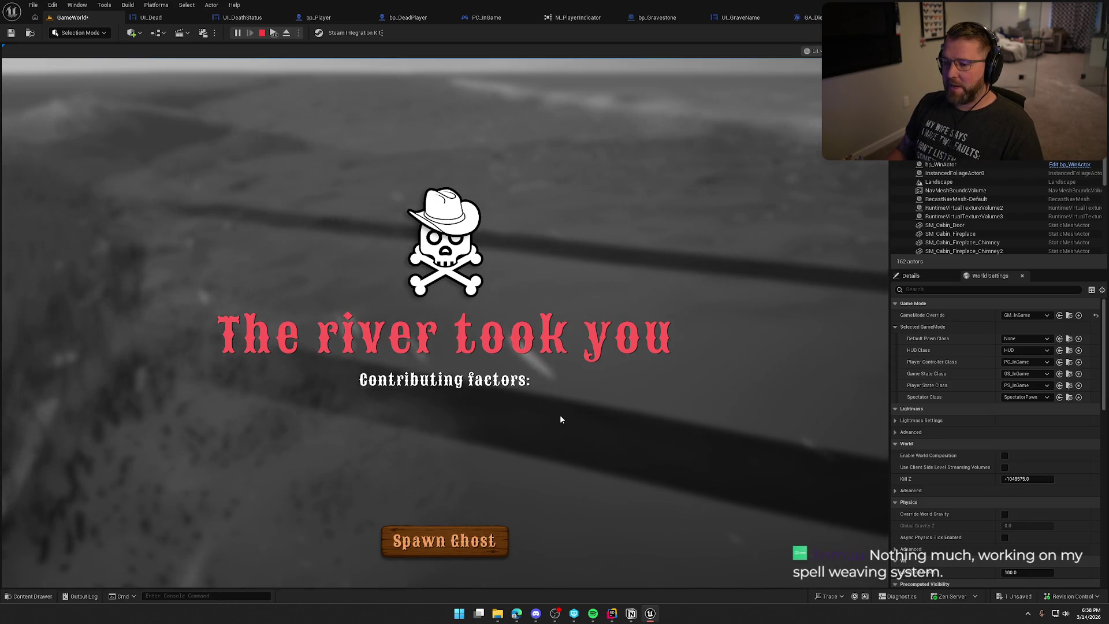
pyautogui.press('Escape')
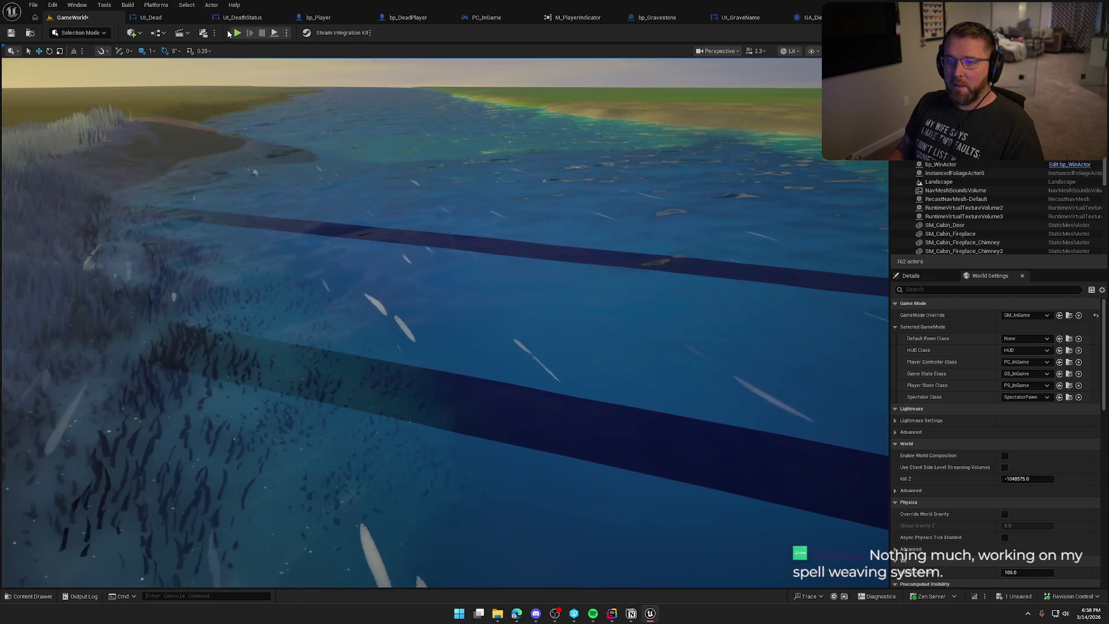
# Step: Run the character into the snake until 'You lost a fight with a noodle' appears, then stop
pyautogui.click(149, 18)
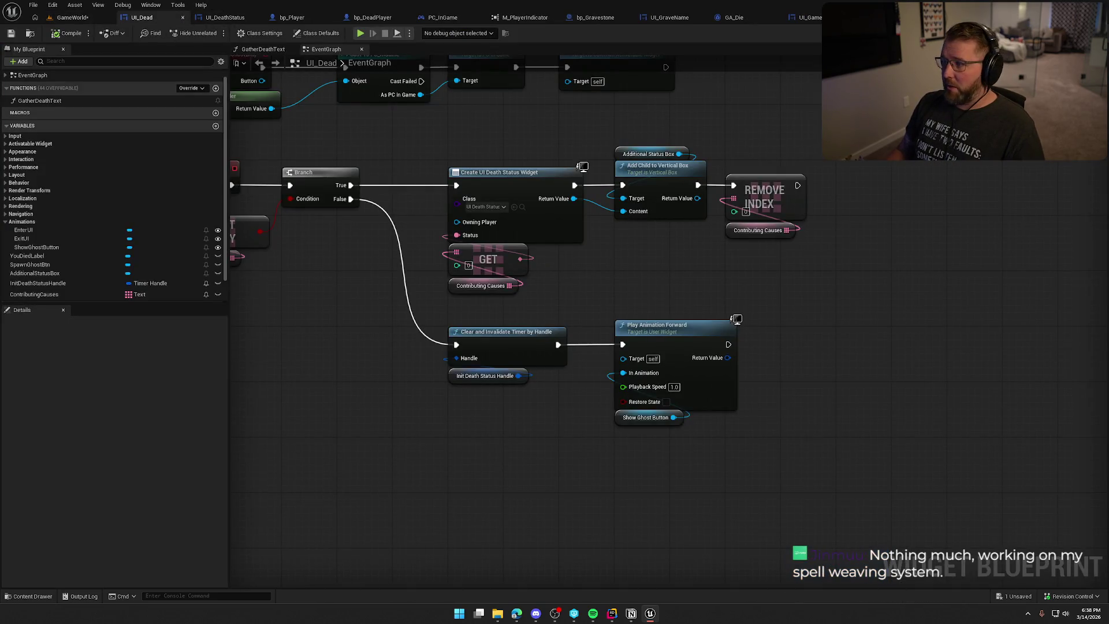
pyautogui.click(52, 16)
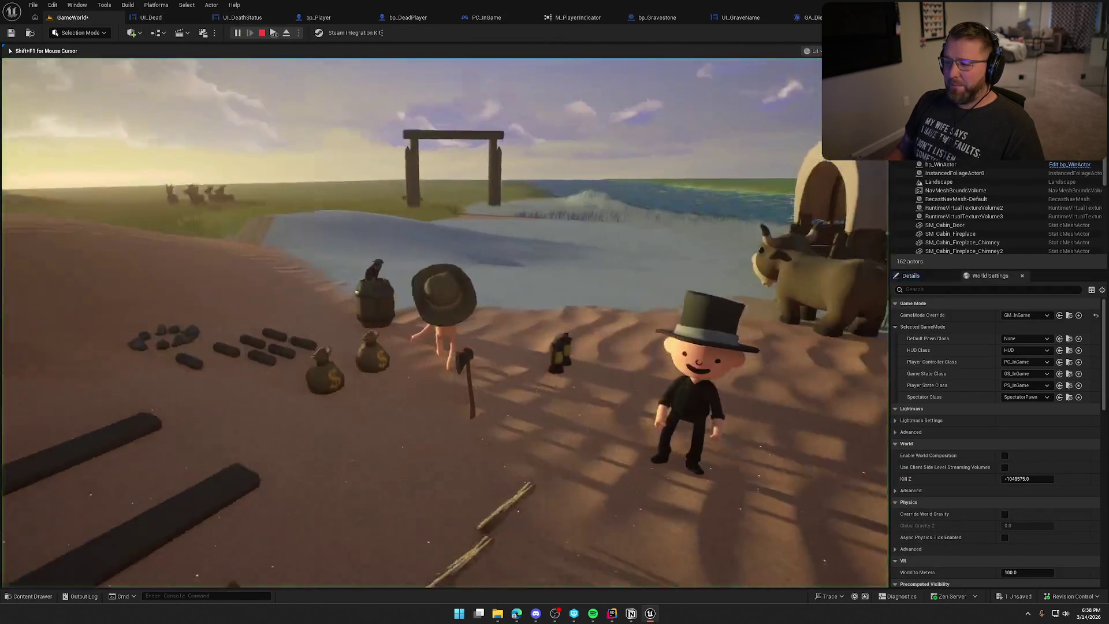
pyautogui.hotkey('shift', 'w')
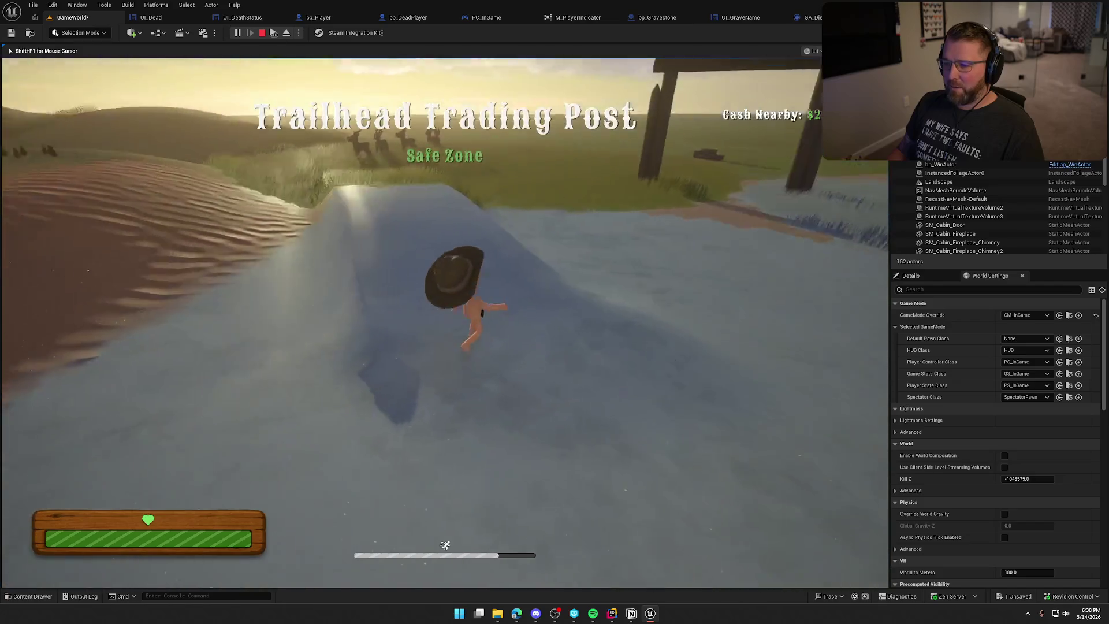
pyautogui.press('w')
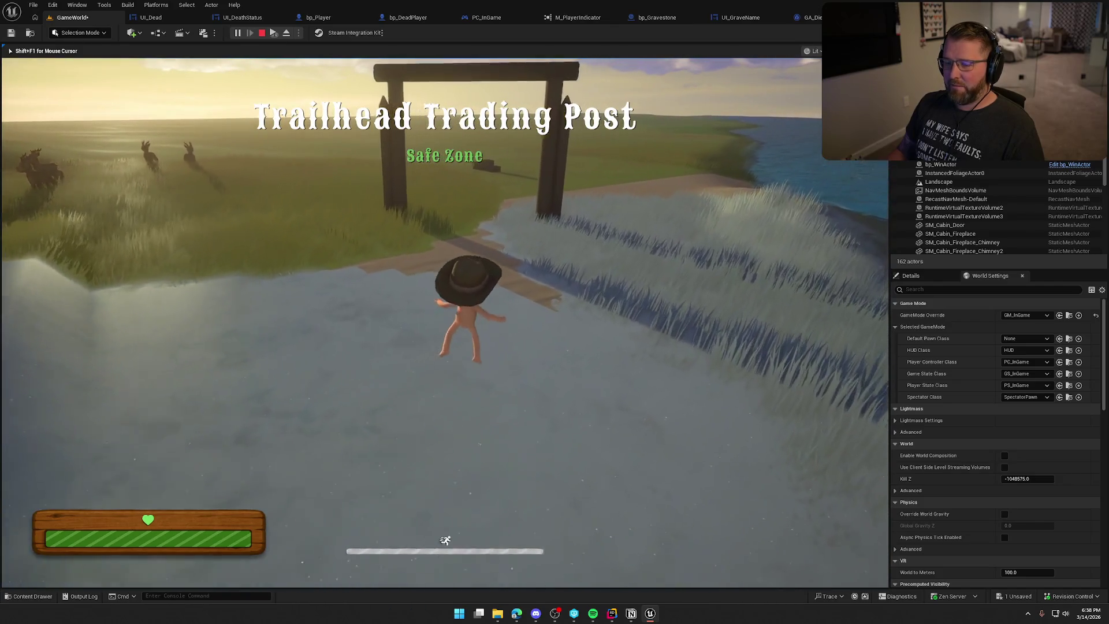
pyautogui.press('w')
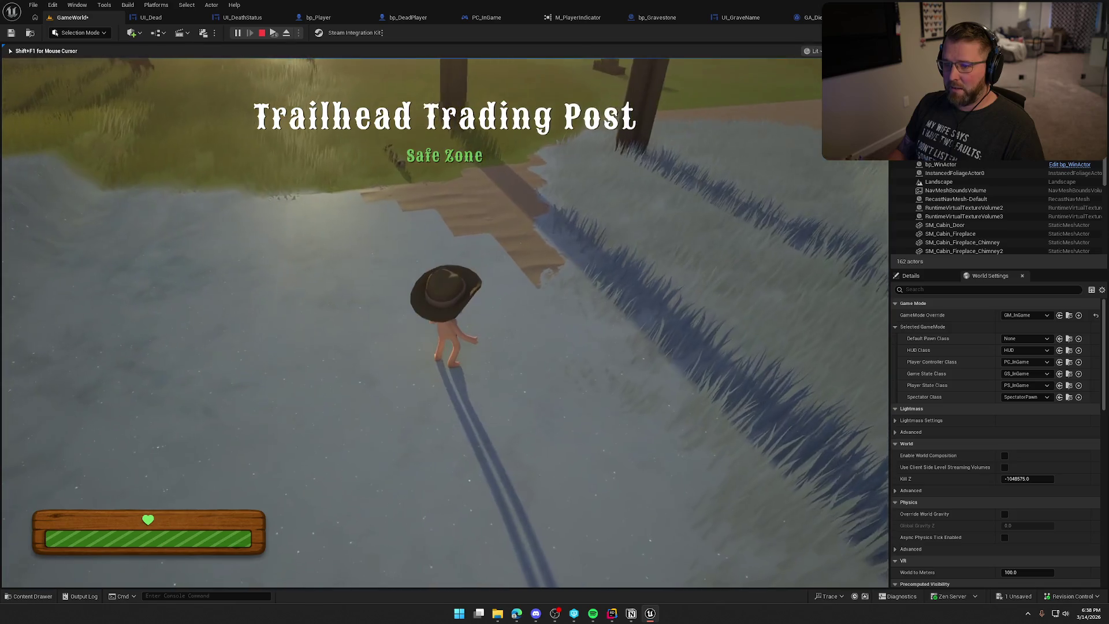
pyautogui.hotkey('shift', 'w')
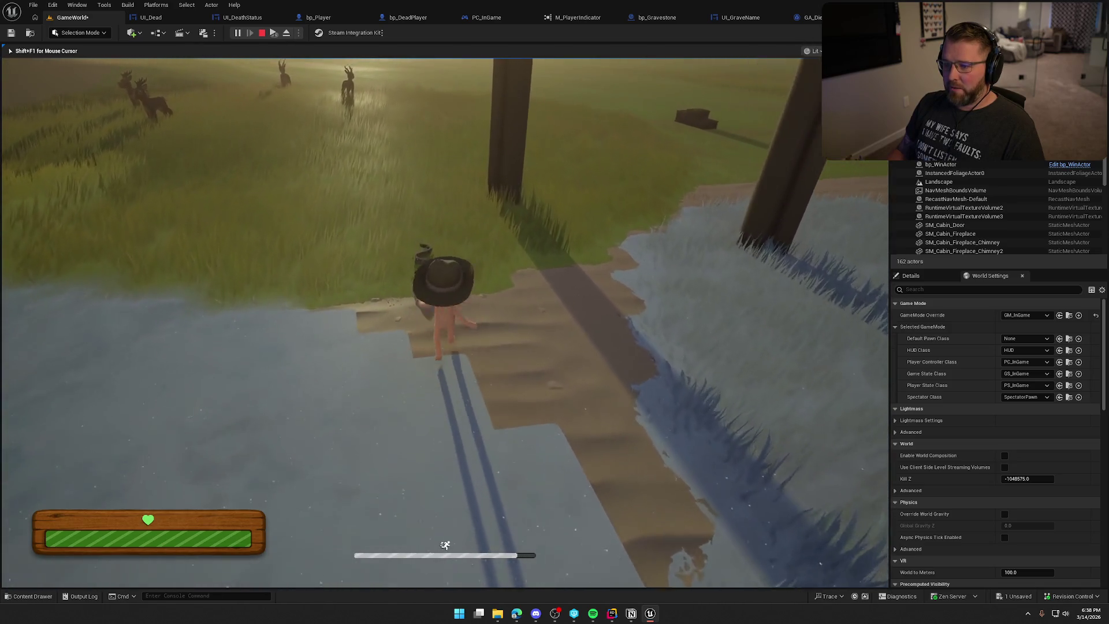
pyautogui.press('w')
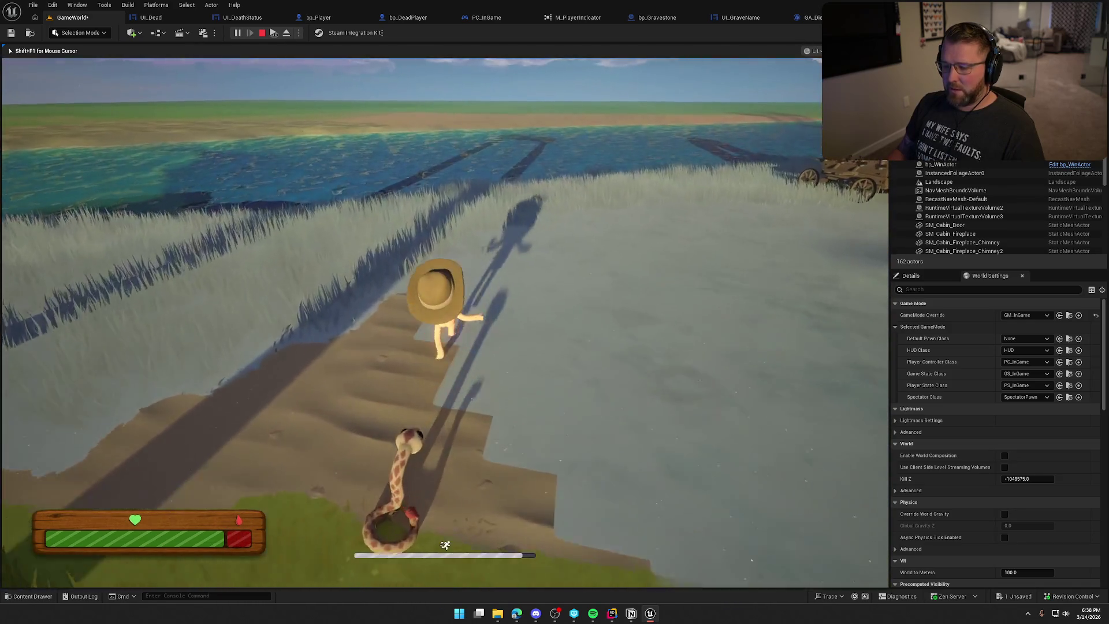
pyautogui.hotkey('shift', 'w')
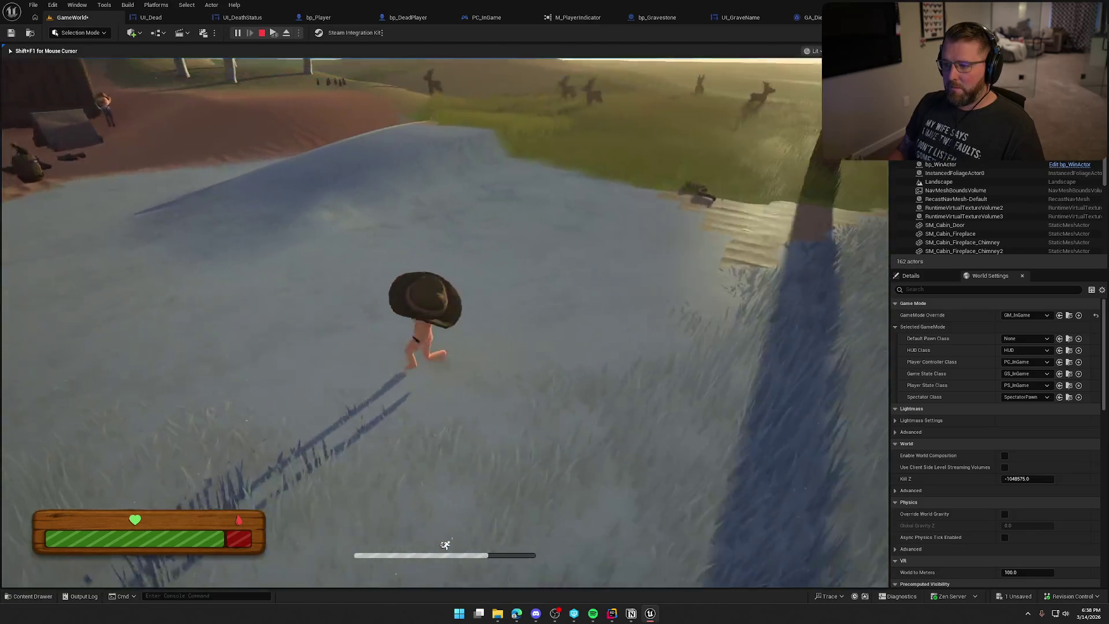
pyautogui.press('w')
pyautogui.hotkey('shift', 'F1')
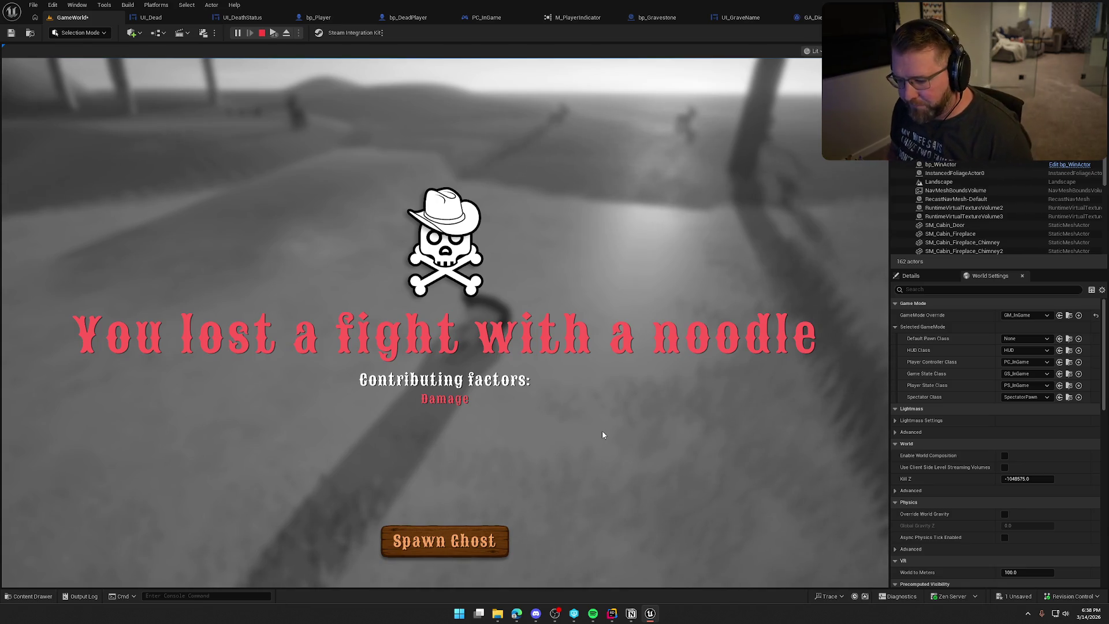
pyautogui.press('Escape')
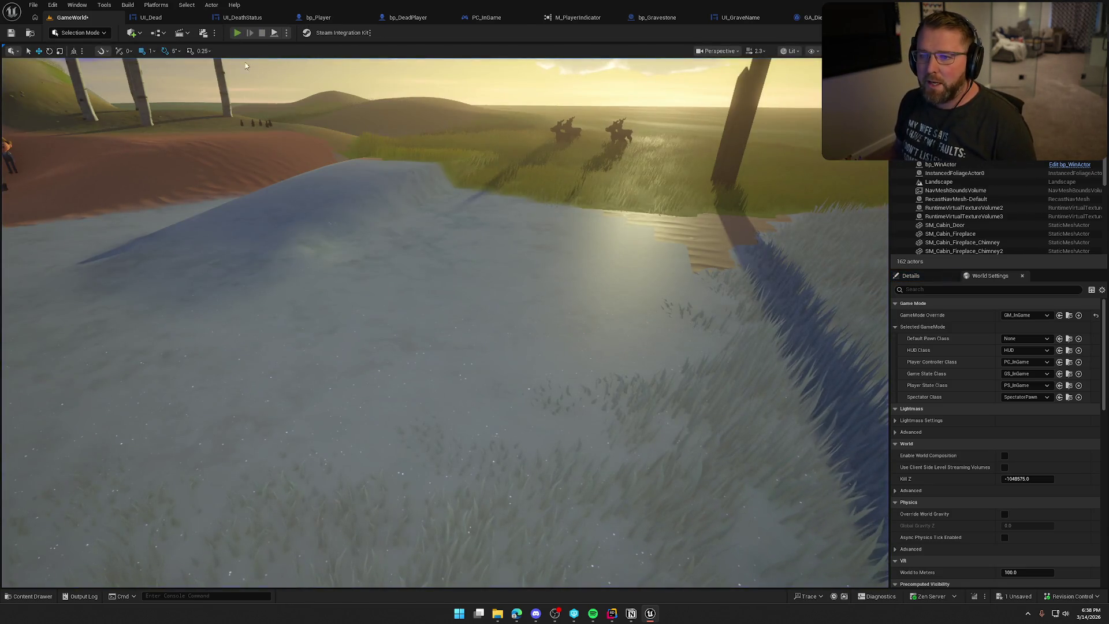
# Step: Playtest, die to the skull creature, and choose Spawn Ghost to appear beside the gravestone
pyautogui.hotkey('alt', 'p')
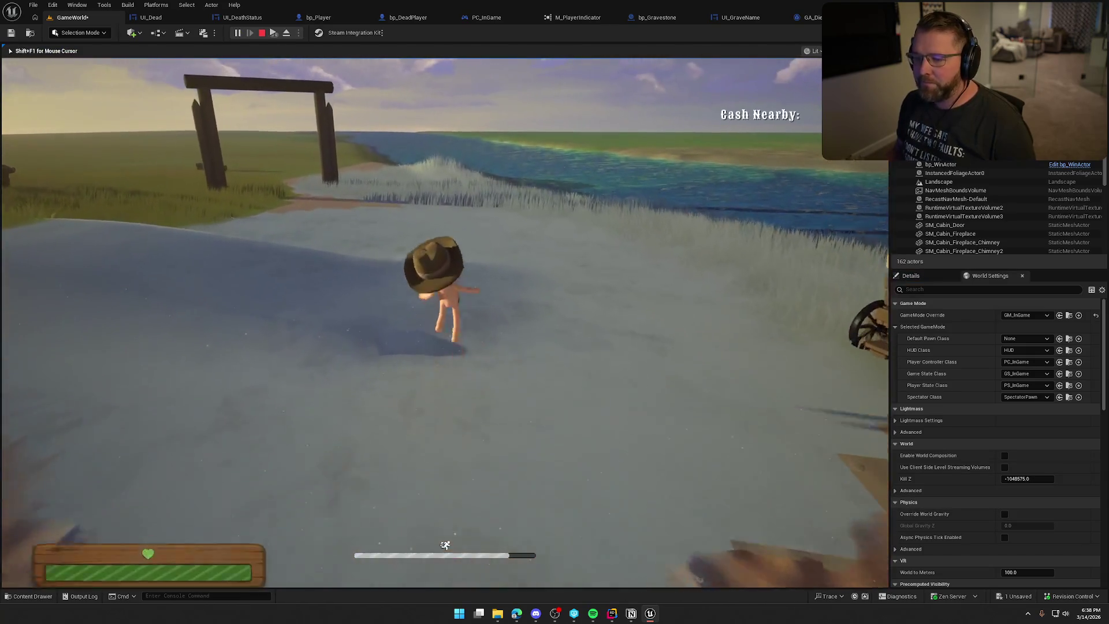
pyautogui.press('w')
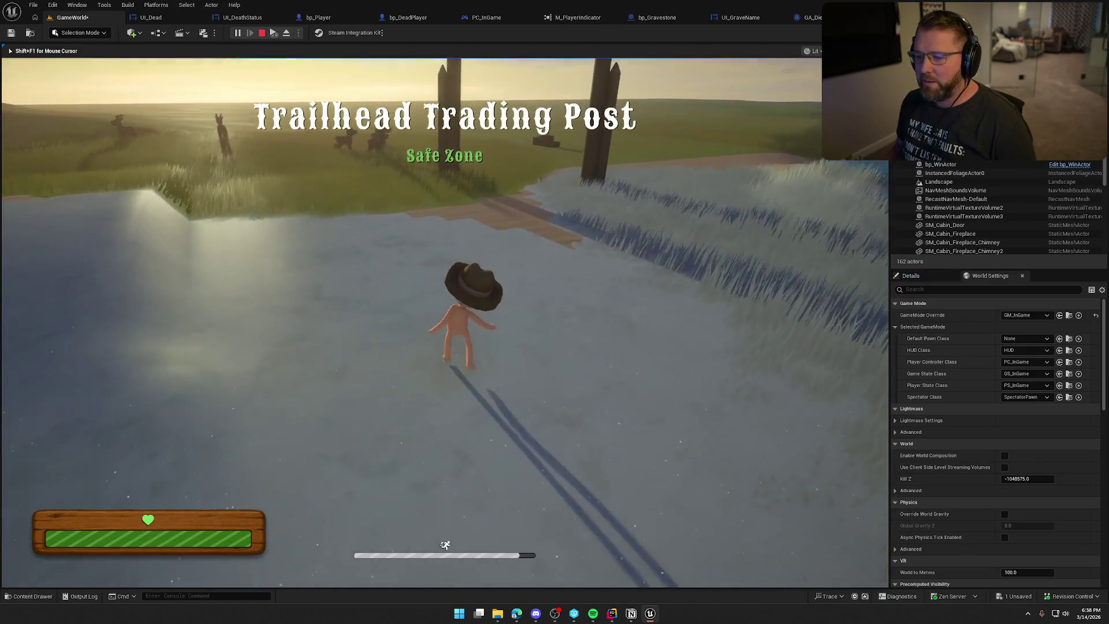
pyautogui.press('a')
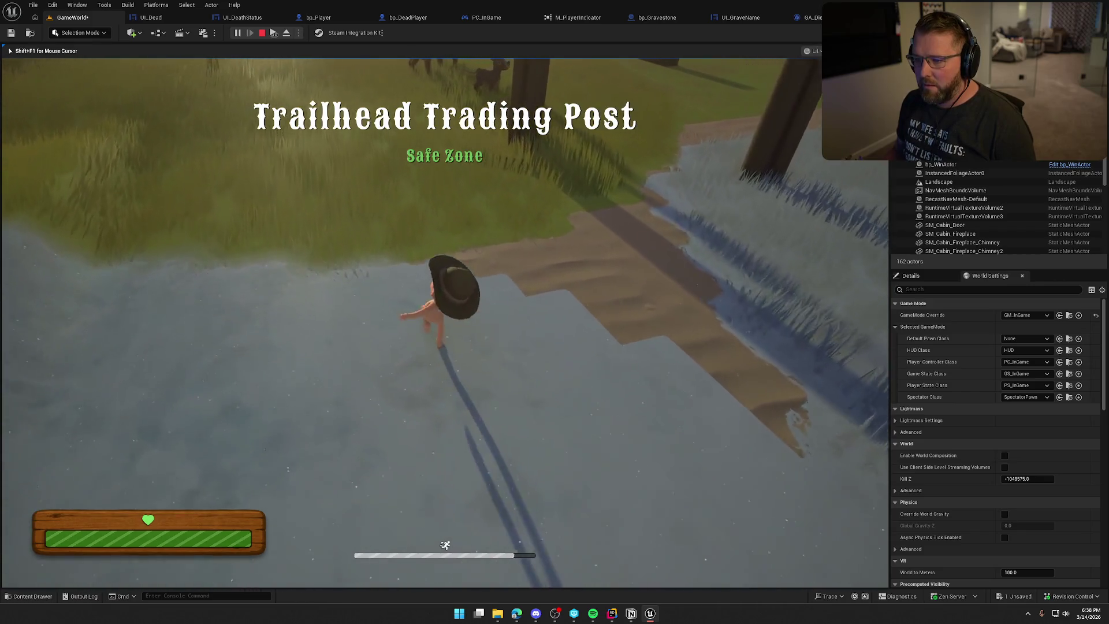
pyautogui.press('w')
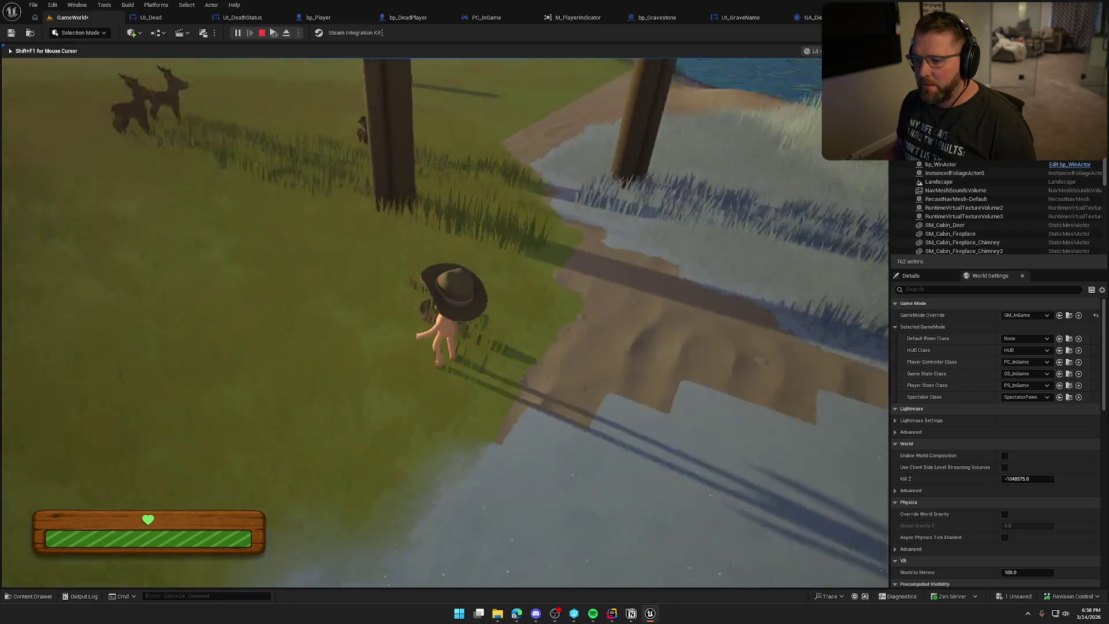
pyautogui.press('w')
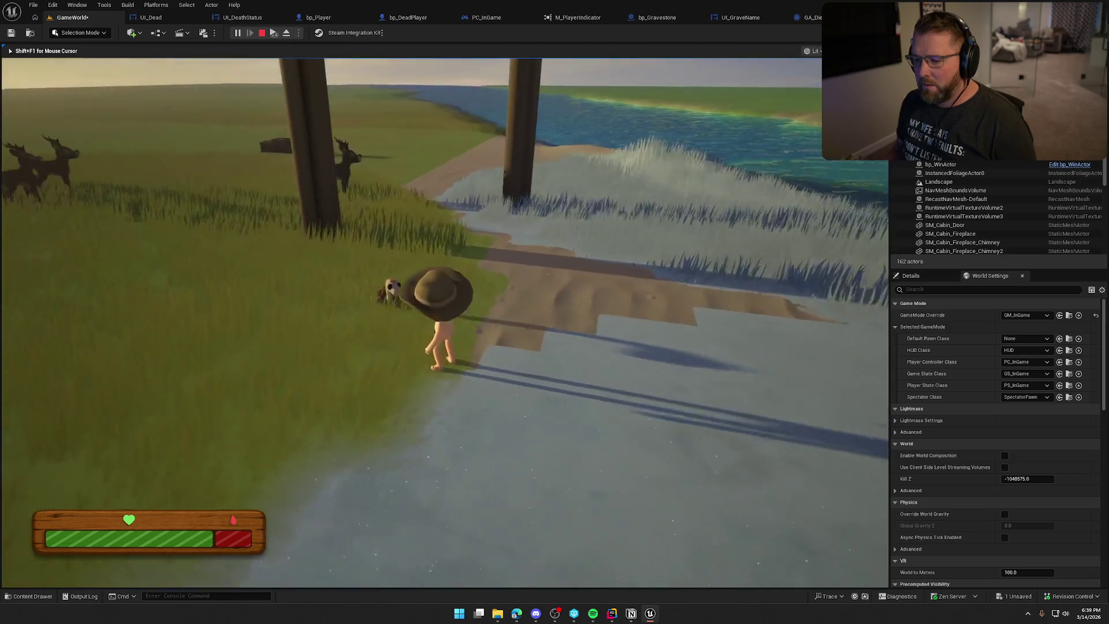
pyautogui.press('d')
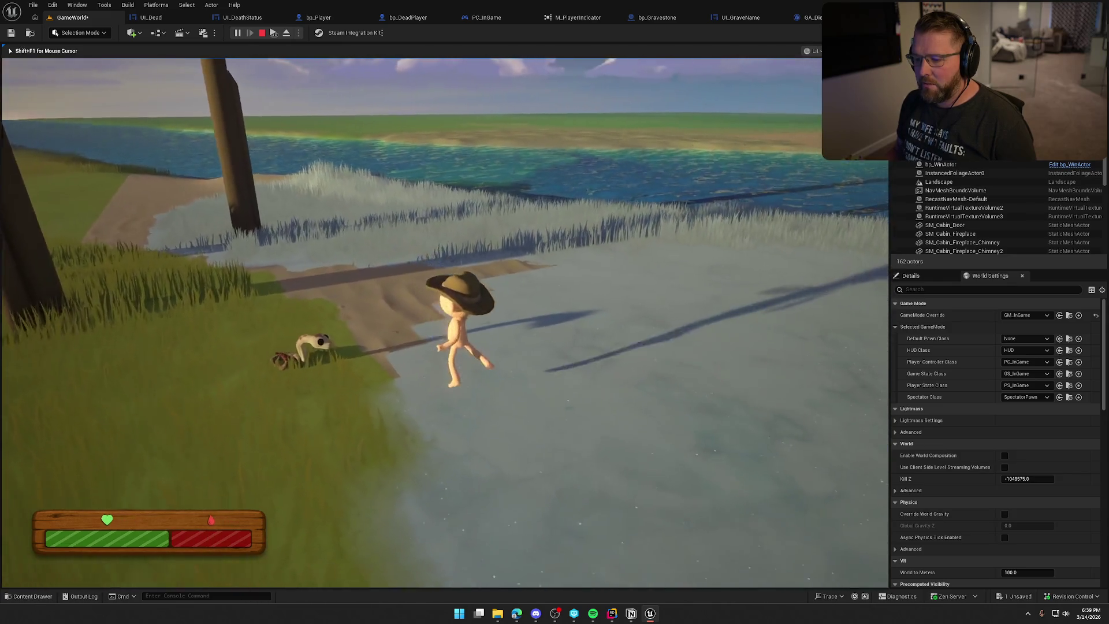
pyautogui.press('w')
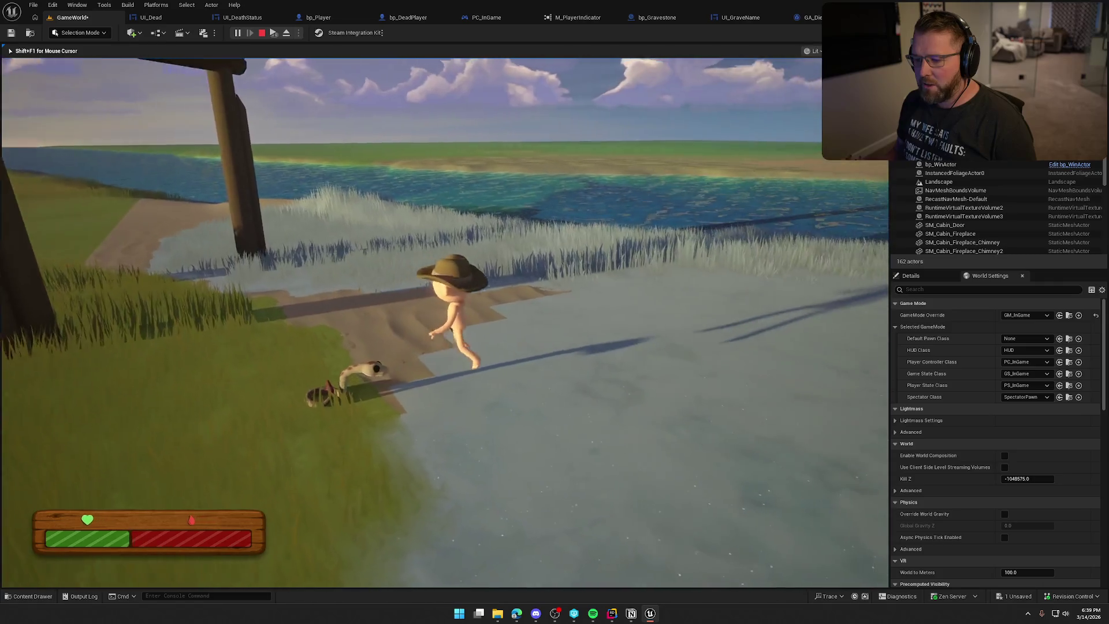
pyautogui.press('a')
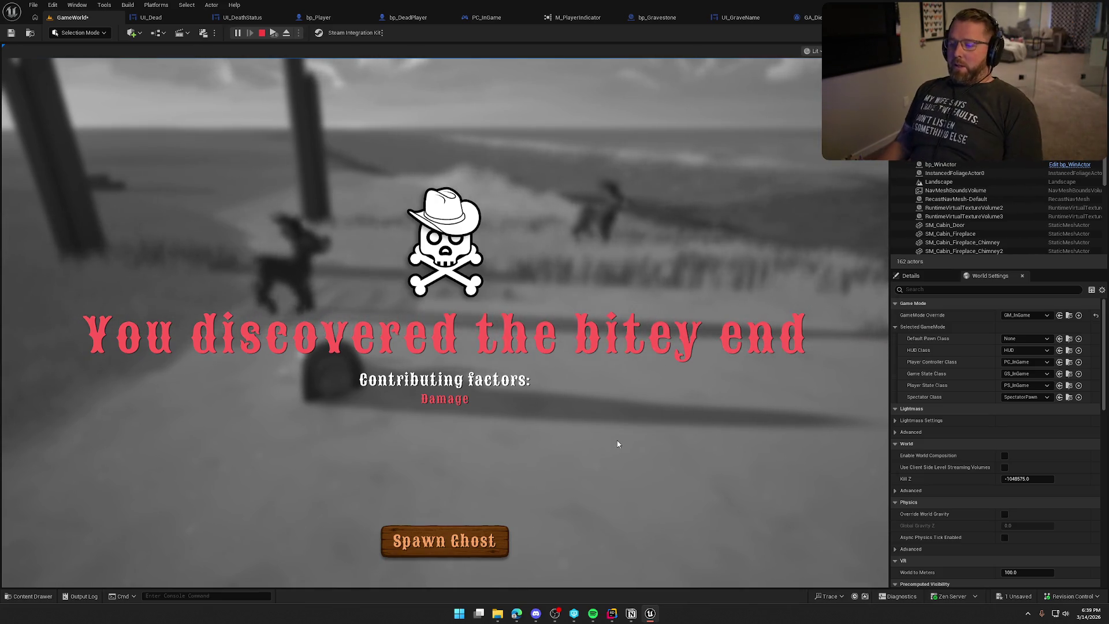
pyautogui.click(501, 540)
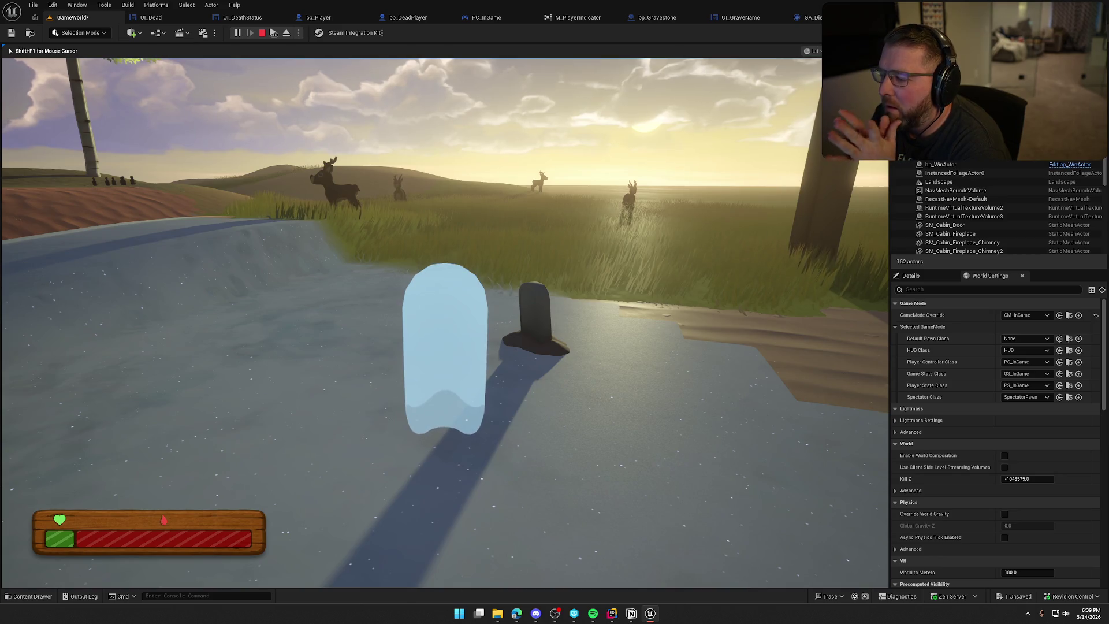
# Step: Stop the playtest and delete the Deactivate Widget node from UI_Dead's Spawn Ghost event chain
pyautogui.press('Escape')
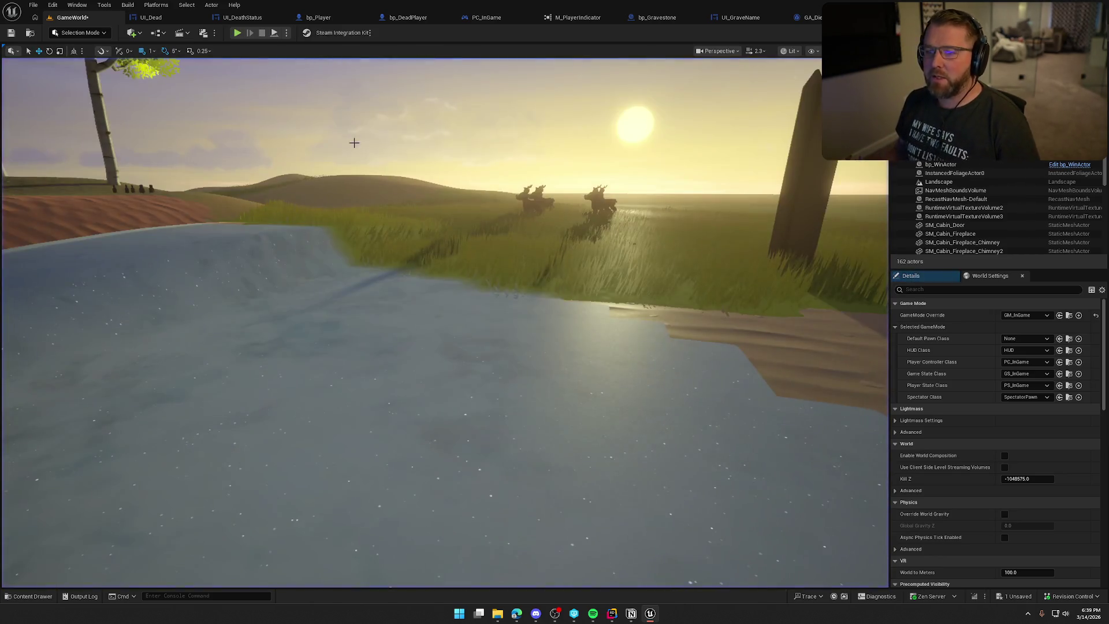
pyautogui.click(170, 21)
pyautogui.moveTo(593, 285); pyautogui.dragTo(618, 532)
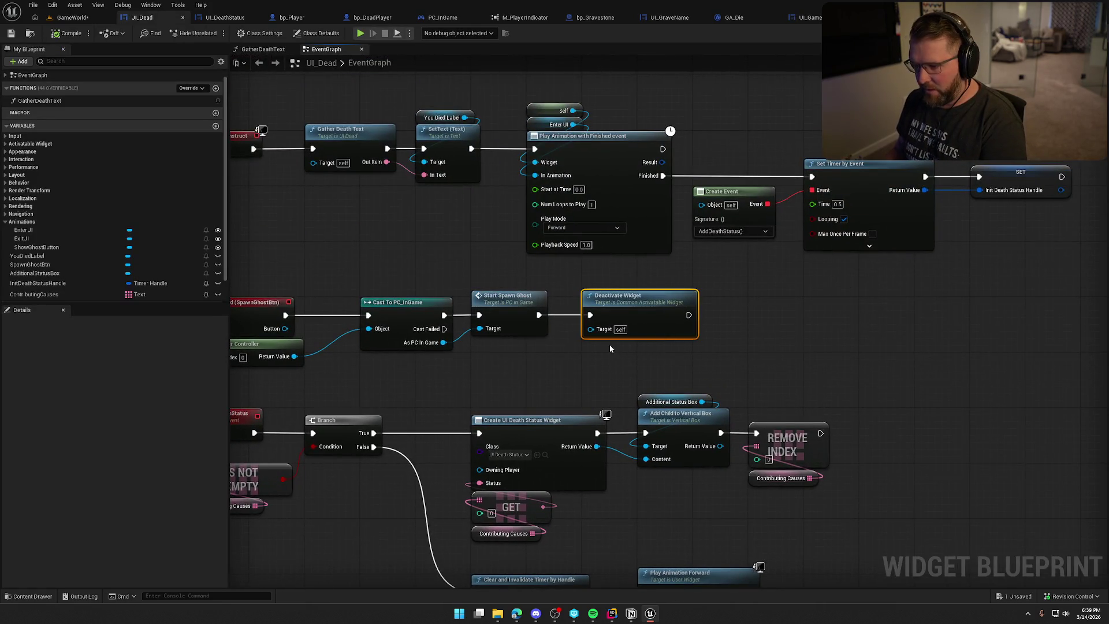
pyautogui.press('Delete')
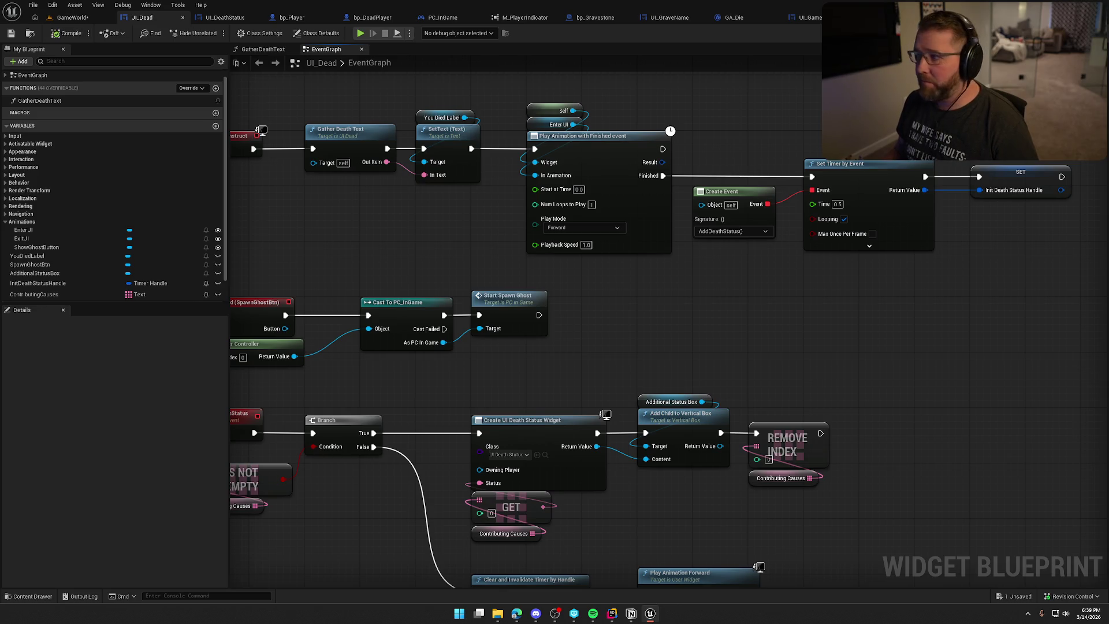
pyautogui.hotkey('ctrl', 'shift', 'd')
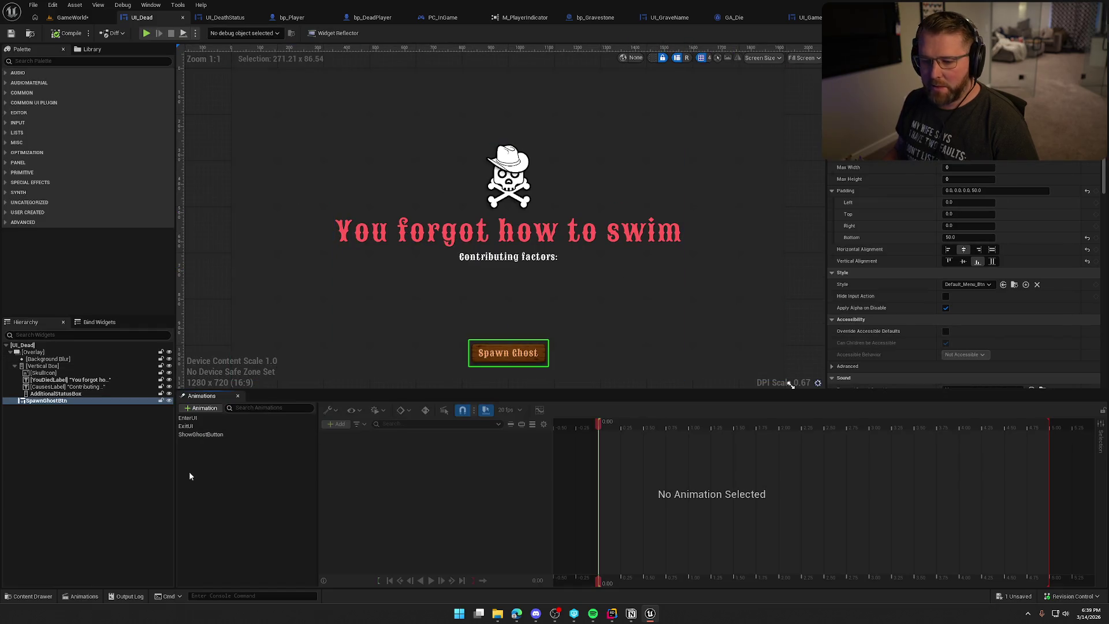
# Step: In the ExitUI animation, key the Overlay's Render Opacity from 1.0 to 0.0 at 0.50 seconds, then preview it
pyautogui.click(196, 427)
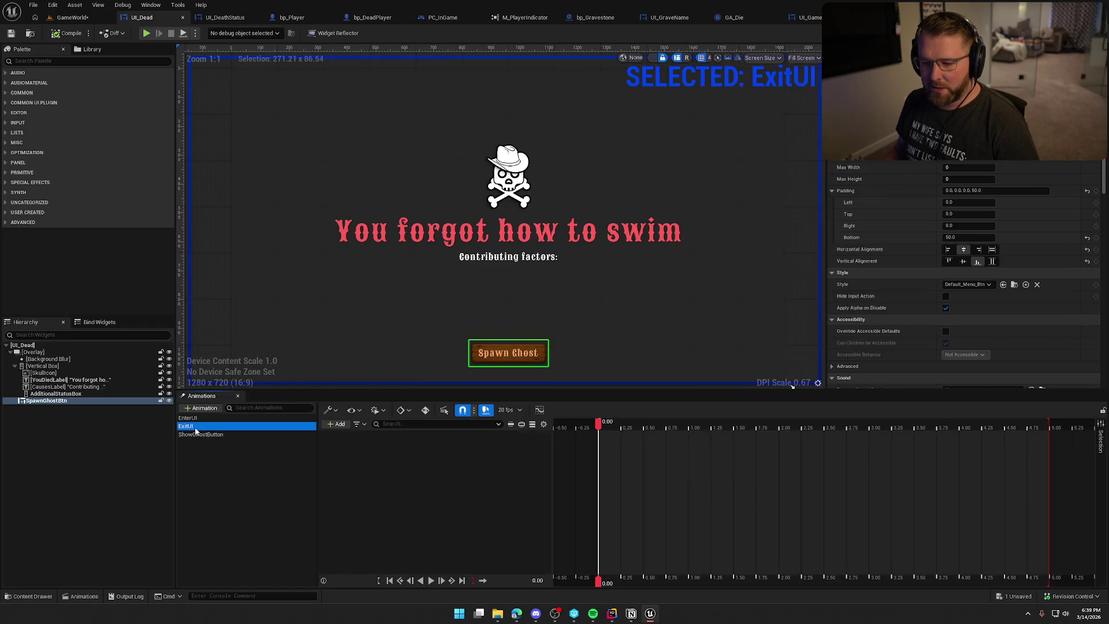
pyautogui.click(54, 353)
pyautogui.click(336, 424)
pyautogui.click(358, 437)
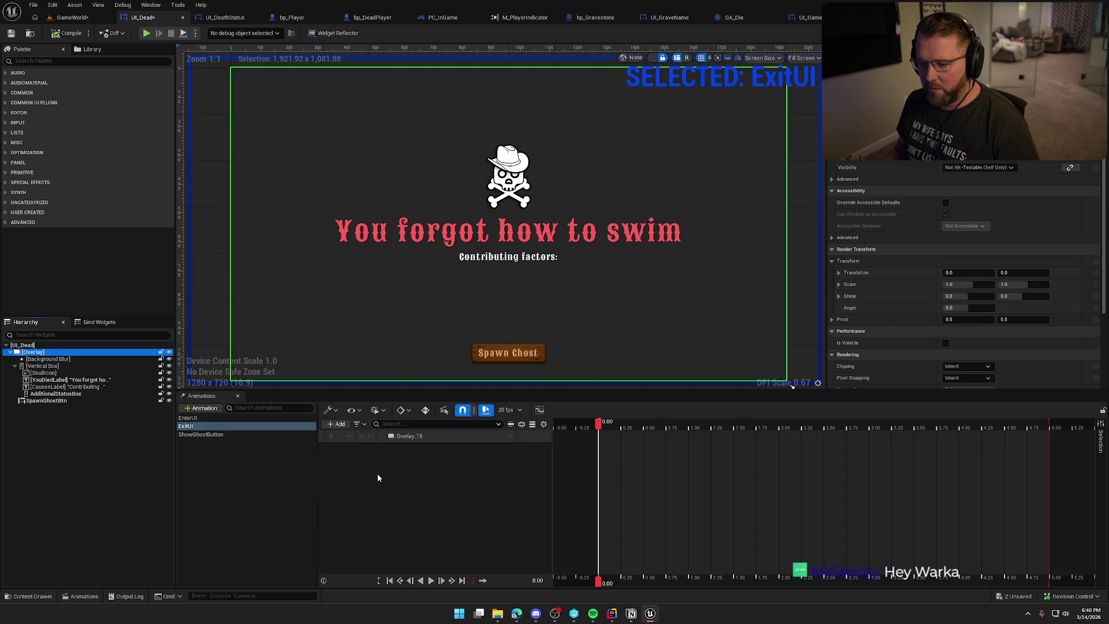
pyautogui.click(510, 438)
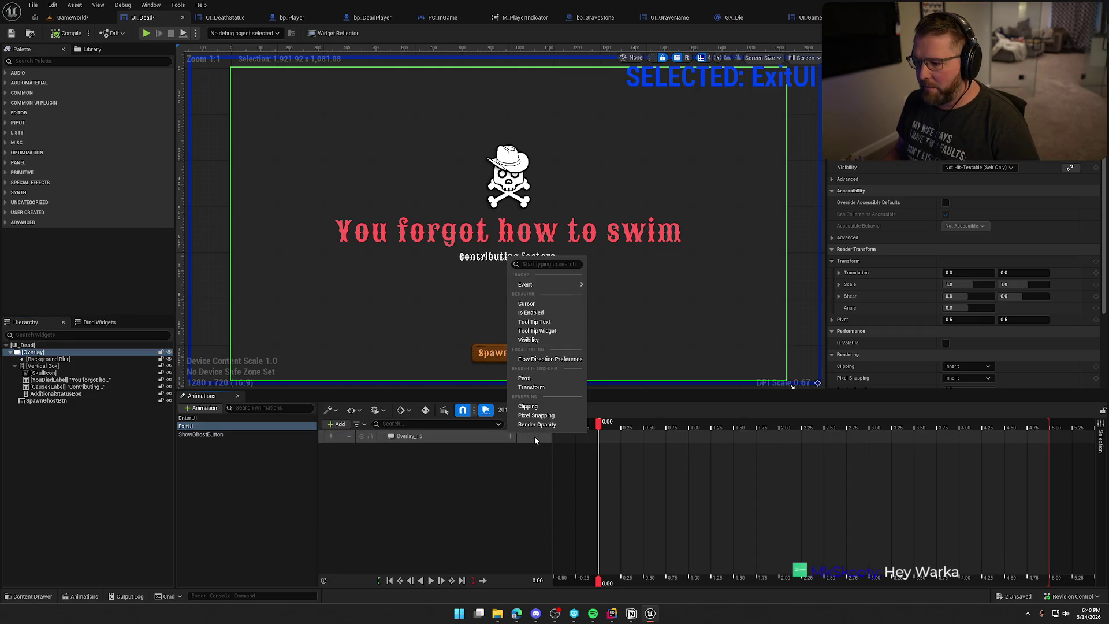
pyautogui.click(537, 425)
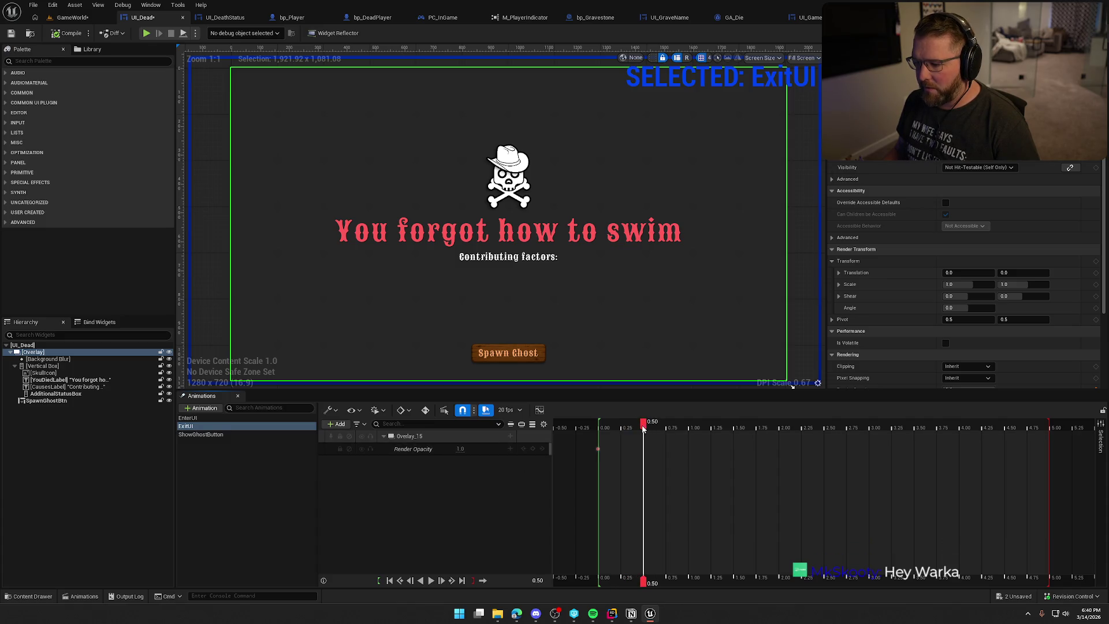
pyautogui.write('0')
pyautogui.press('Return')
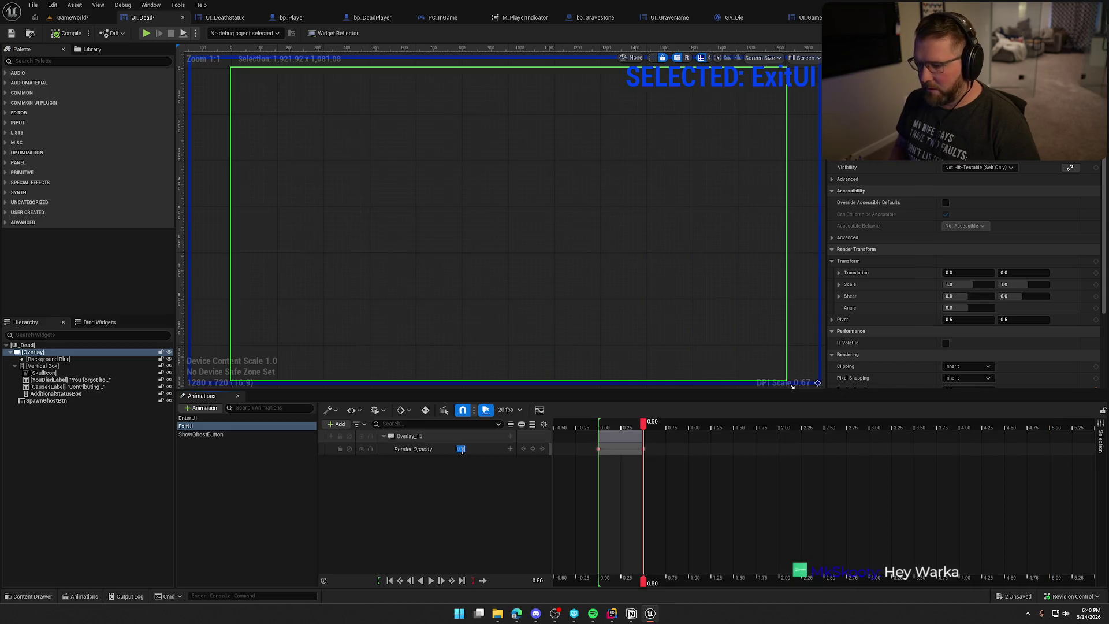
pyautogui.click(430, 581)
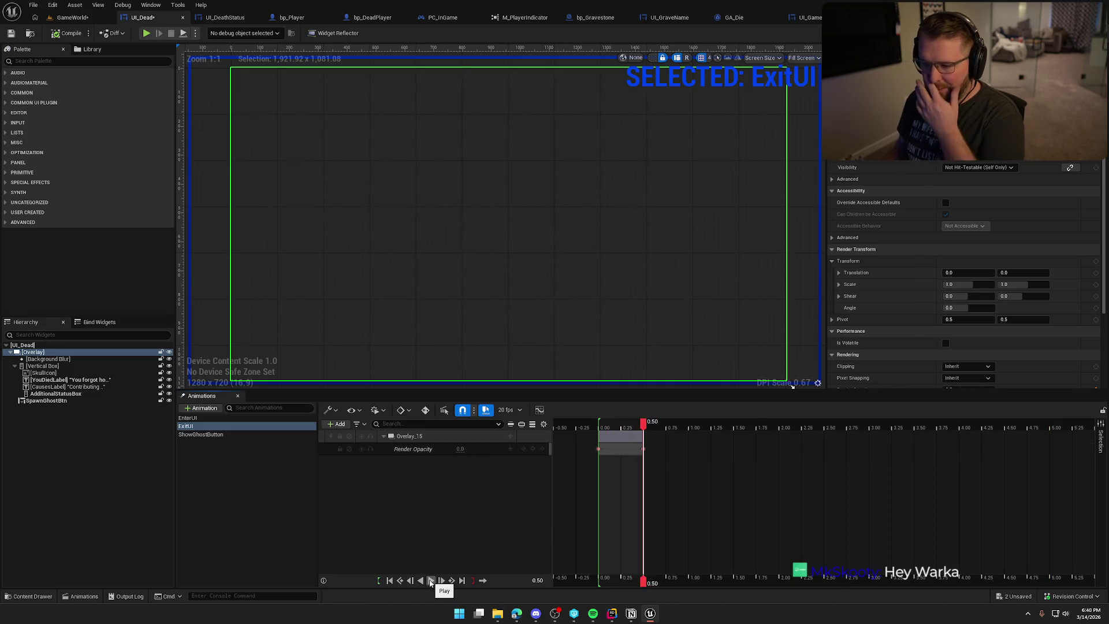
pyautogui.click(243, 495)
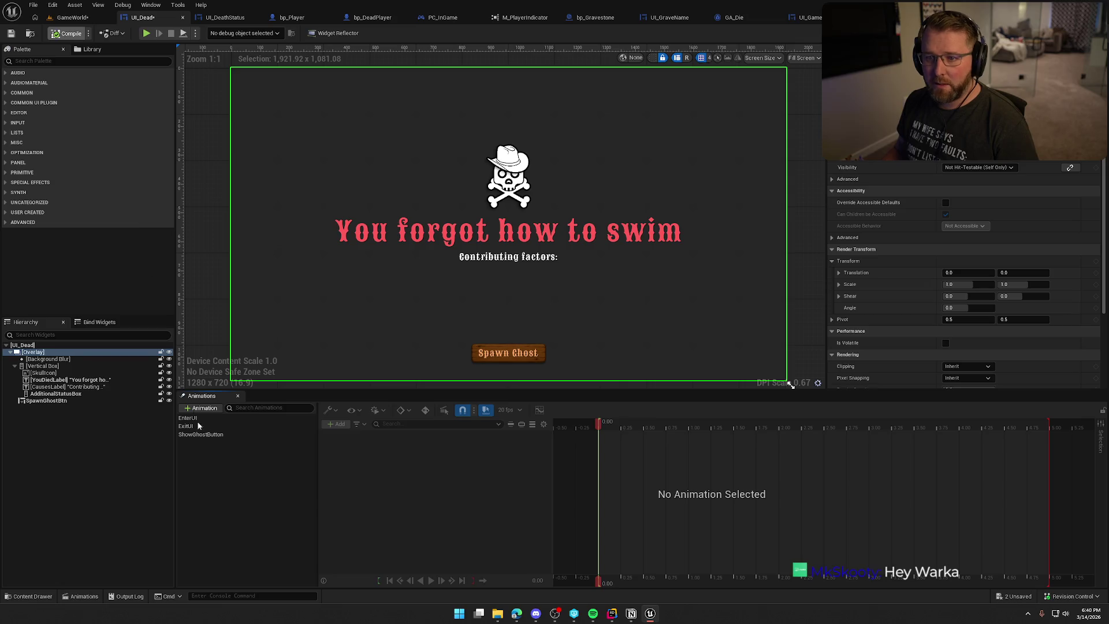
# Step: Chain a Play Animation Forward (ExitUI) node after Start Spawn Ghost in UI_Dead's Event Graph
pyautogui.click(1089, 33)
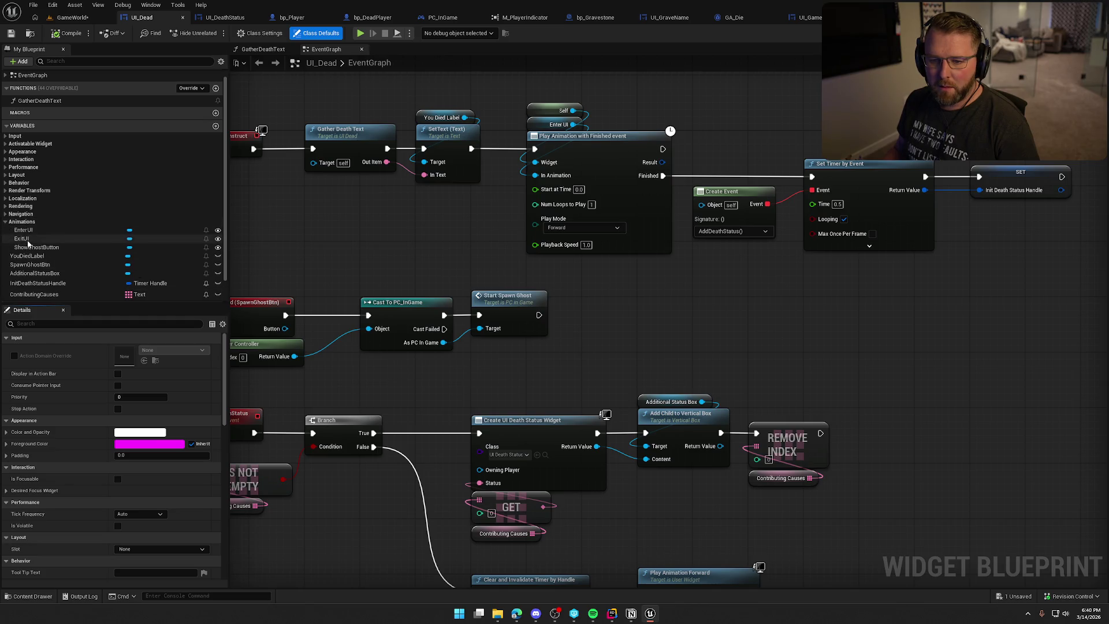
pyautogui.moveTo(22, 238)
pyautogui.mouseDown()
pyautogui.moveTo(634, 339)
pyautogui.moveTo(617, 306)
pyautogui.moveTo(649, 299)
pyautogui.mouseUp()
pyautogui.write('P')
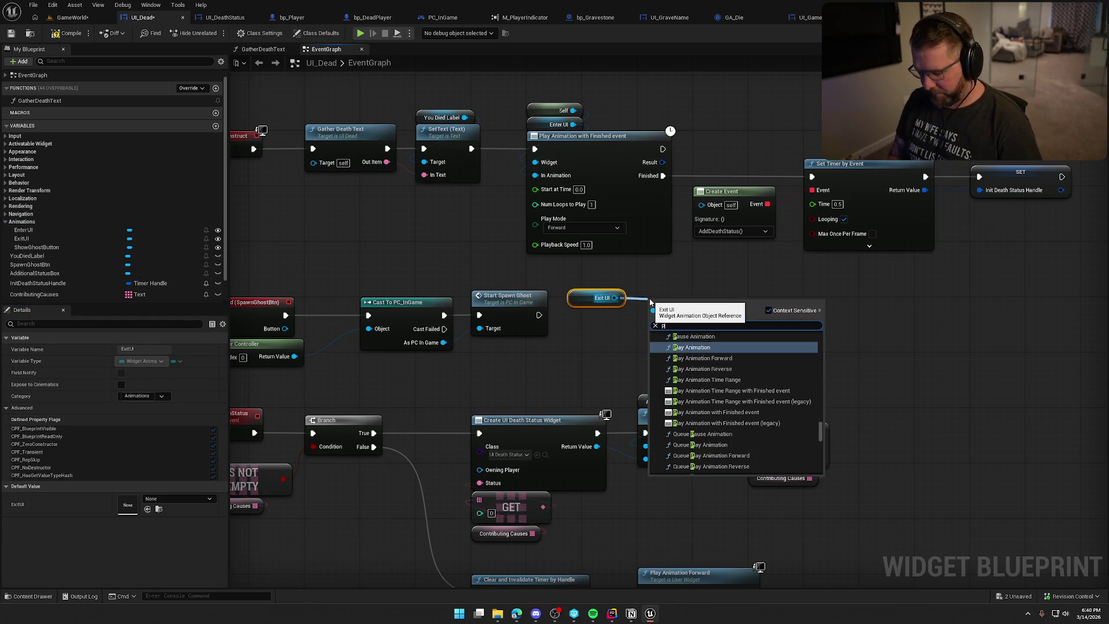
pyautogui.click(702, 358)
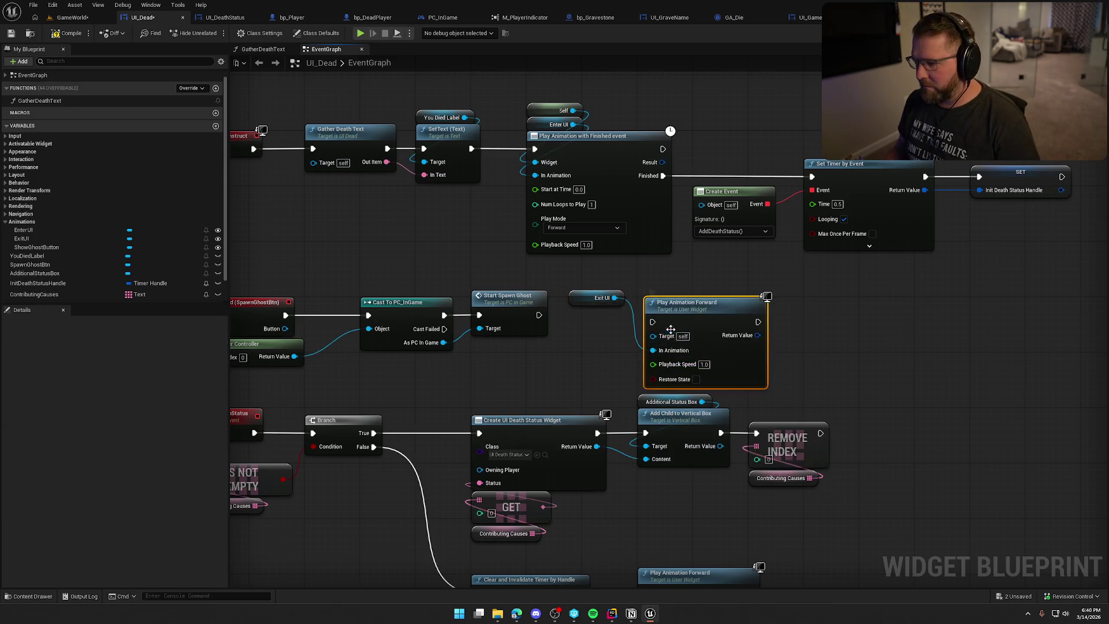
pyautogui.moveTo(653, 322)
pyautogui.mouseDown()
pyautogui.moveTo(538, 317)
pyautogui.moveTo(658, 295)
pyautogui.moveTo(599, 295)
pyautogui.mouseUp()
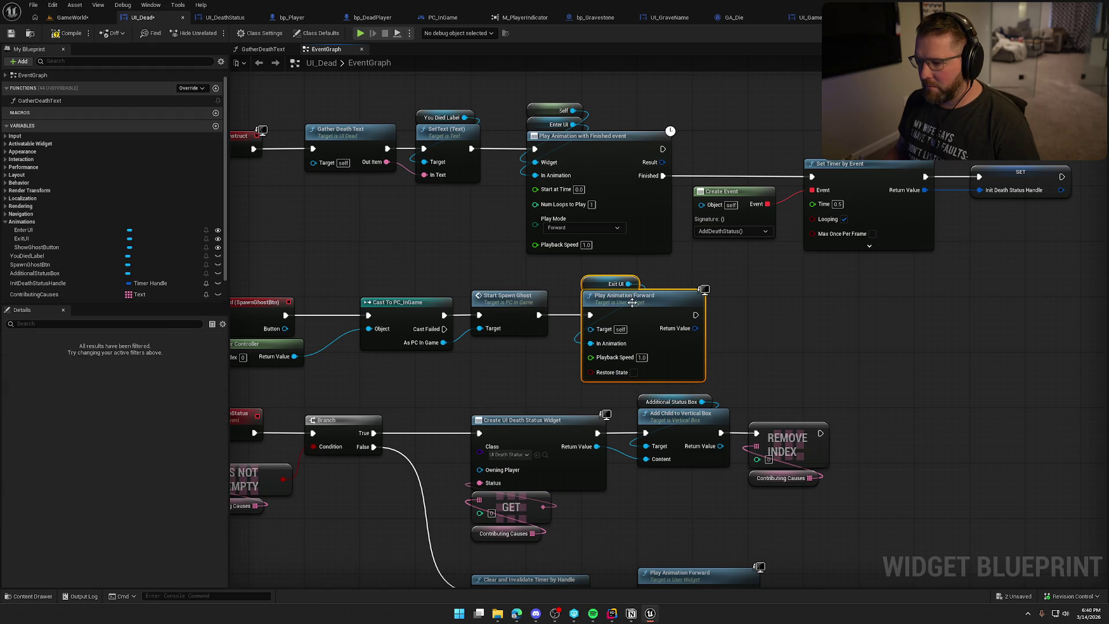
pyautogui.click(288, 279)
pyautogui.click(70, 18)
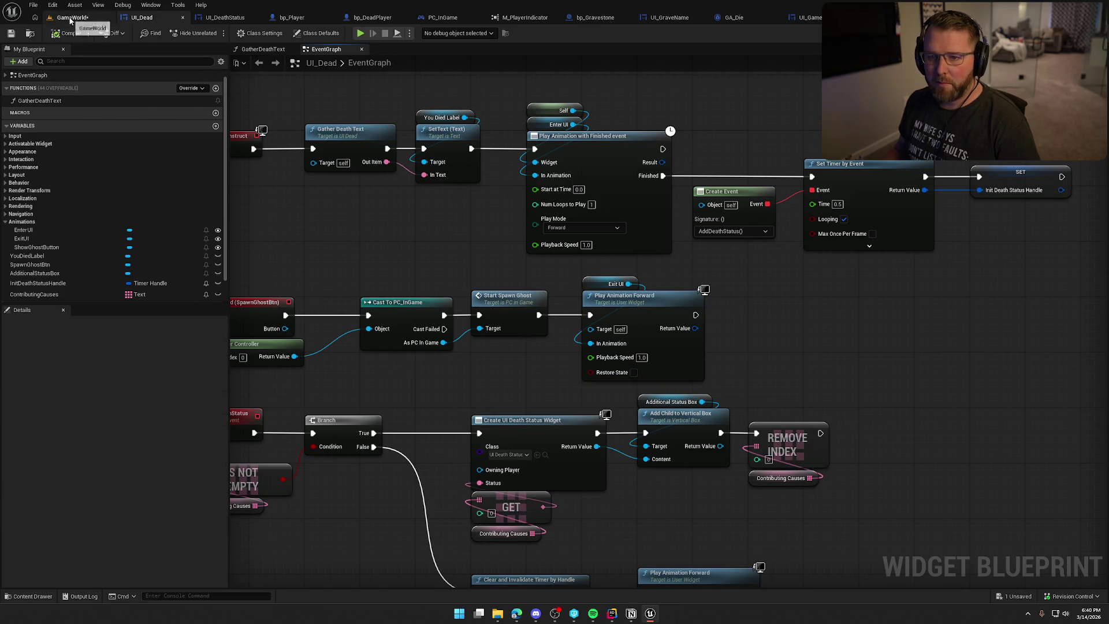
pyautogui.hotkey('alt', 'p')
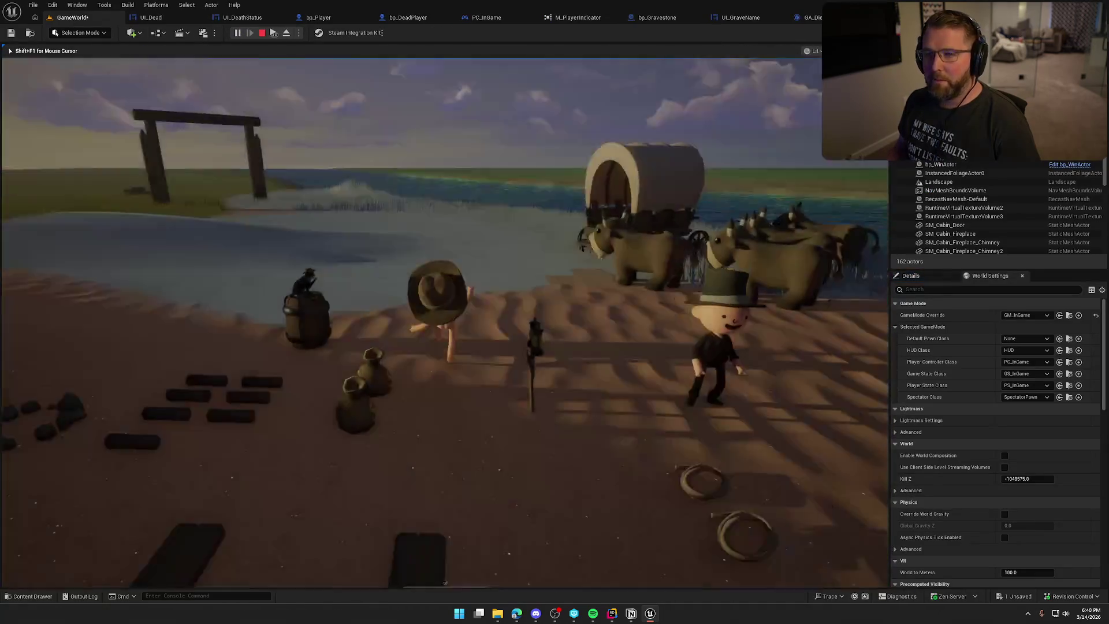
pyautogui.press('w')
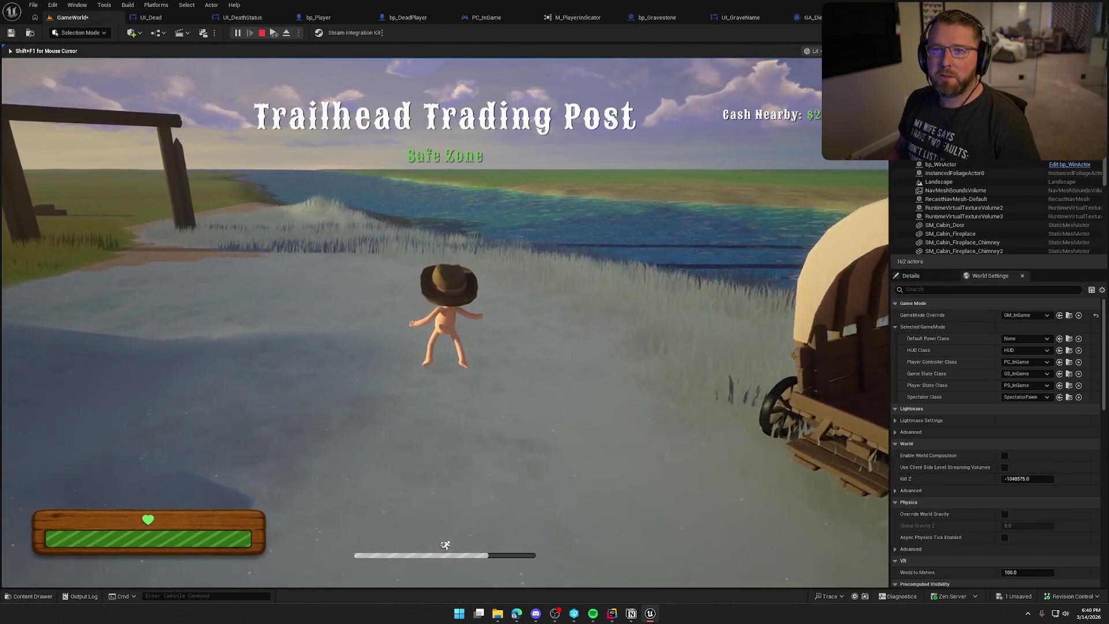
pyautogui.press('w')
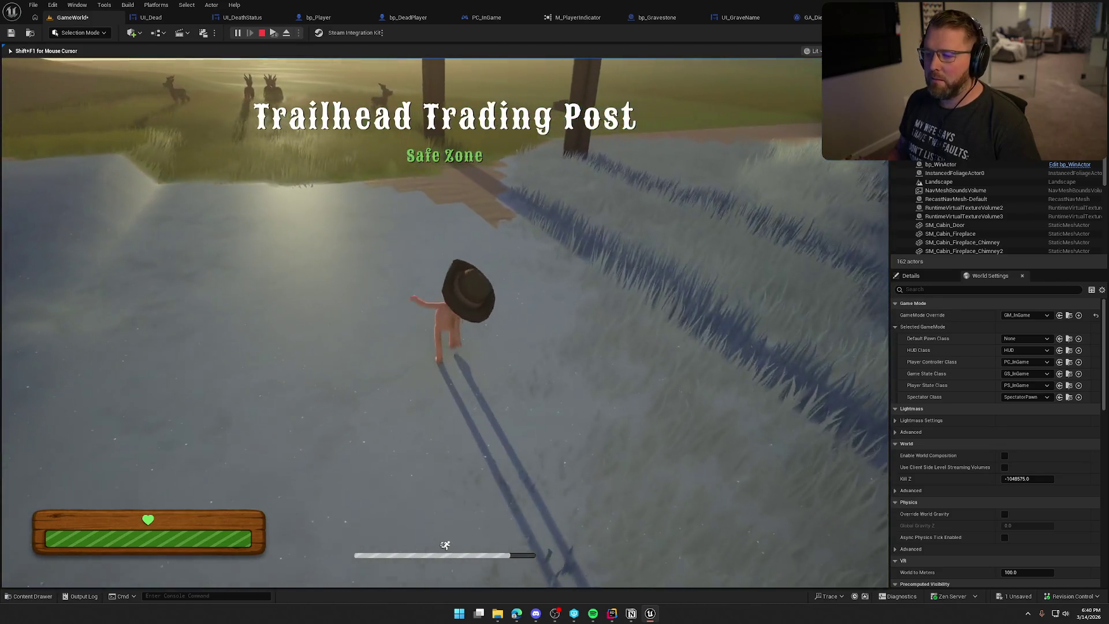
pyautogui.press('`')
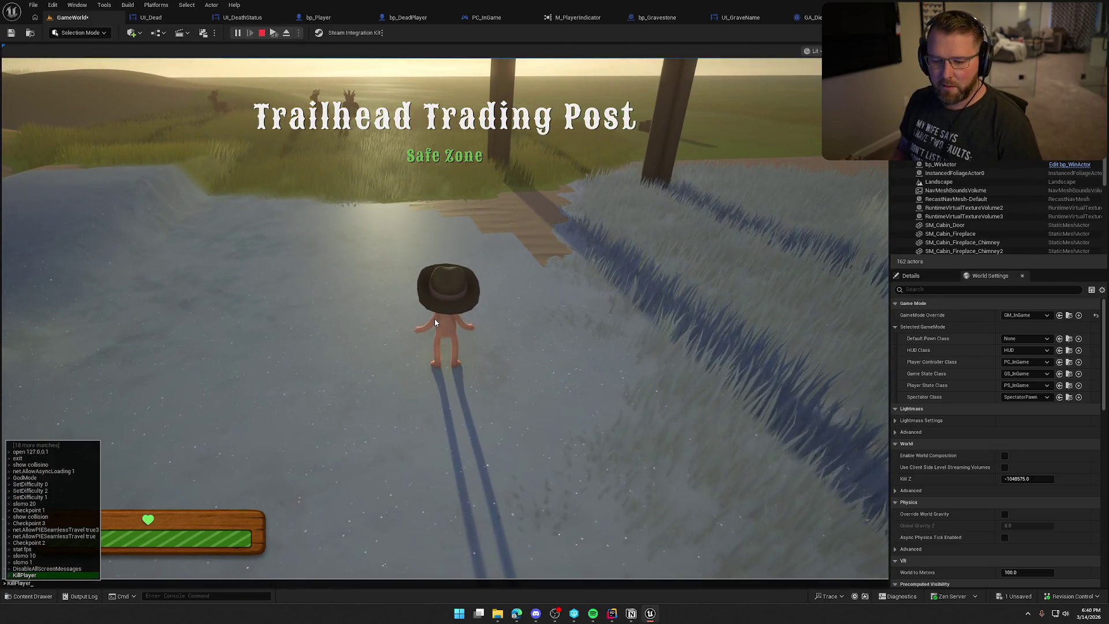
pyautogui.press('Return')
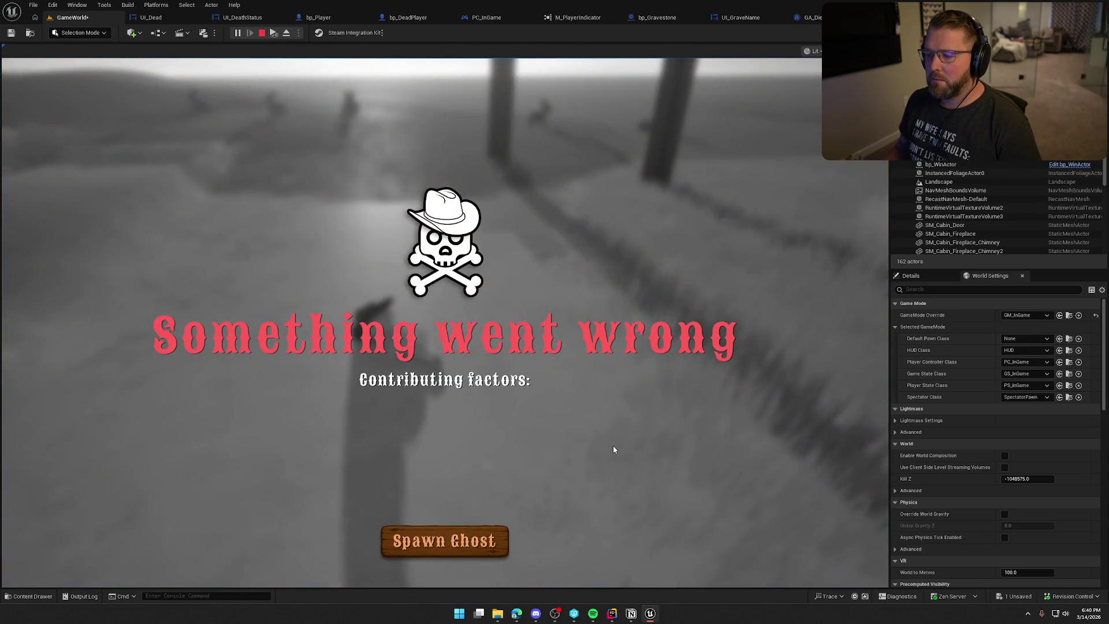
pyautogui.click(448, 542)
pyautogui.press('w')
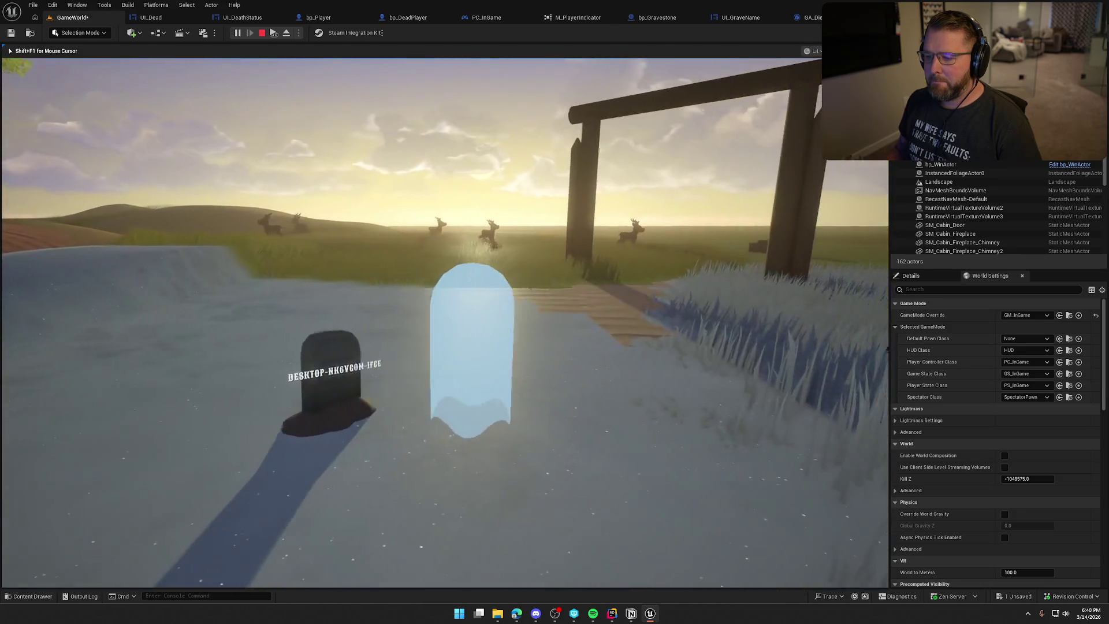
pyautogui.press('w')
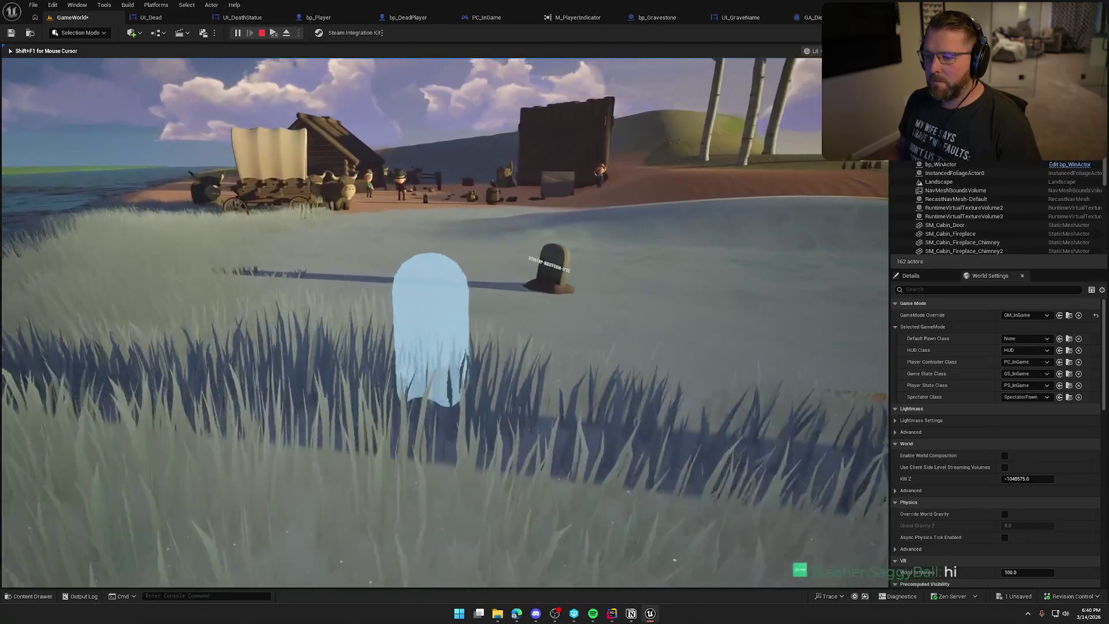
pyautogui.press('w')
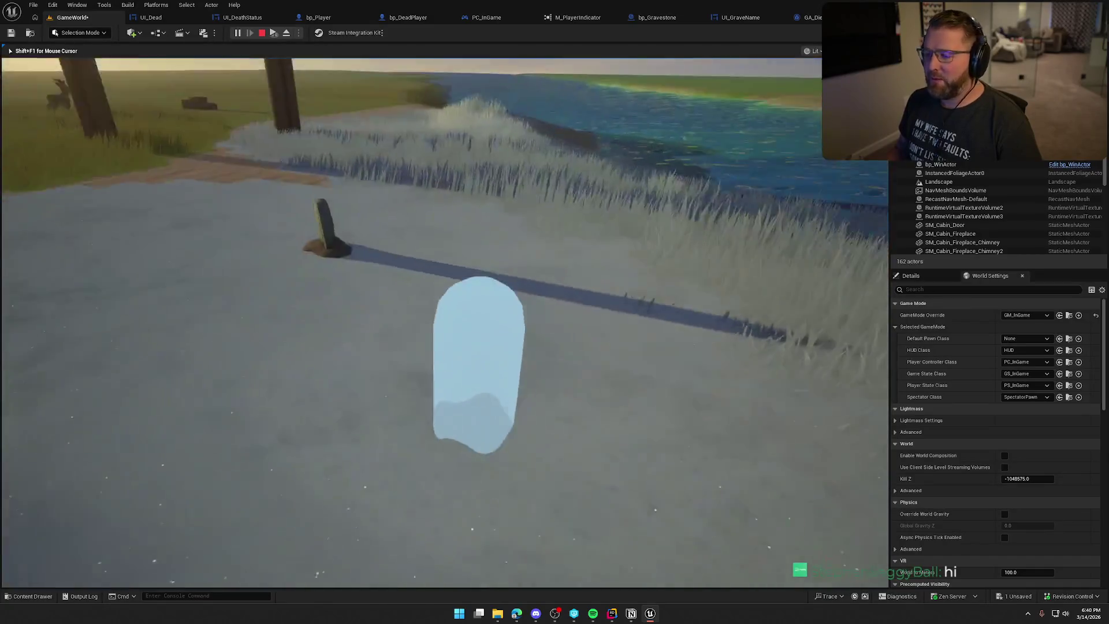
pyautogui.press('w')
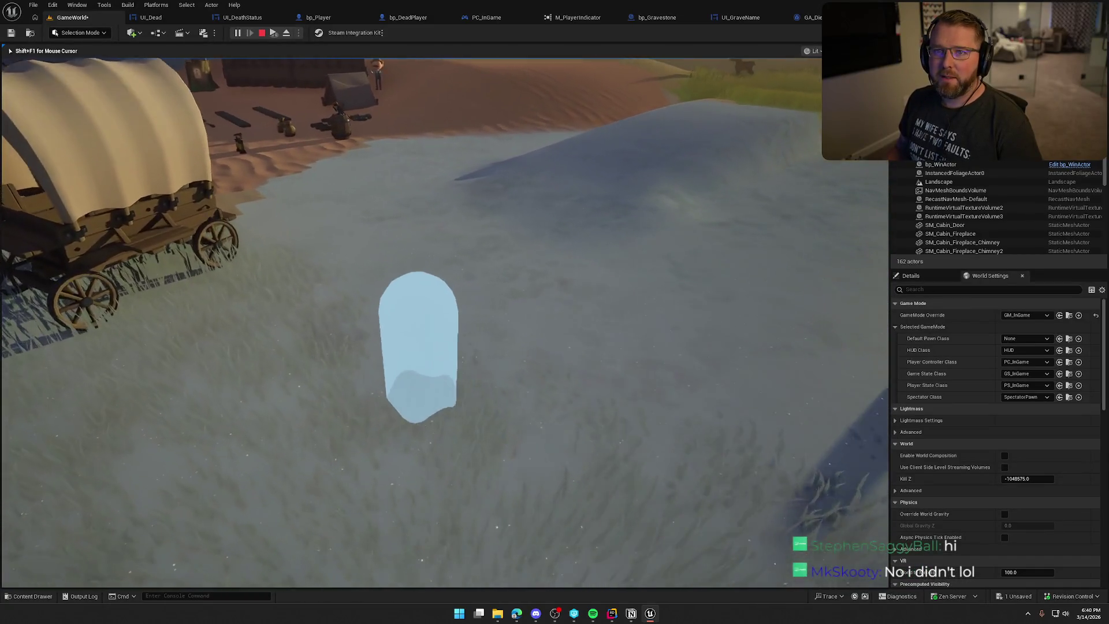
pyautogui.press('w')
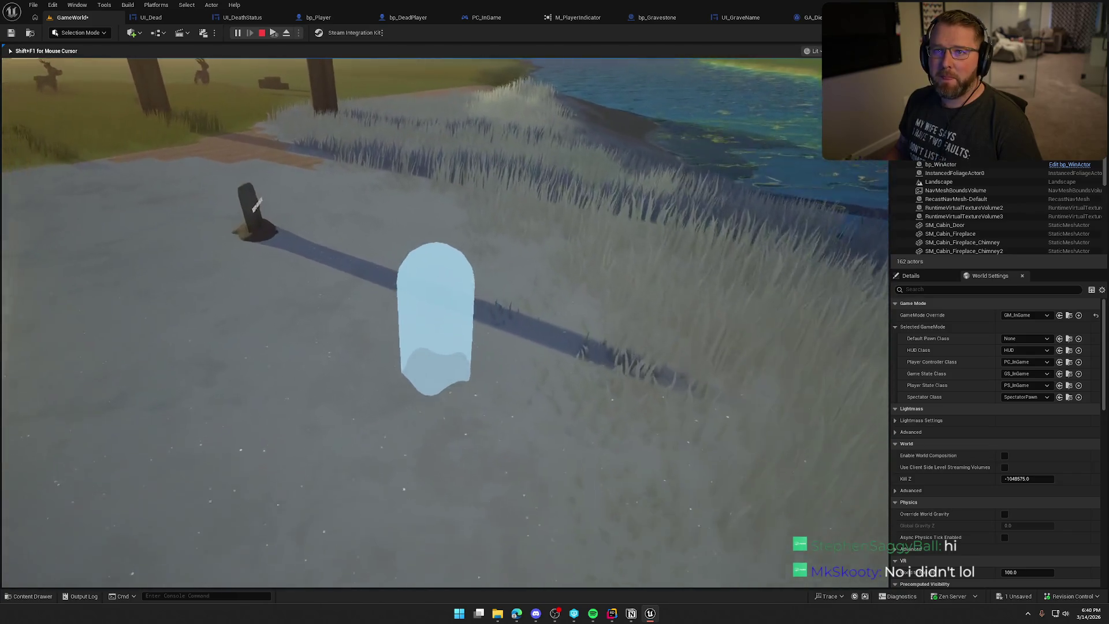
pyautogui.press('w')
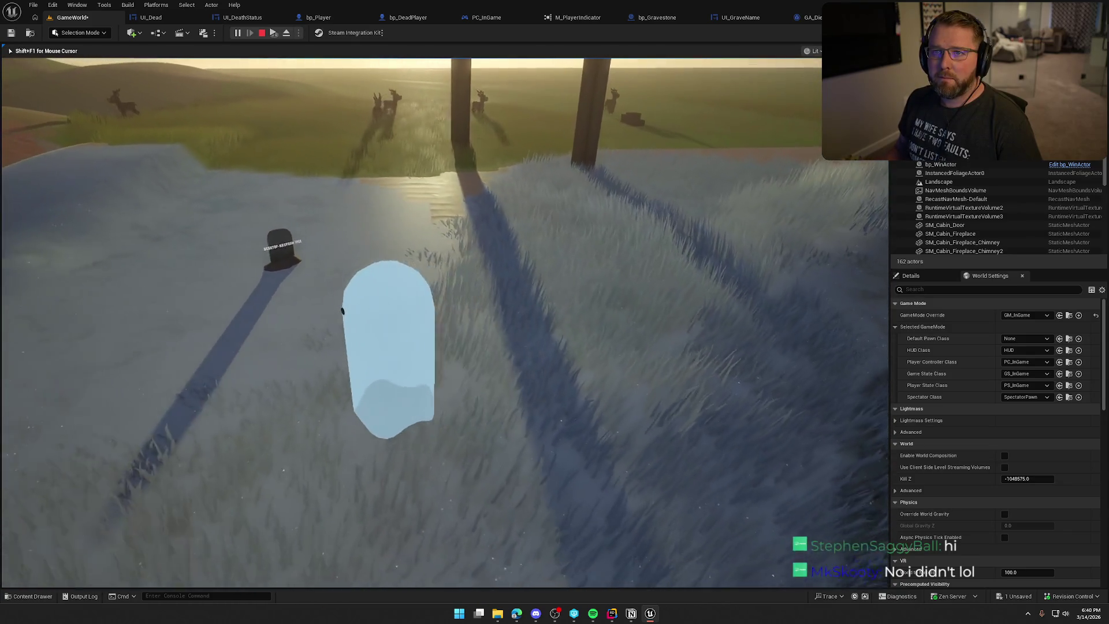
pyautogui.press('s')
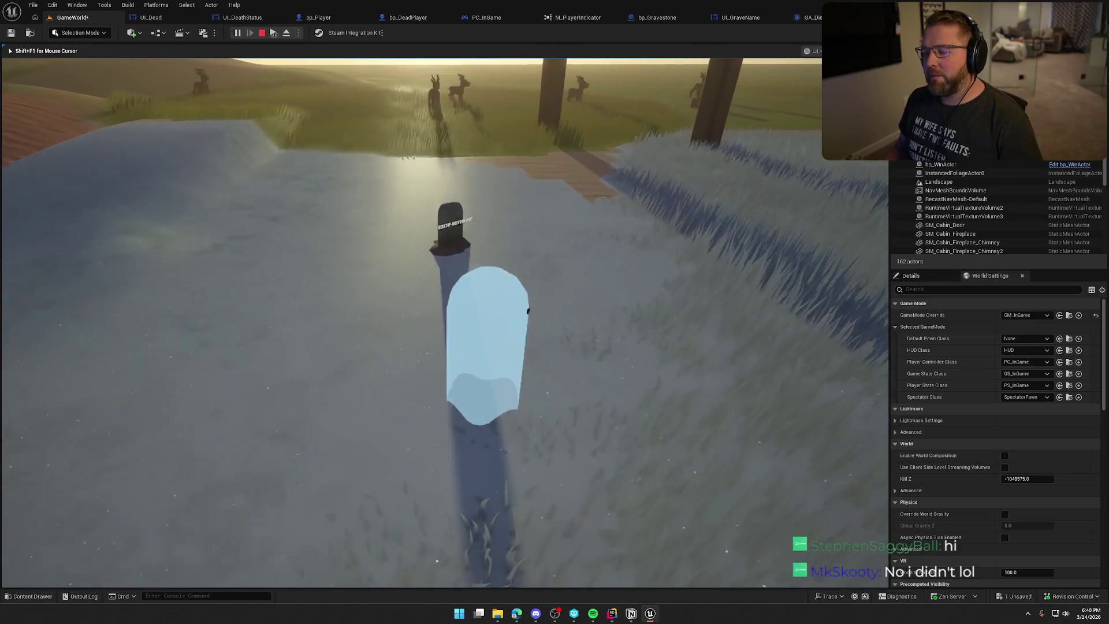
pyautogui.press('w')
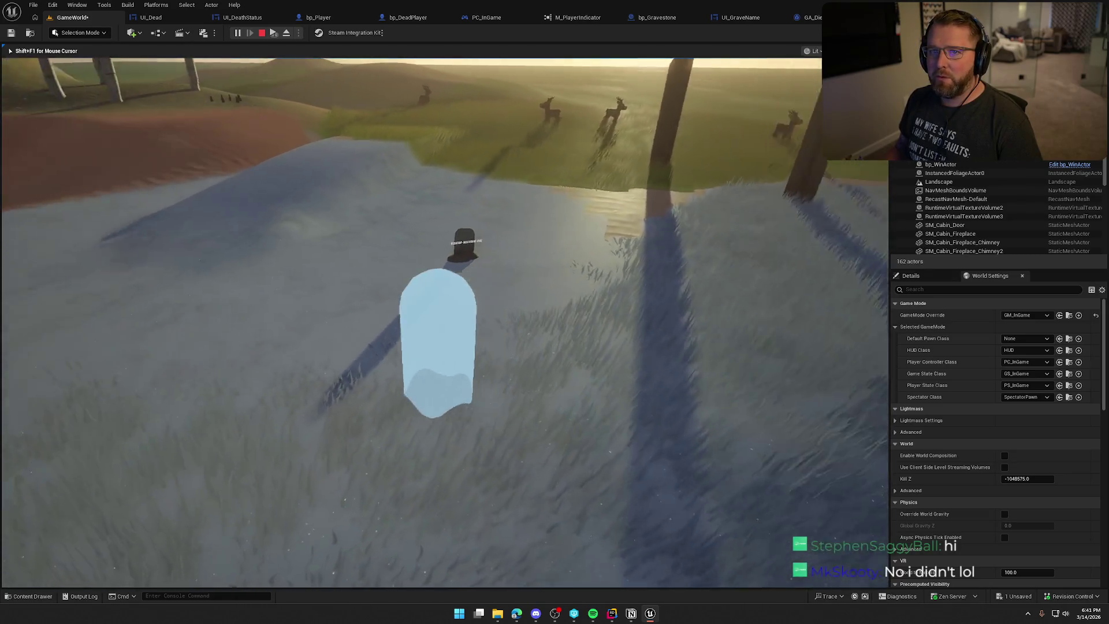
pyautogui.press('s')
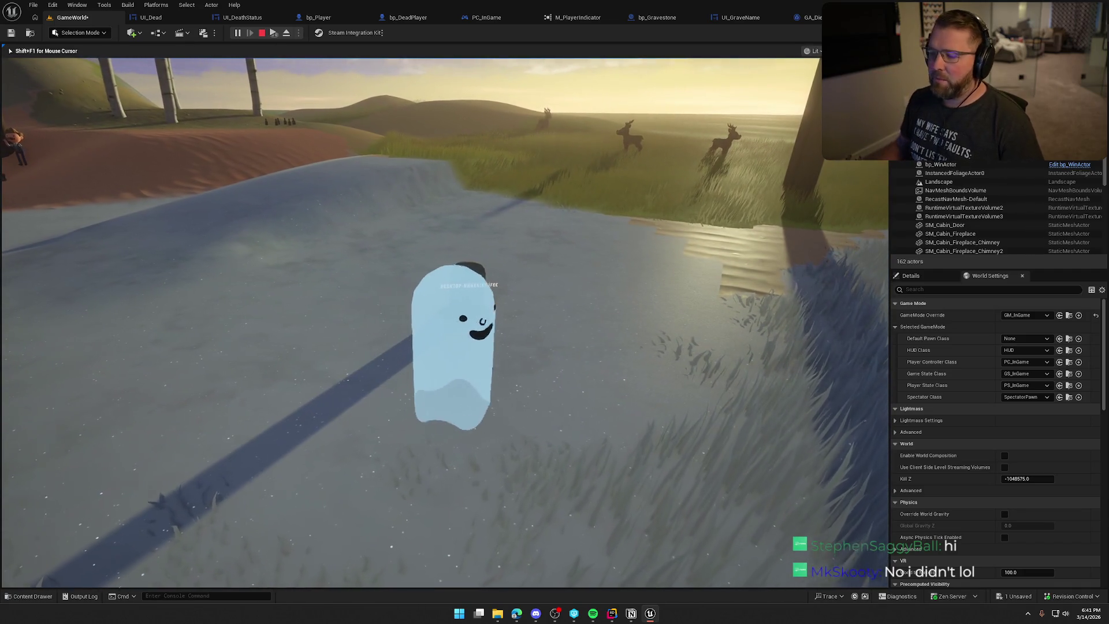
pyautogui.press('w')
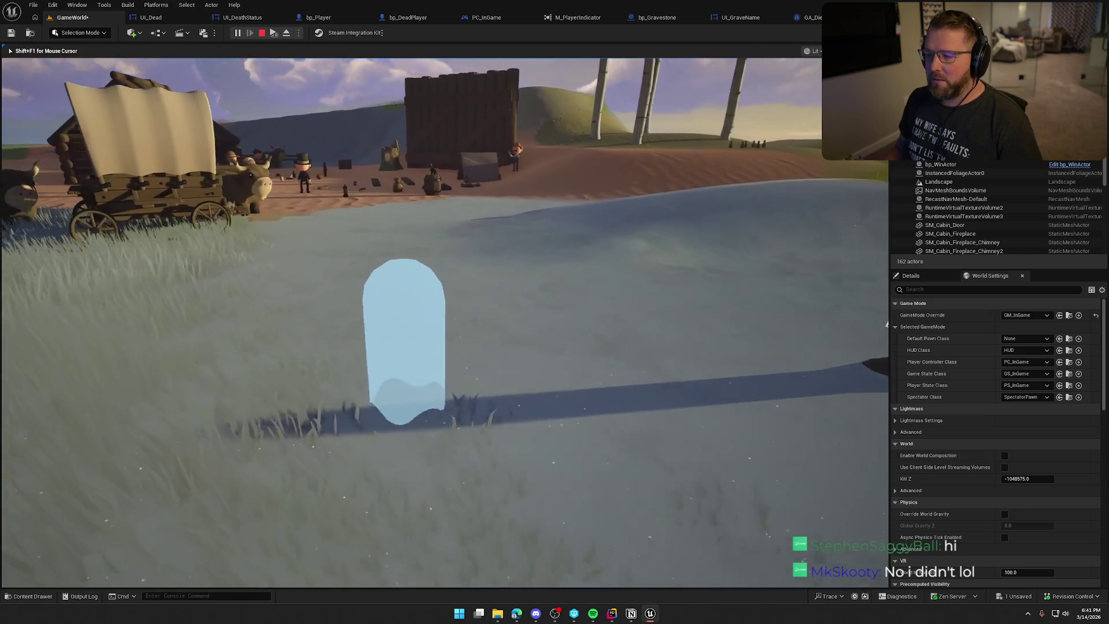
pyautogui.press('d')
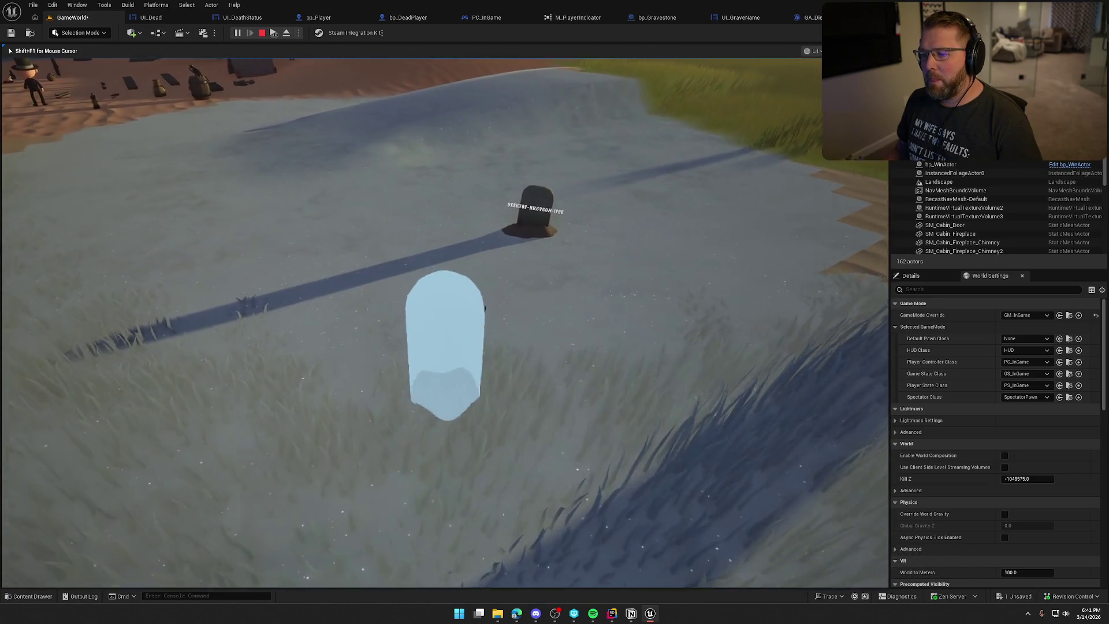
pyautogui.press('Escape')
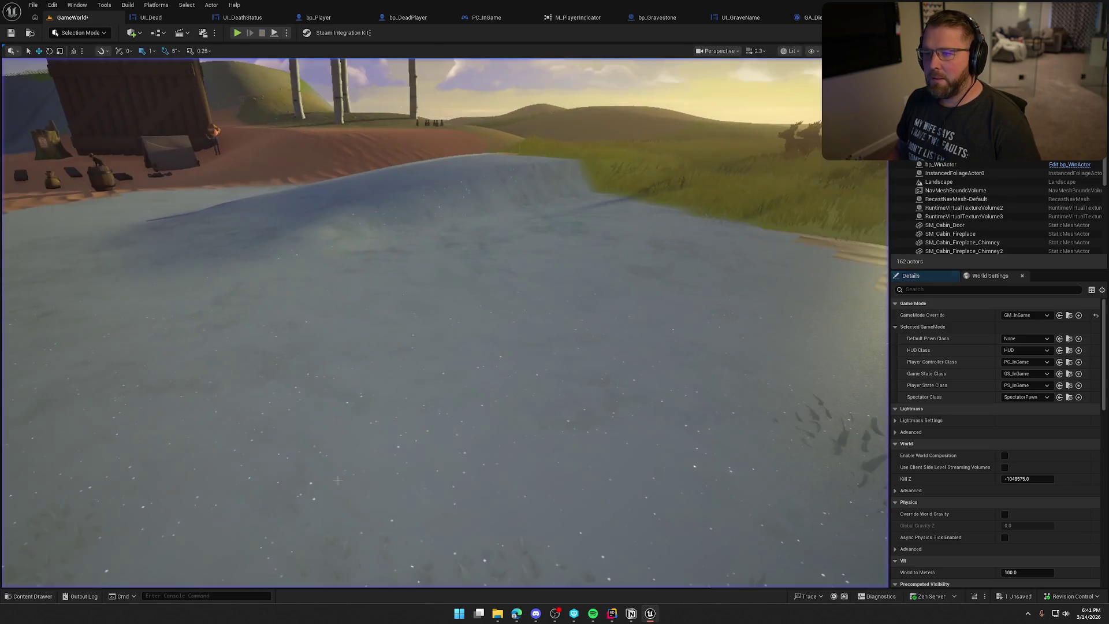
pyautogui.hotkey('alt', 'p')
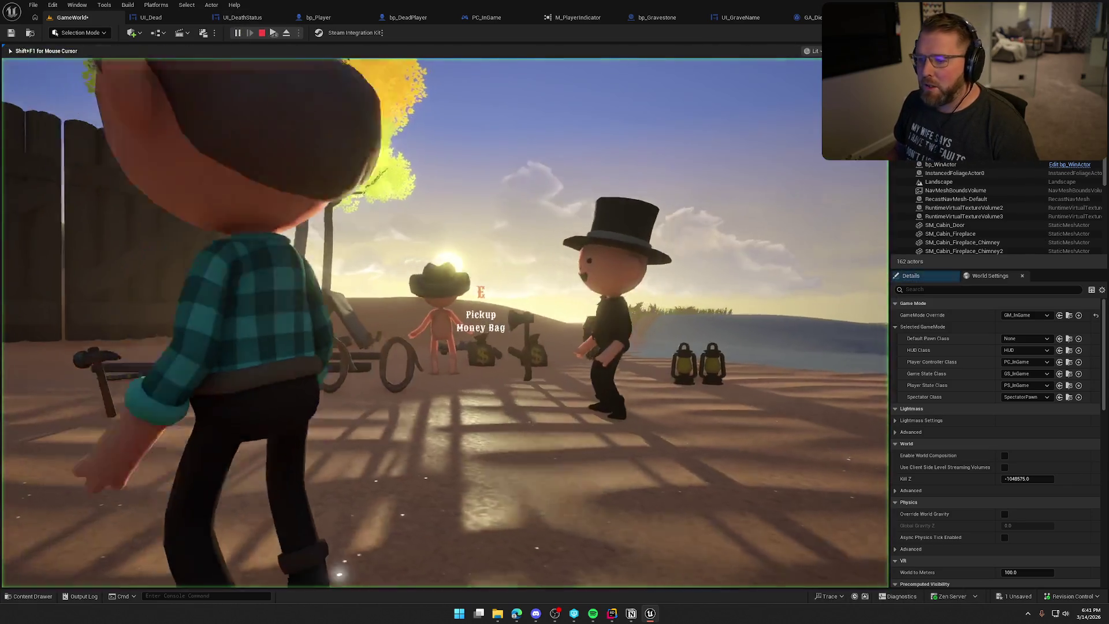
pyautogui.press('w')
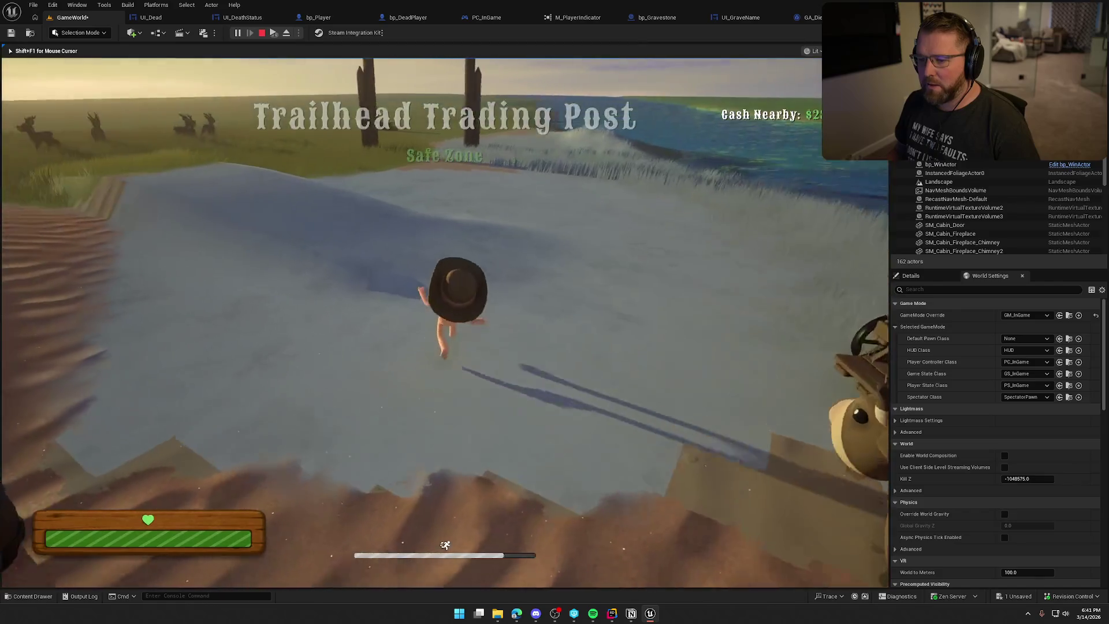
pyautogui.press('w')
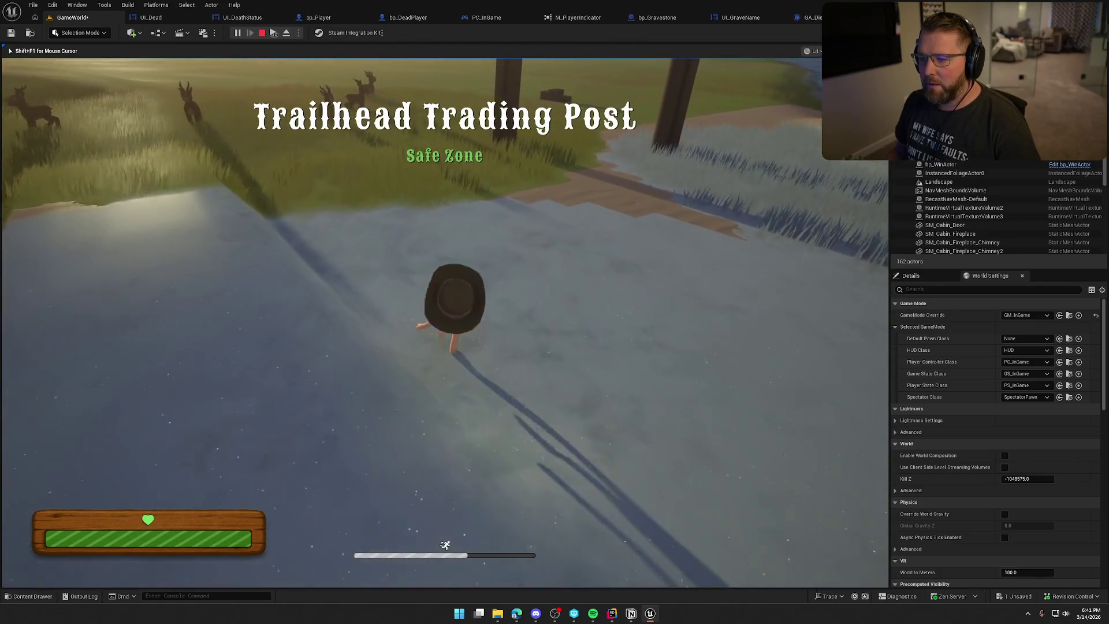
pyautogui.press('w')
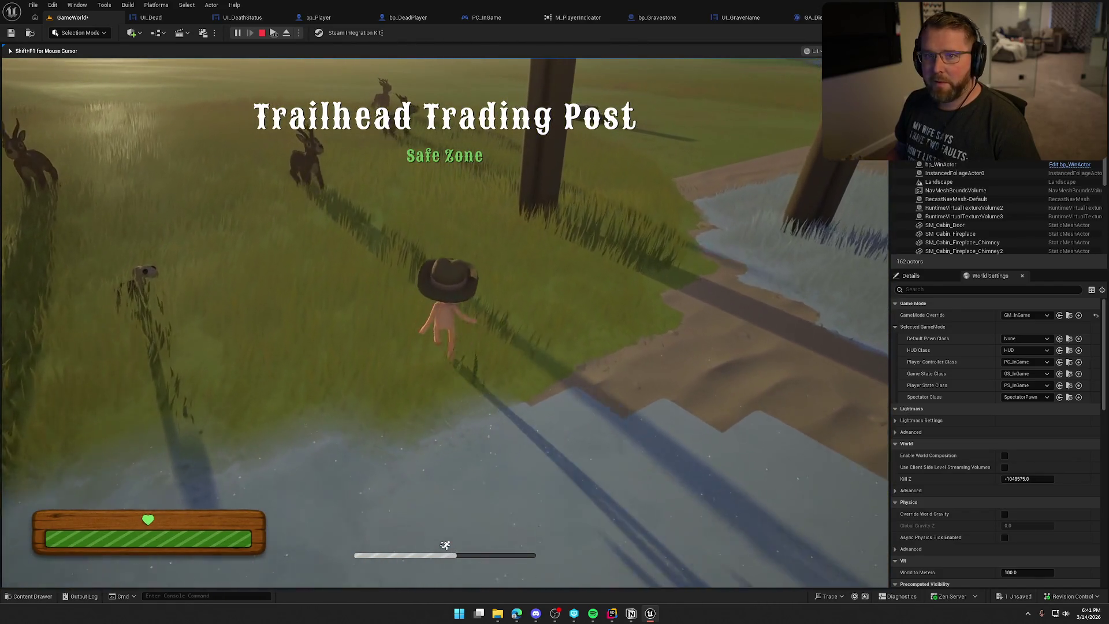
pyautogui.press('w')
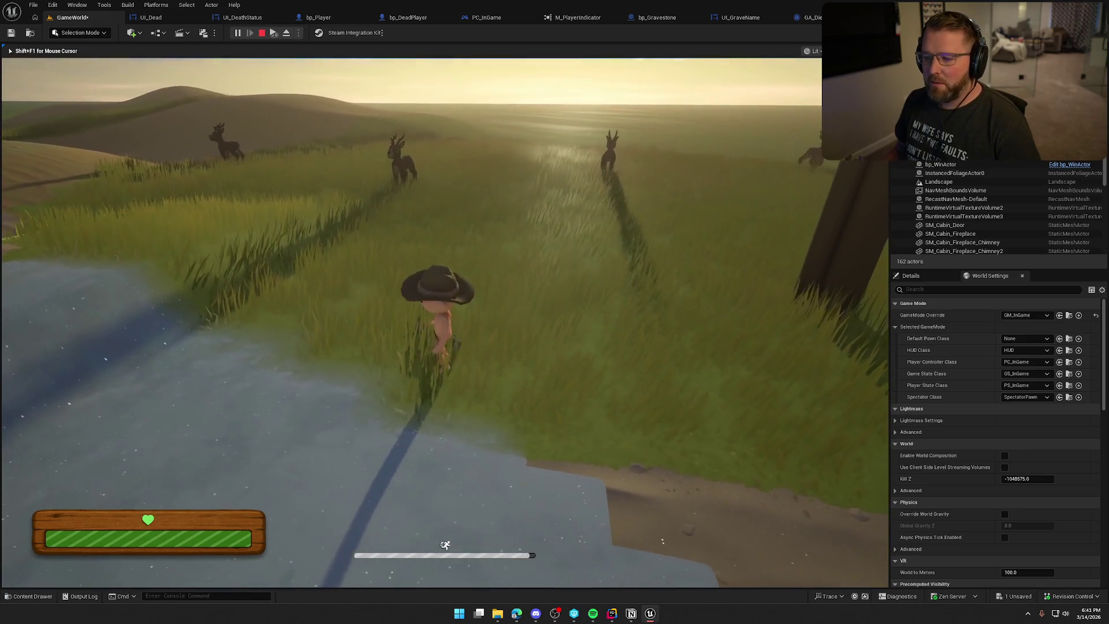
pyautogui.press('w')
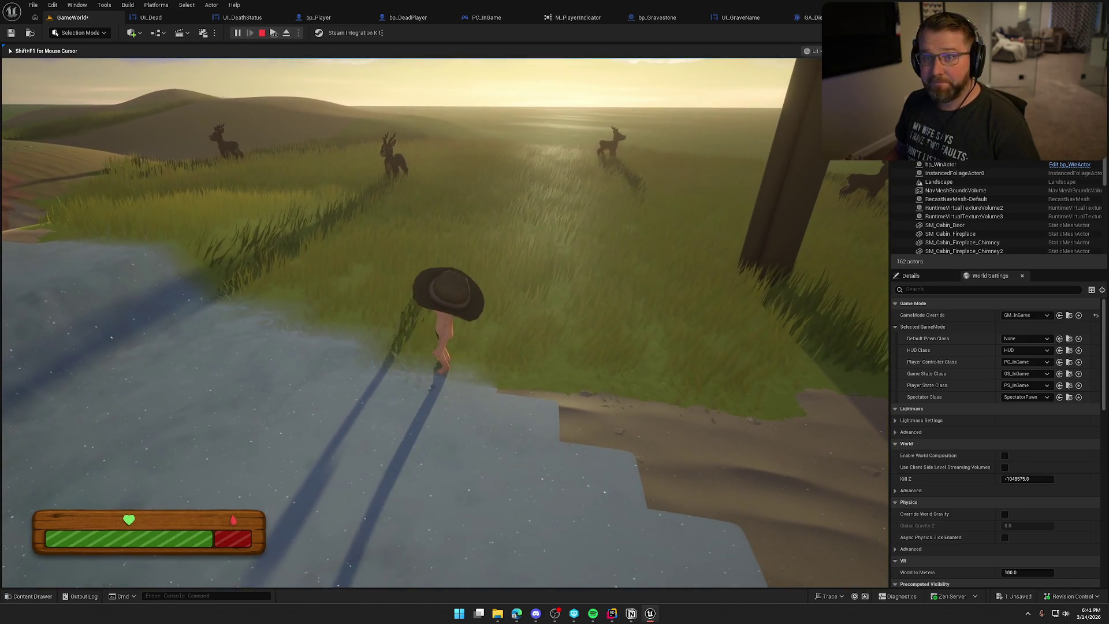
pyautogui.press('w')
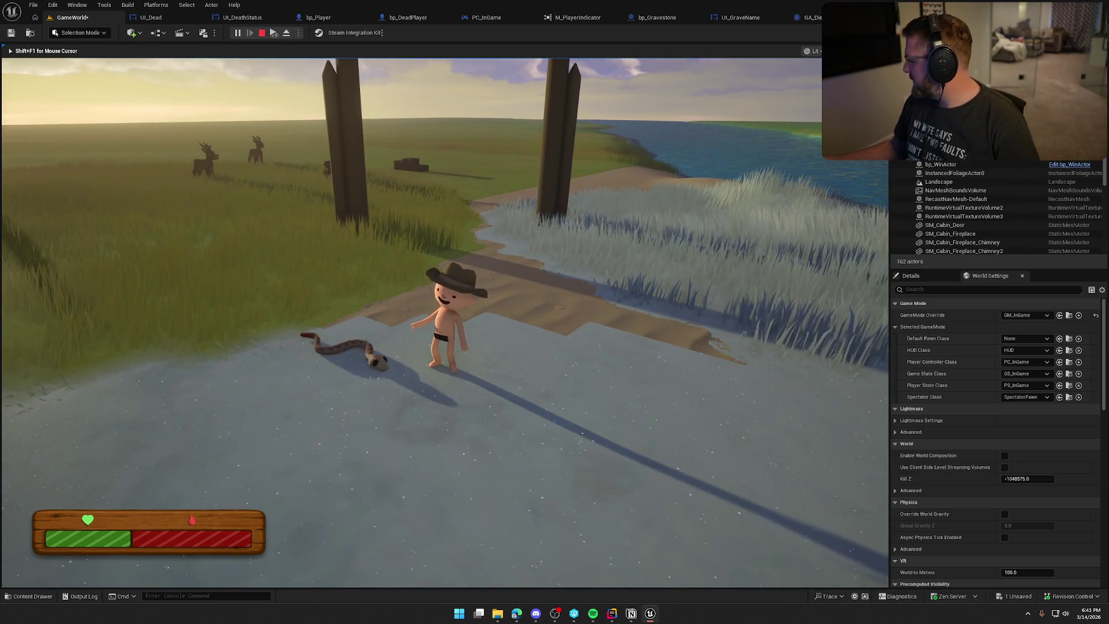
pyautogui.press('w')
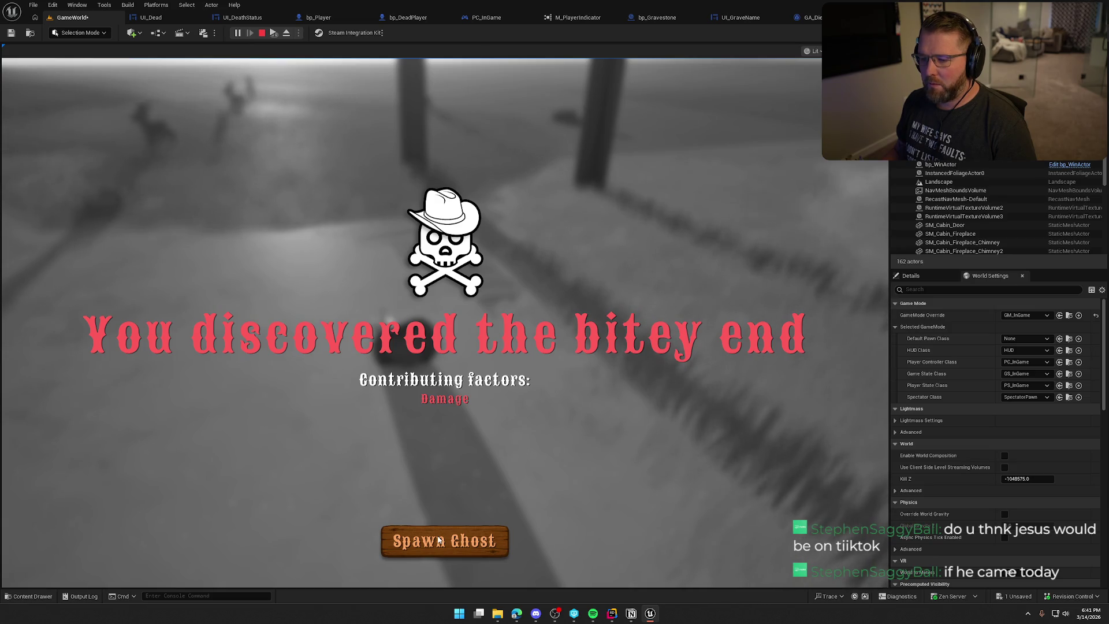
pyautogui.click(439, 540)
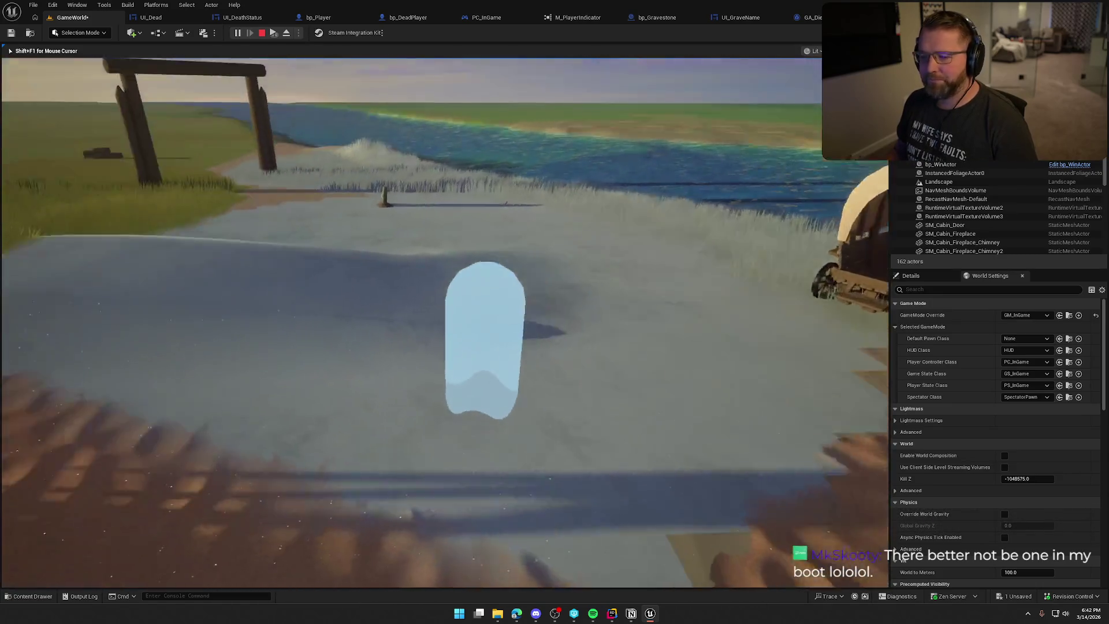
pyautogui.press('Escape')
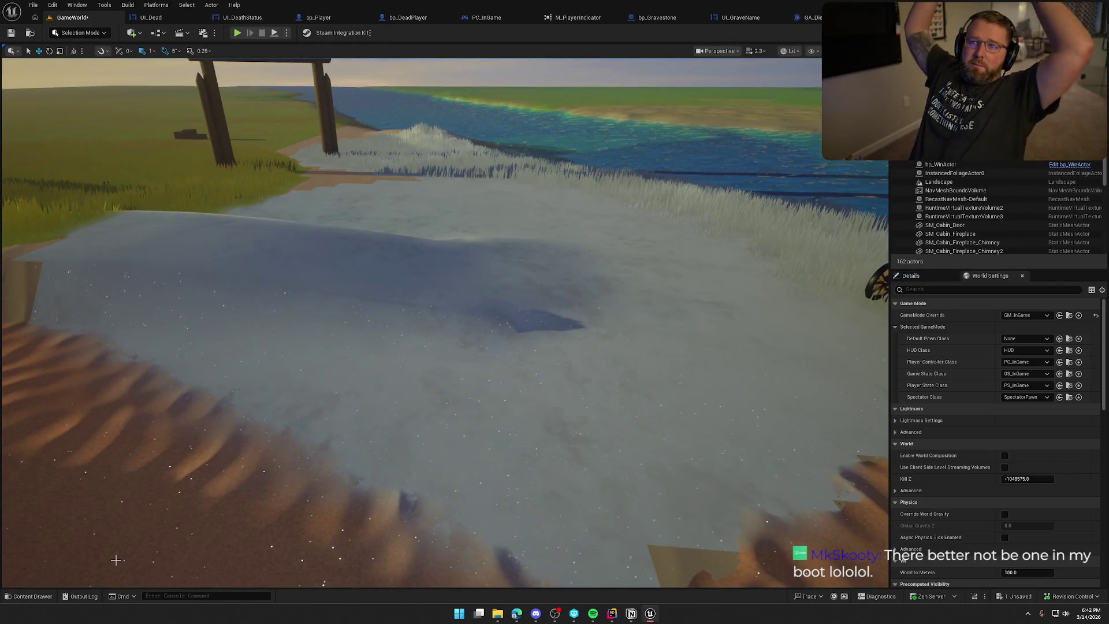
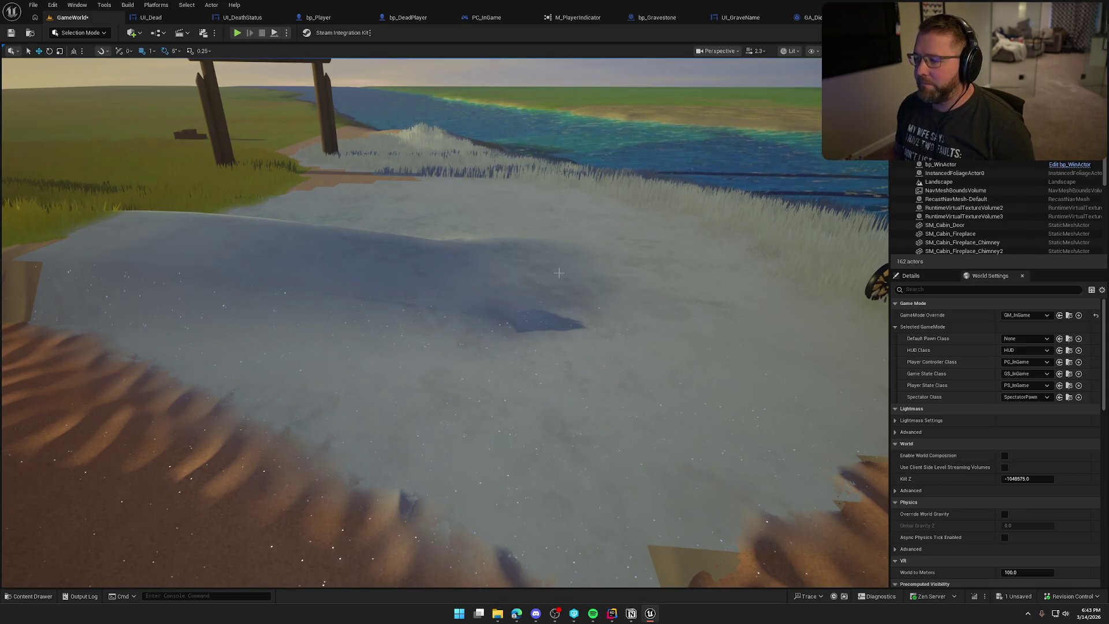
# Step: Fly the viewport up to a high view over the camp, wagon and oxen
pyautogui.moveTo(558, 273); pyautogui.dragTo(559, 323)
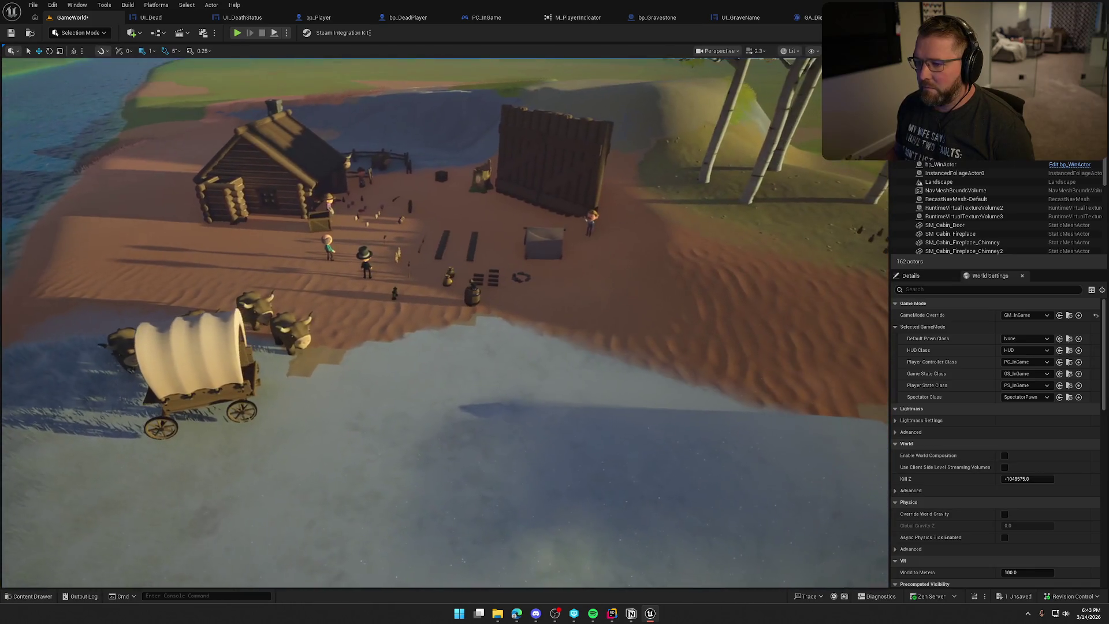
pyautogui.hotkey('alt', 'p')
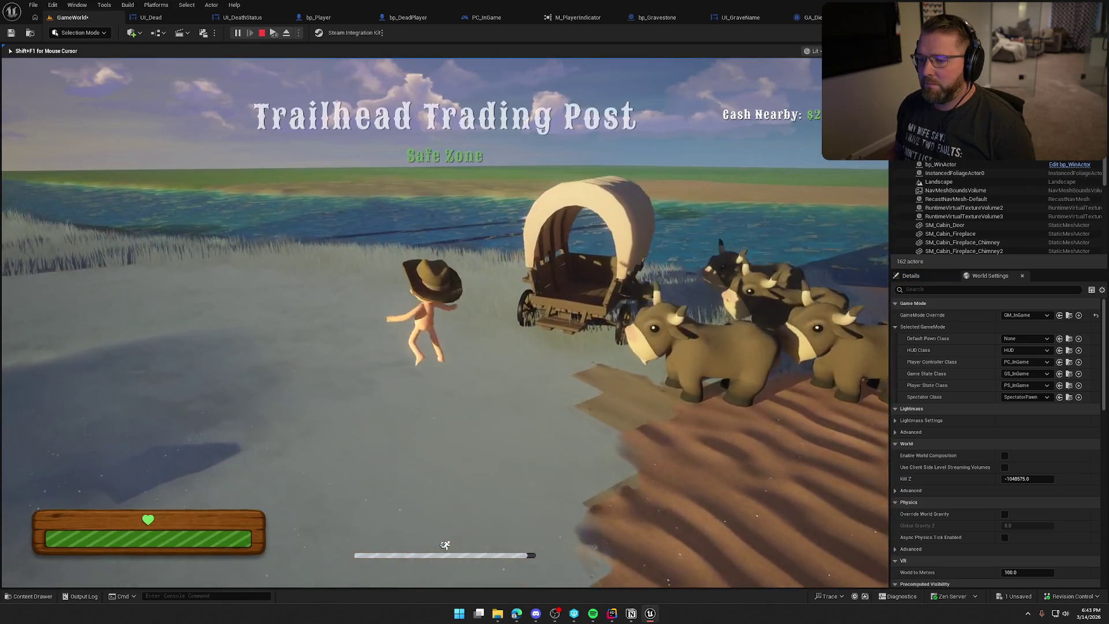
pyautogui.press('w')
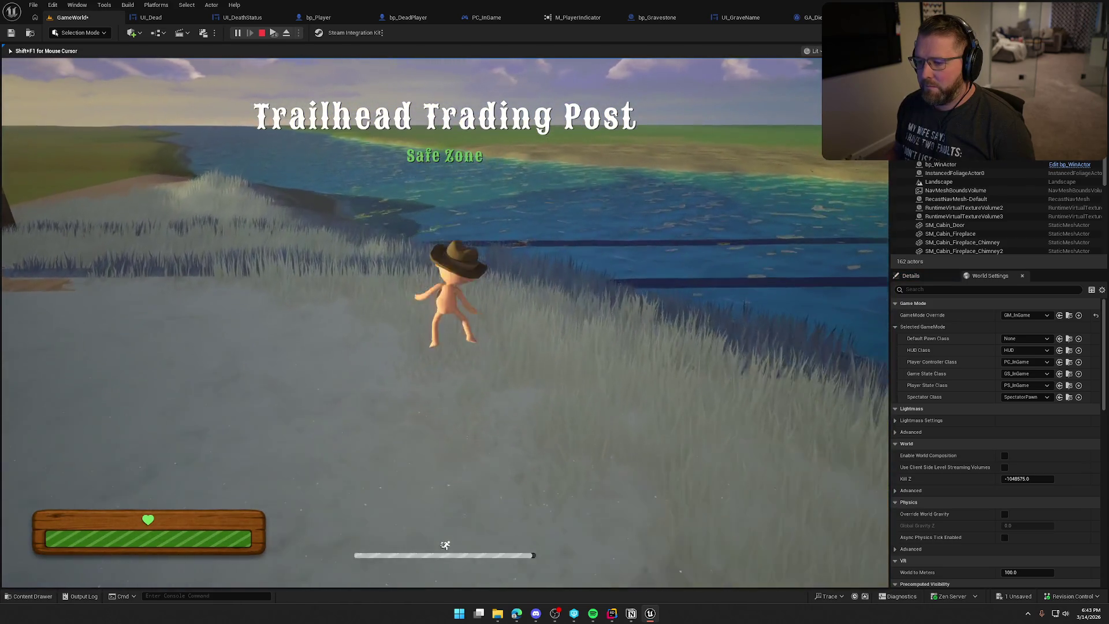
pyautogui.press('w')
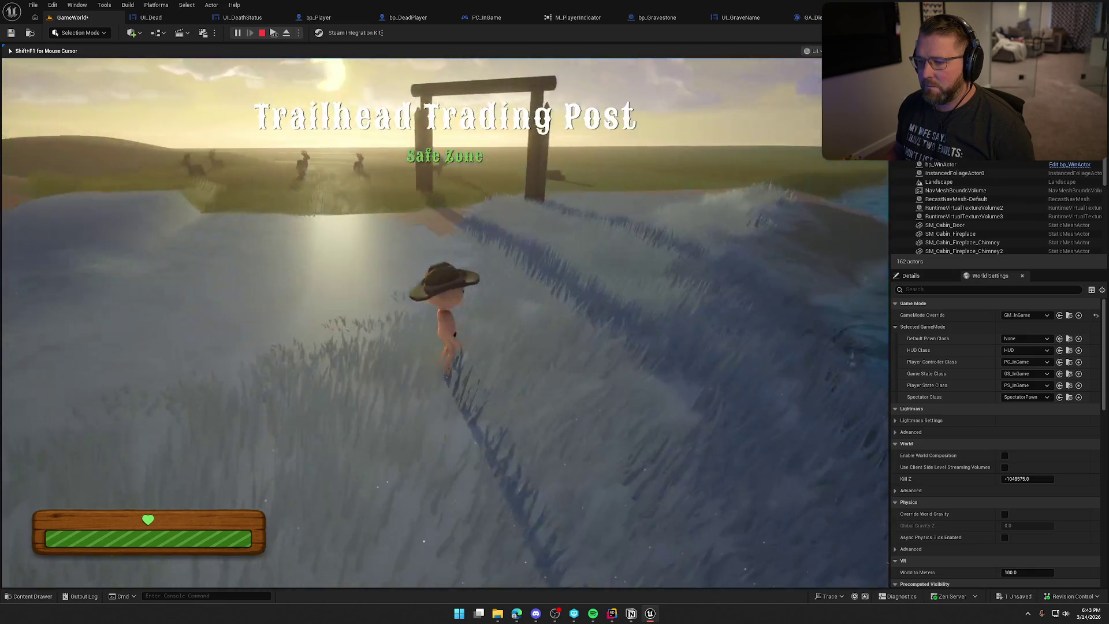
pyautogui.press('w')
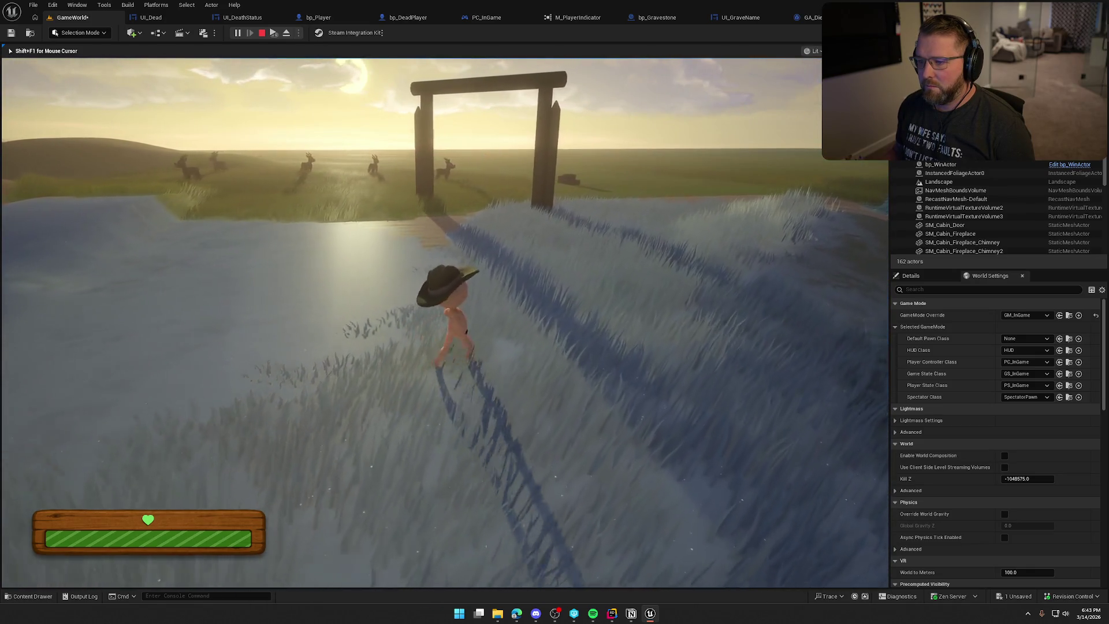
pyautogui.press('shift')
pyautogui.press('w')
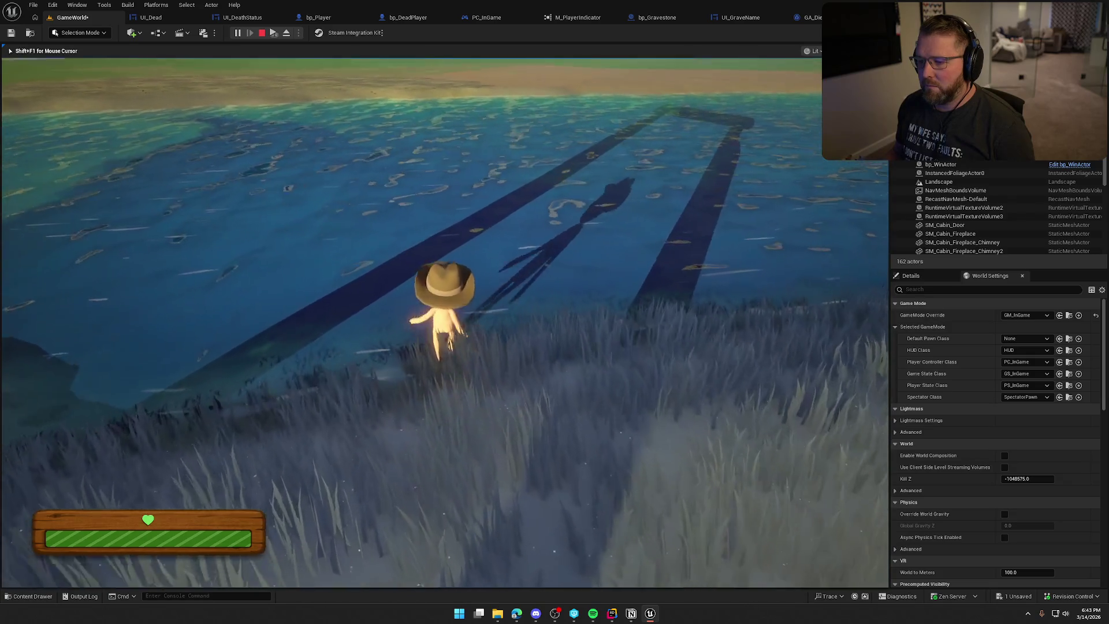
pyautogui.press('w')
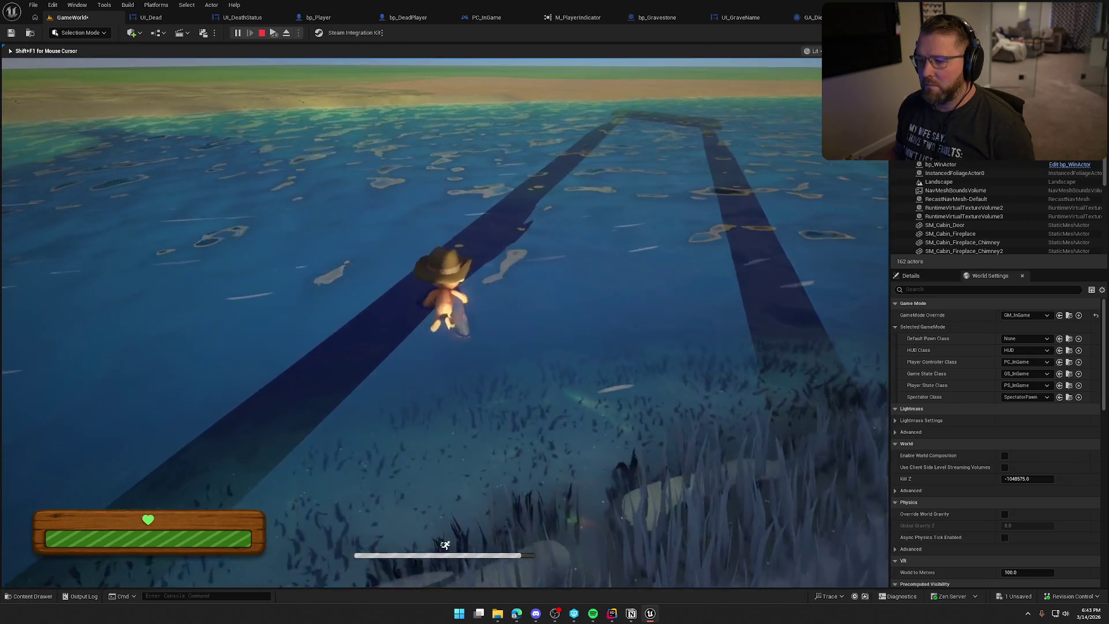
pyautogui.press('w')
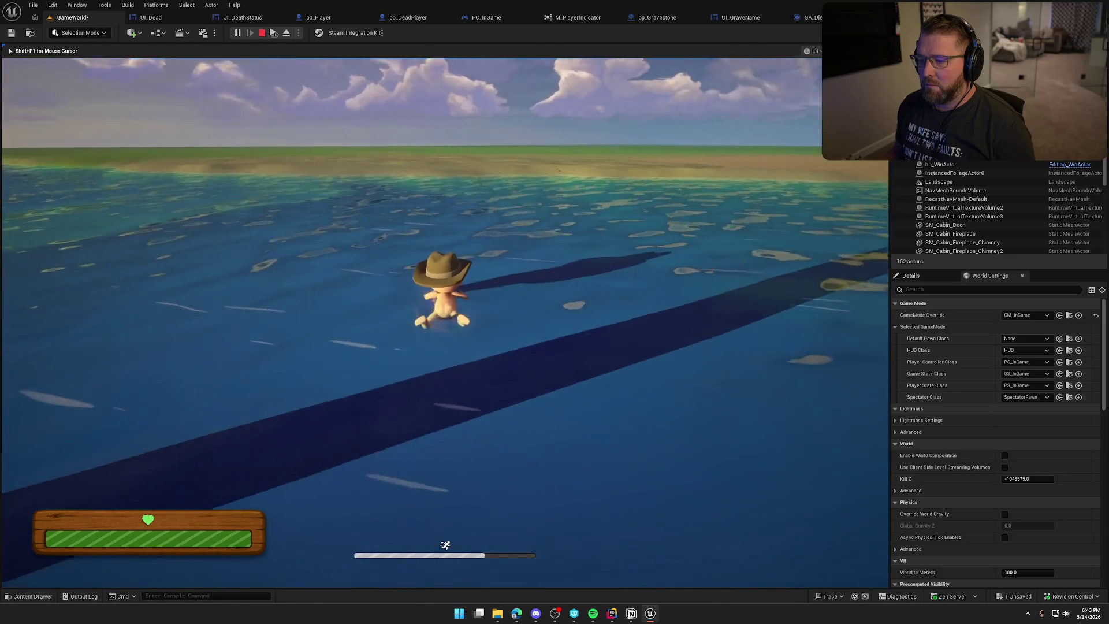
pyautogui.press('w')
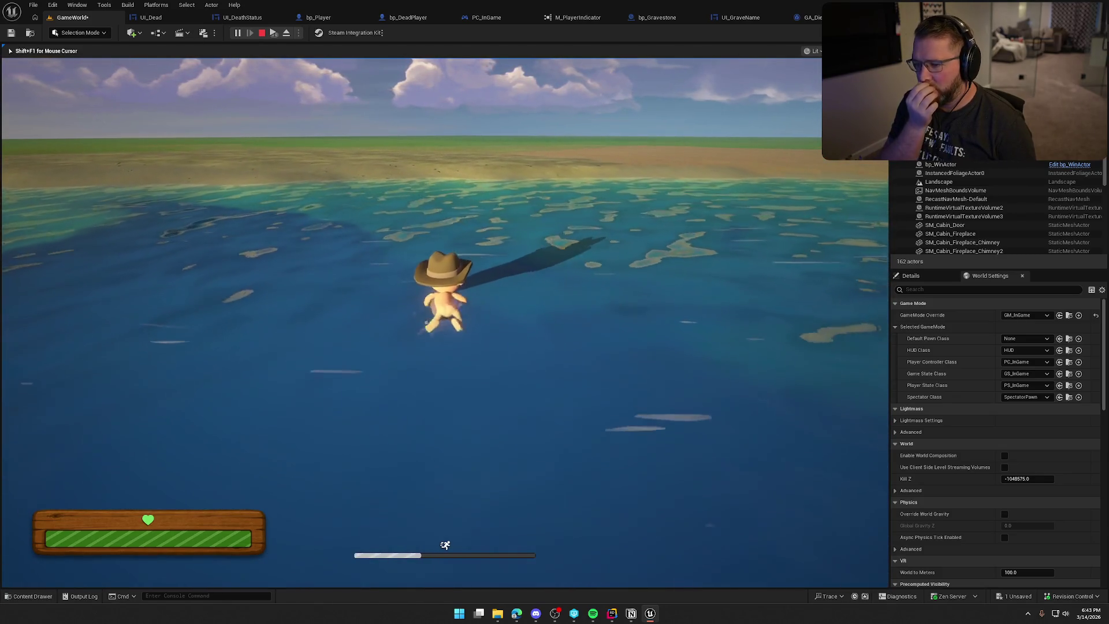
pyautogui.press('w')
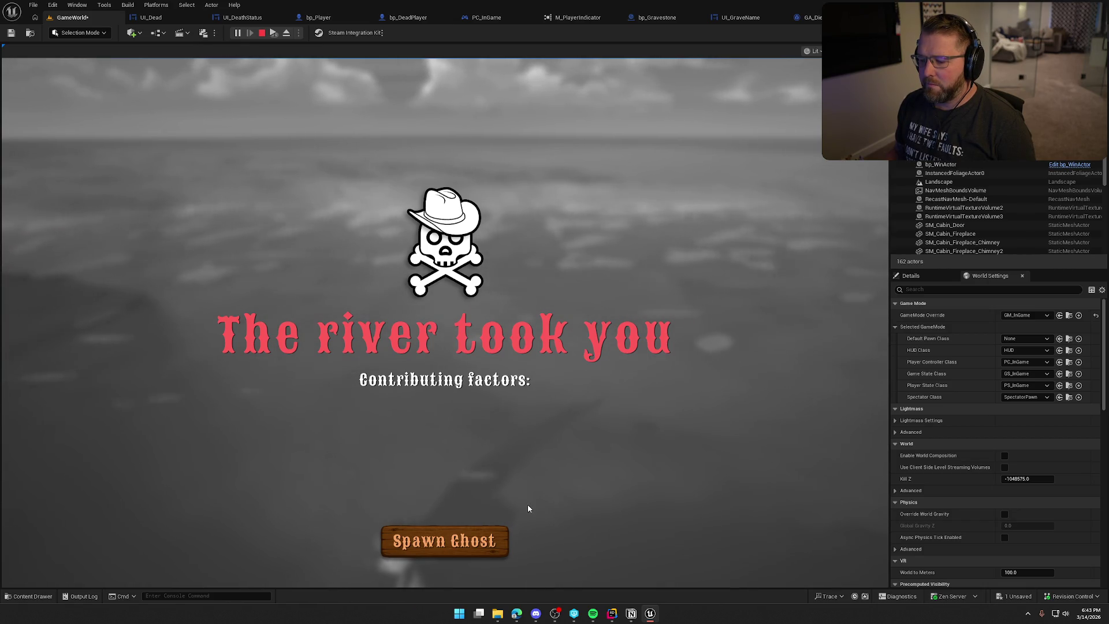
pyautogui.click(473, 539)
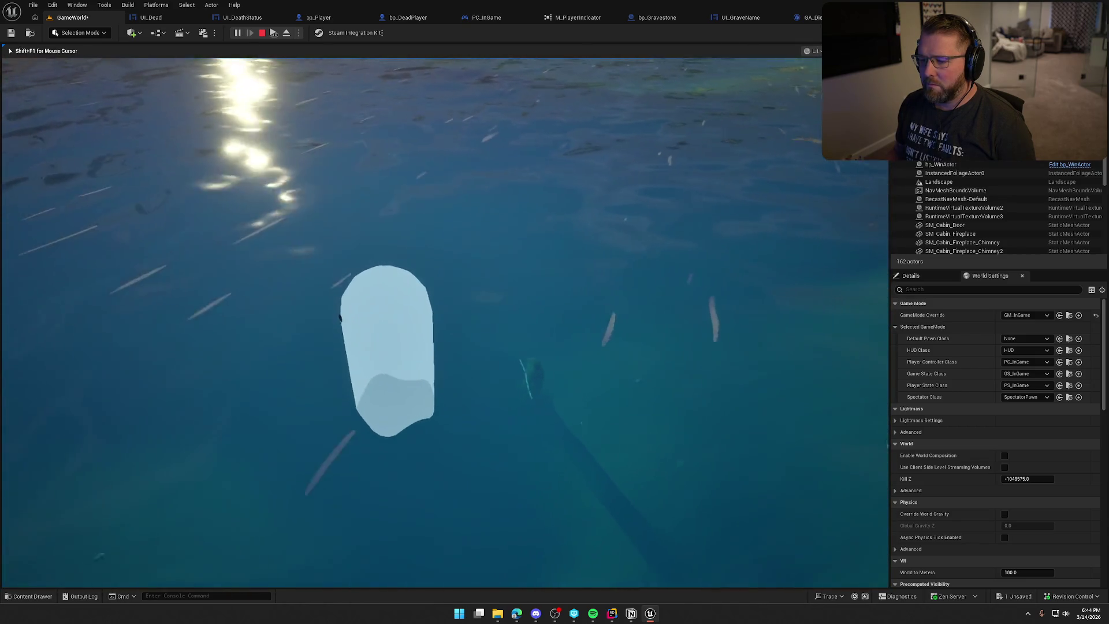
pyautogui.press('Escape')
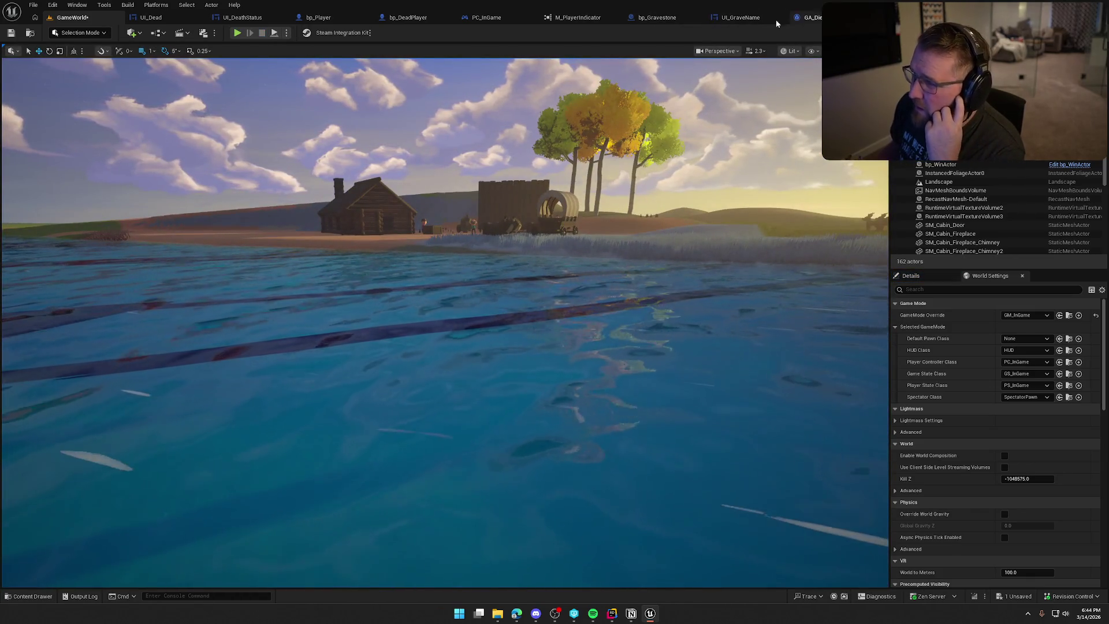
# Step: Close the PC_InGame, bp_DeadPlayer, bp_Player, UI_DeathStatus and UI_Dead editor tabs
pyautogui.click(578, 17)
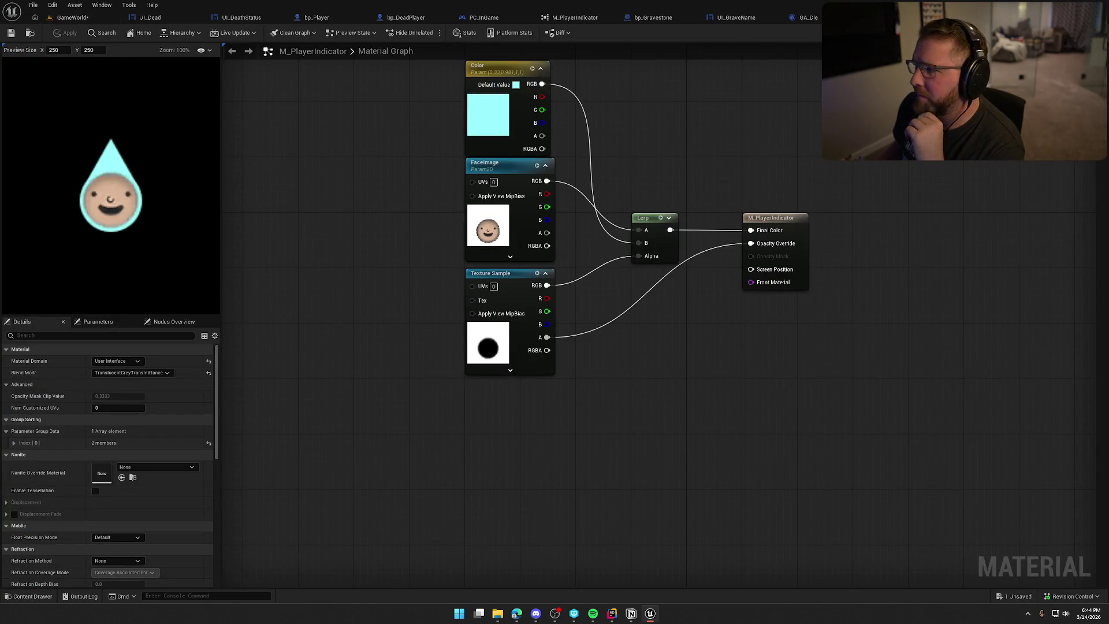
pyautogui.hotkey('ctrl', 'Tab')
pyautogui.hotkey('ctrl', 'Tab')
pyautogui.hotkey('ctrl', 'Tab')
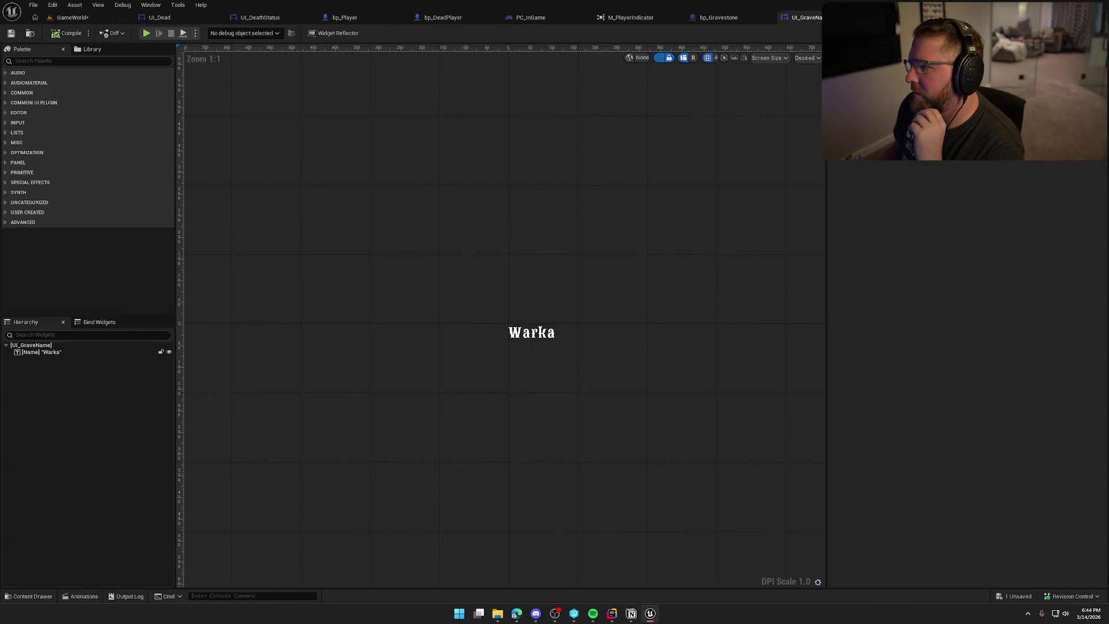
pyautogui.click(722, 18)
pyautogui.click(633, 17)
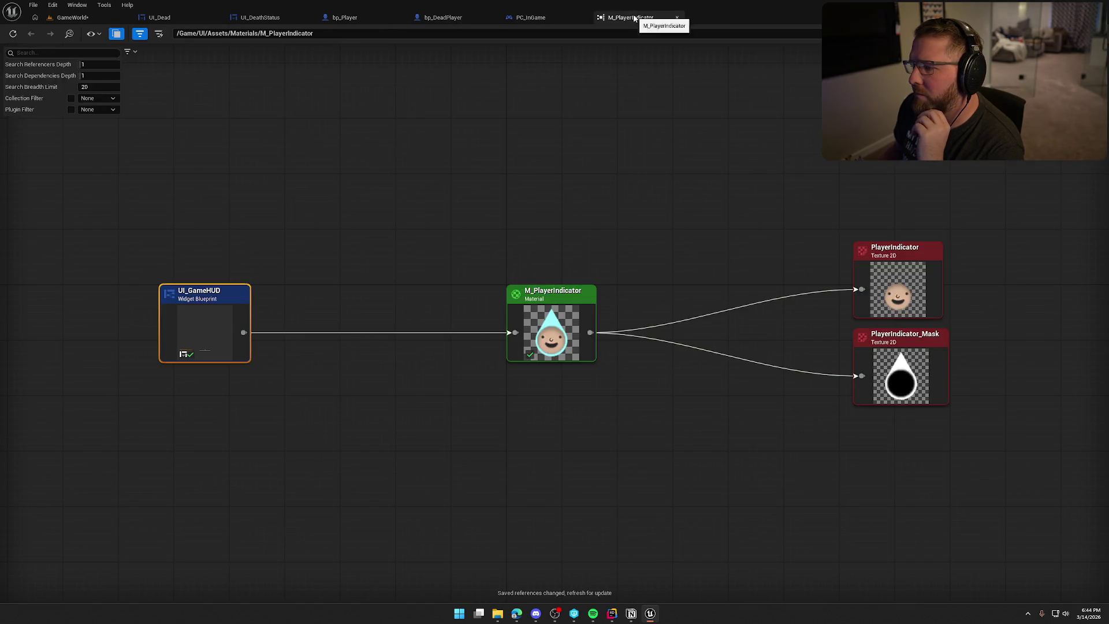
pyautogui.click(529, 18)
pyautogui.middleClick(528, 17)
pyautogui.middleClick(456, 17)
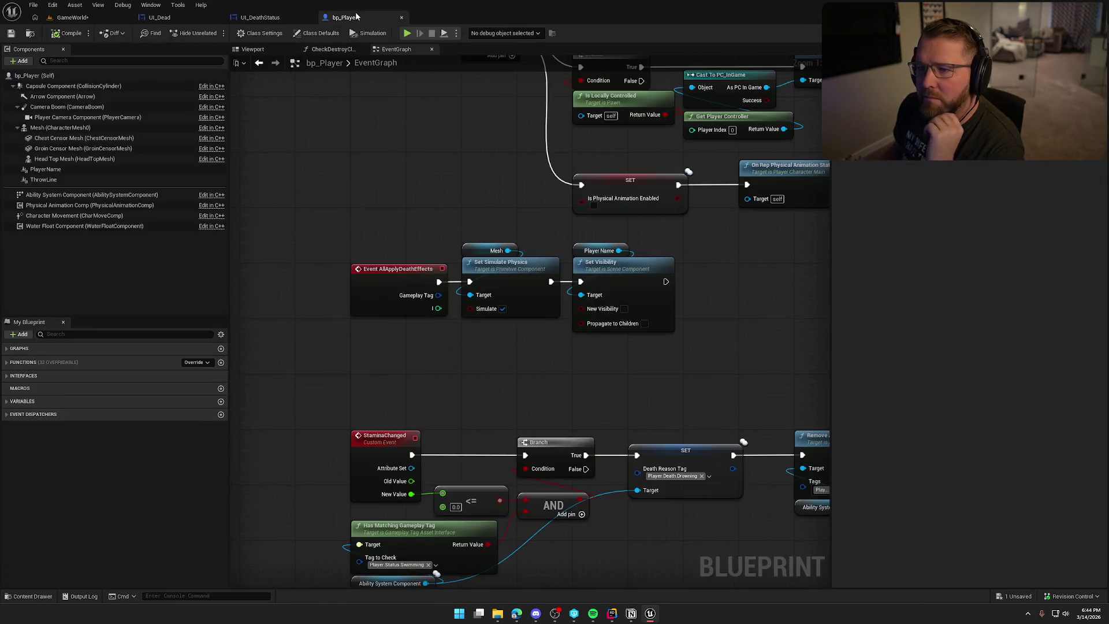
pyautogui.middleClick(356, 17)
pyautogui.middleClick(279, 18)
pyautogui.middleClick(160, 18)
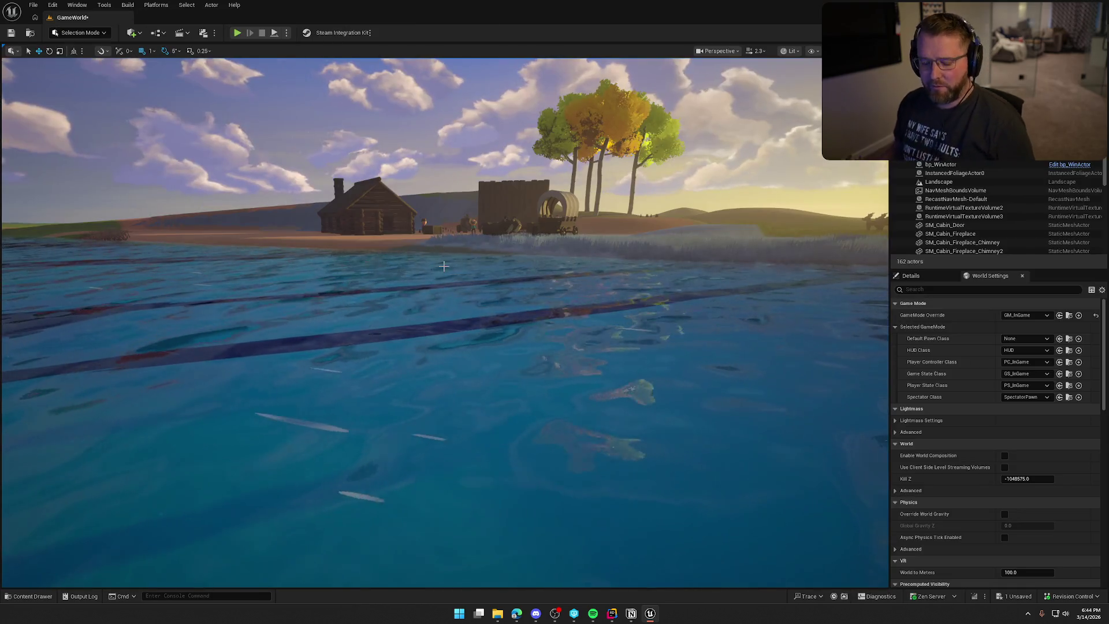
# Step: Save all changes and open DT_DeathEvents from the Logic/Data folder
pyautogui.hotkey('ctrl', 's')
pyautogui.hotkey('ctrl', 'space')
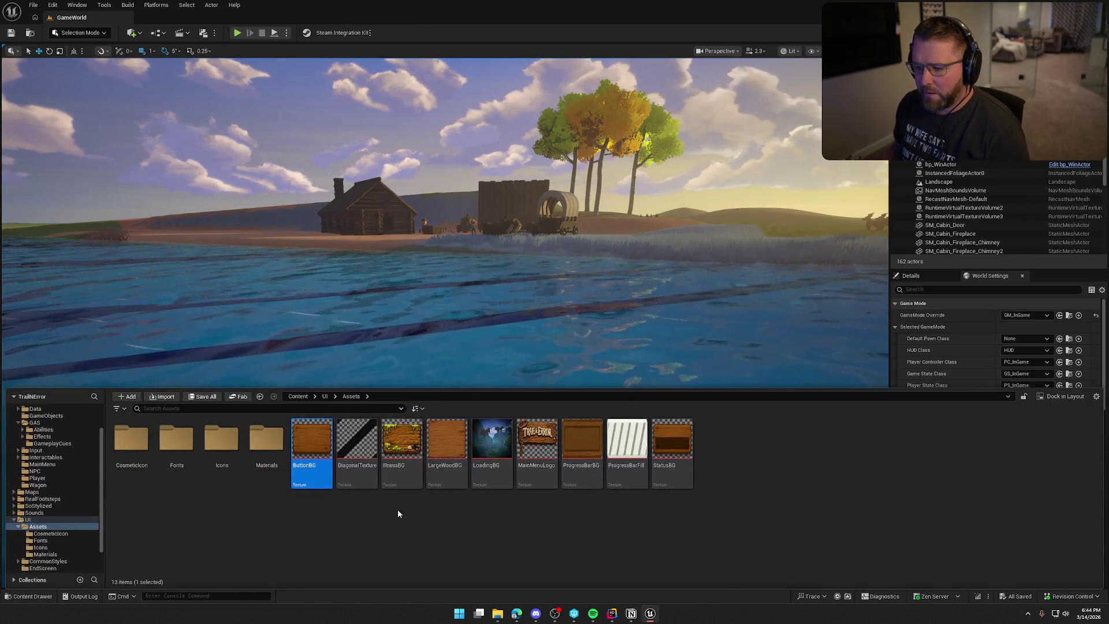
pyautogui.scroll(2, 74, 479)
pyautogui.click(52, 444)
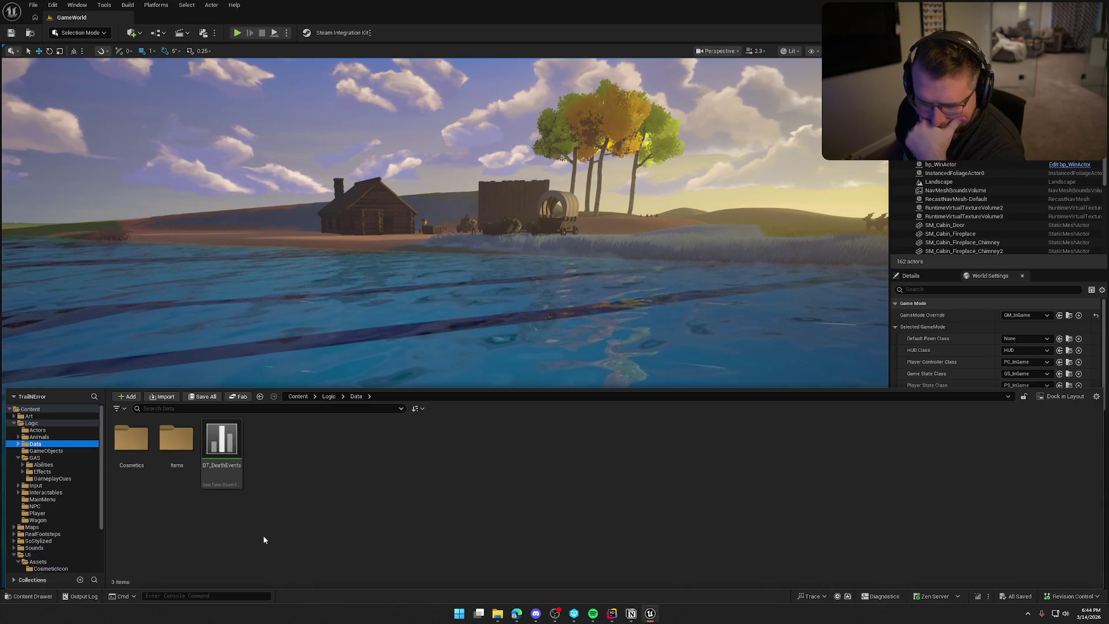
pyautogui.click(225, 455)
pyautogui.doubleClick(226, 455)
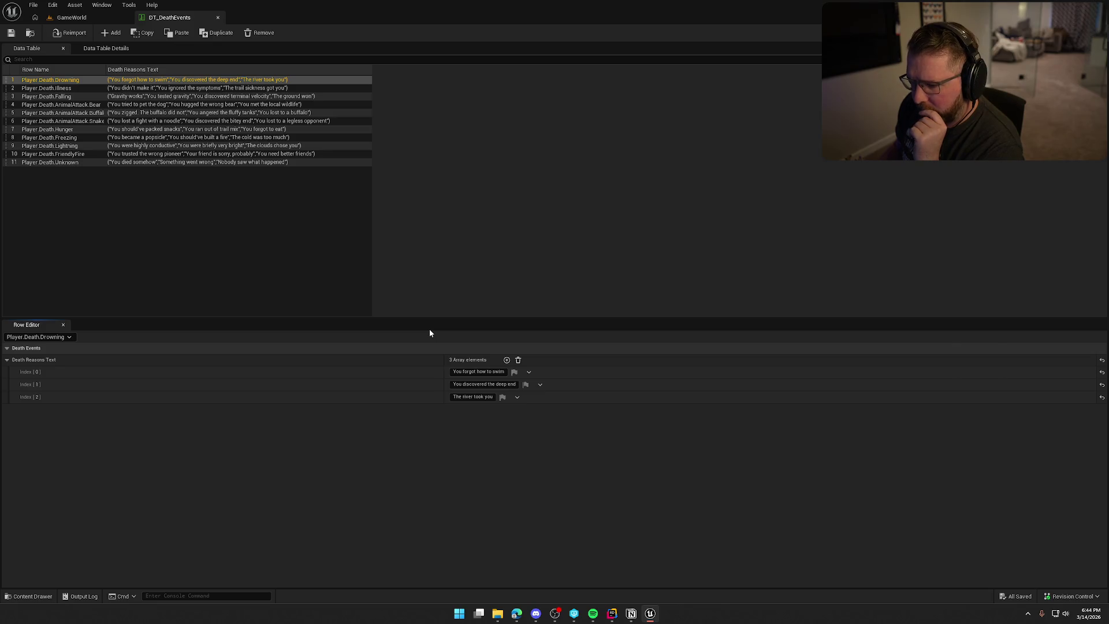
# Step: Select the third drowning death text field (Index [2]), then return to the GameWorld level
pyautogui.click(477, 397)
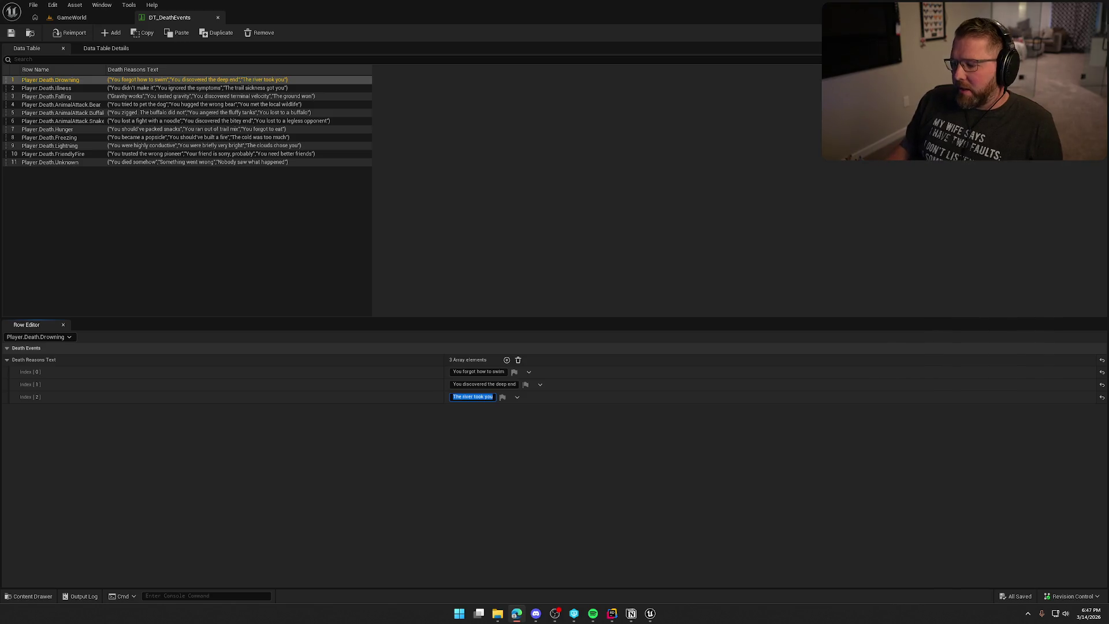
pyautogui.click(75, 18)
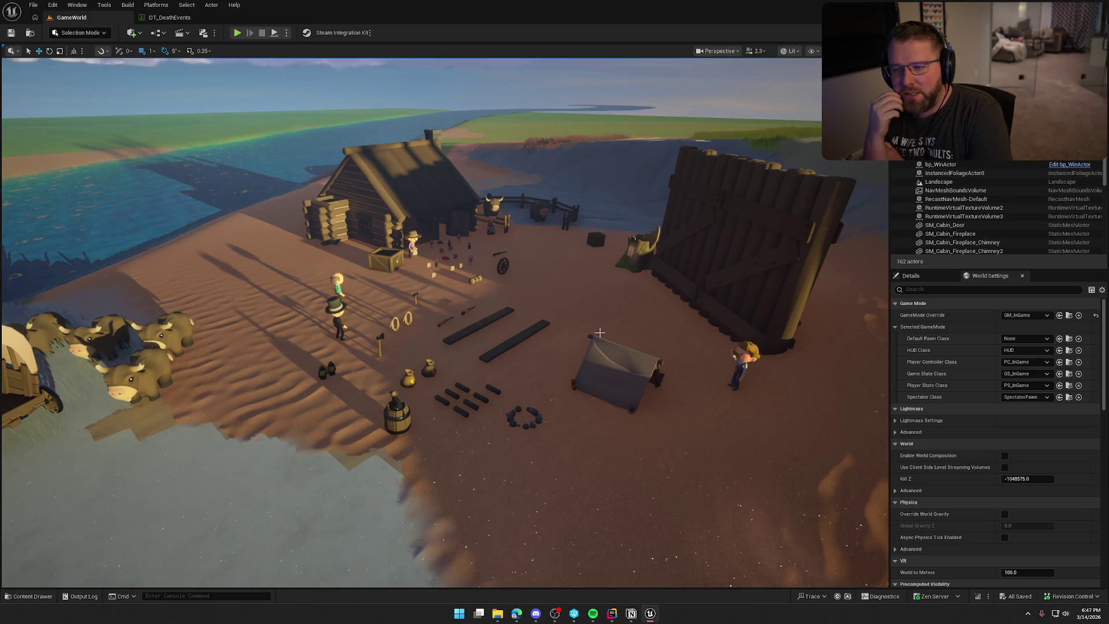
# Step: Look around the river, gate and camp in the viewport, then return to DT_DeathEvents
pyautogui.moveTo(599, 332); pyautogui.dragTo(601, 334)
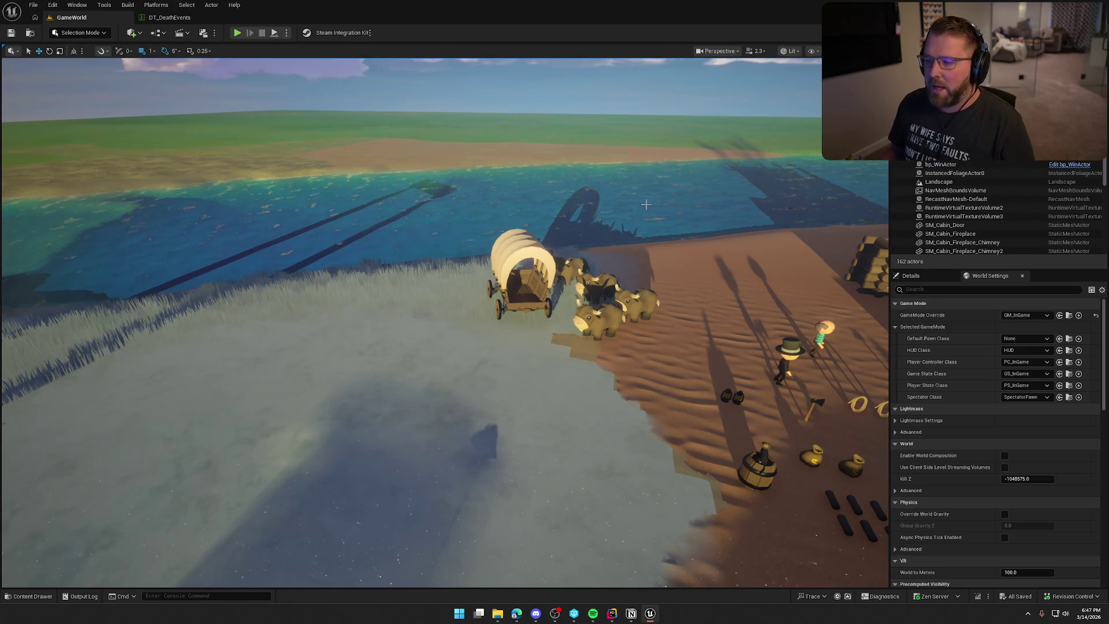
pyautogui.moveTo(667, 193); pyautogui.dragTo(640, 229)
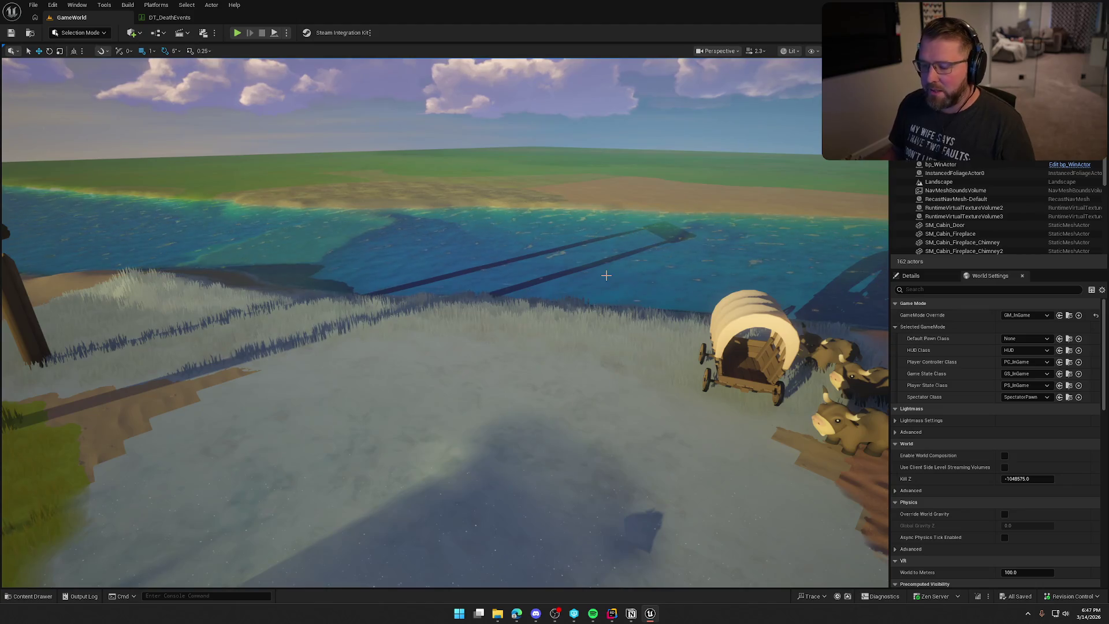
pyautogui.moveTo(606, 275); pyautogui.dragTo(606, 275)
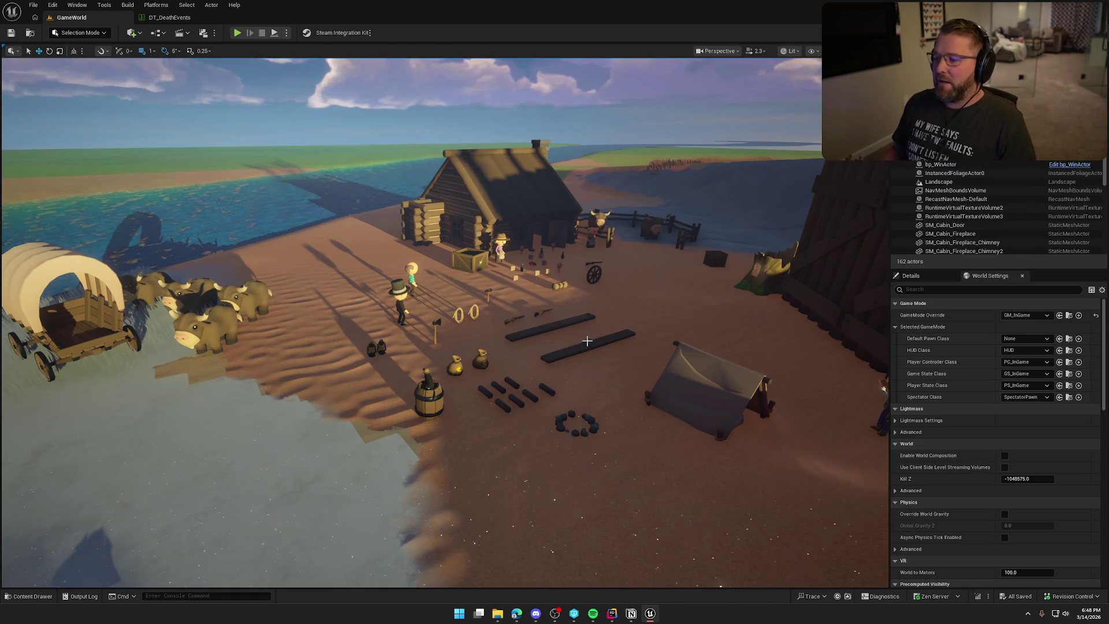
pyautogui.press('d')
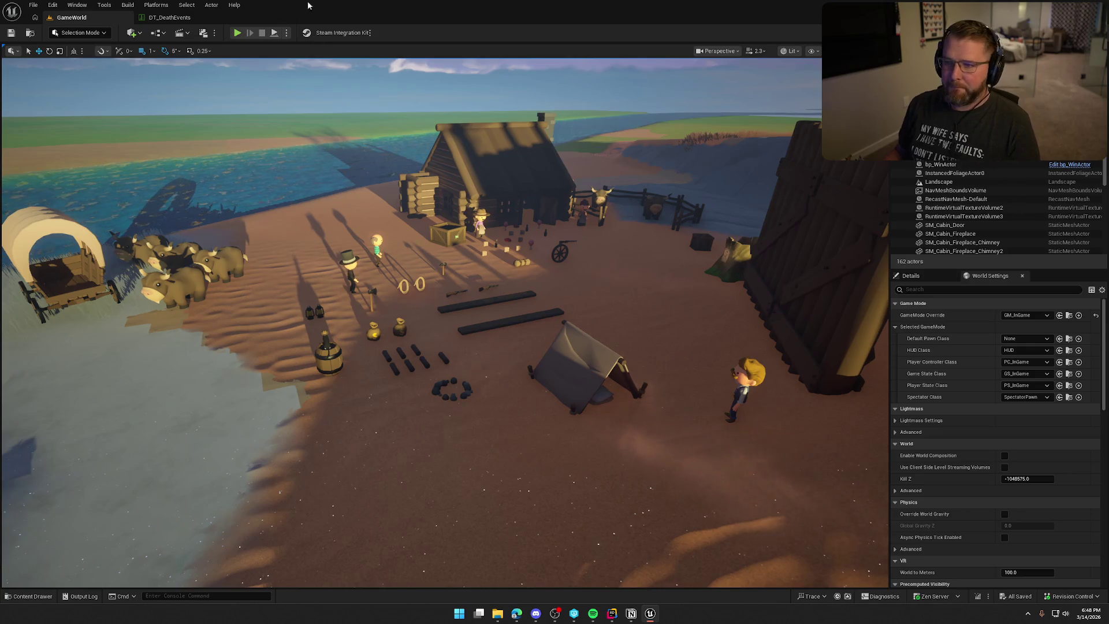
pyautogui.click(190, 21)
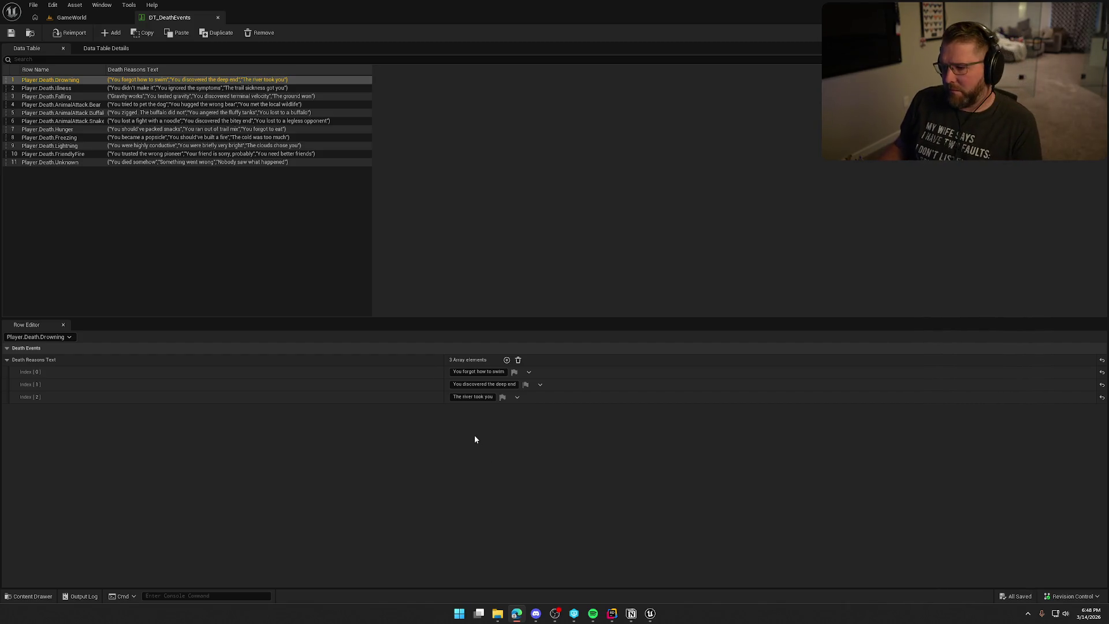
# Step: Change the third drowning death reason to 'Swimming is hard' and return to GameWorld
pyautogui.click(472, 397)
pyautogui.press('BackSpace')
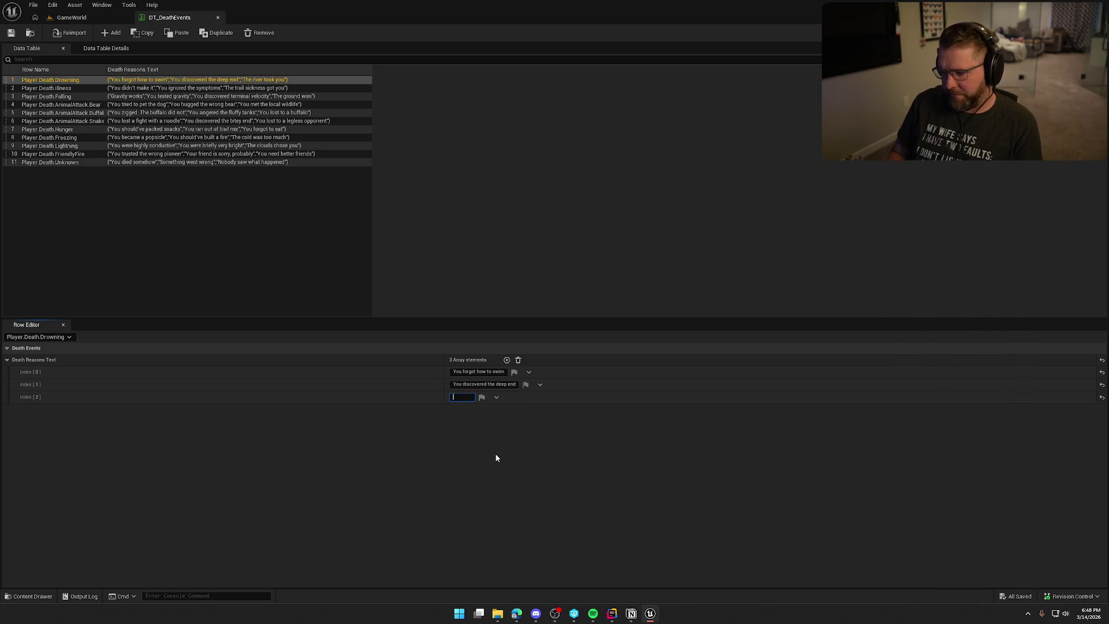
pyautogui.write('Swimming is')
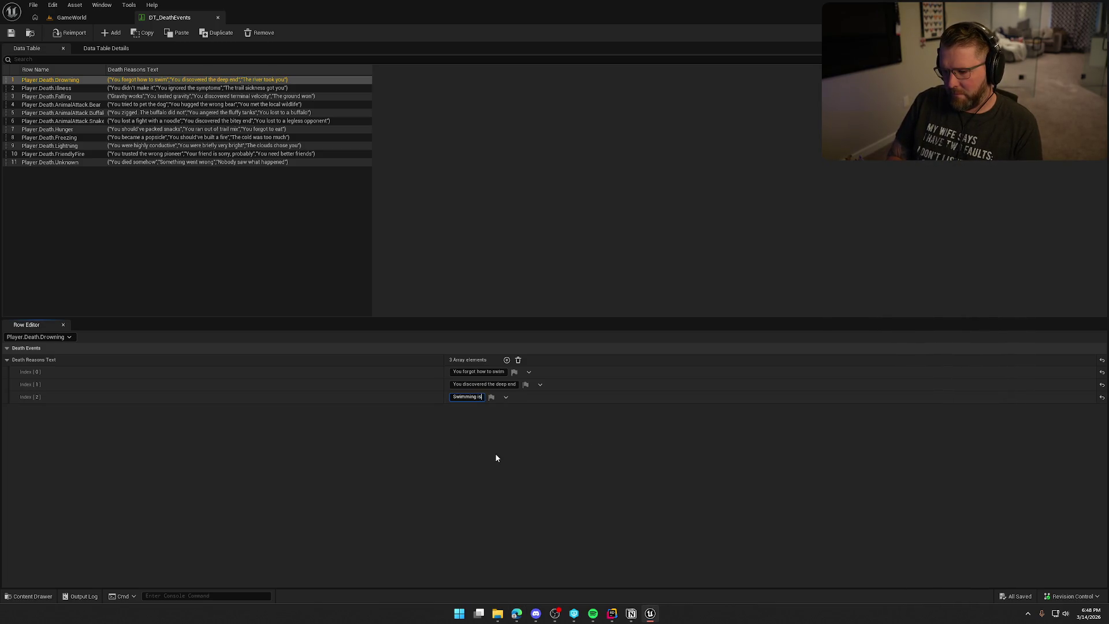
pyautogui.write(' hard')
pyautogui.press('Return')
pyautogui.click(496, 456)
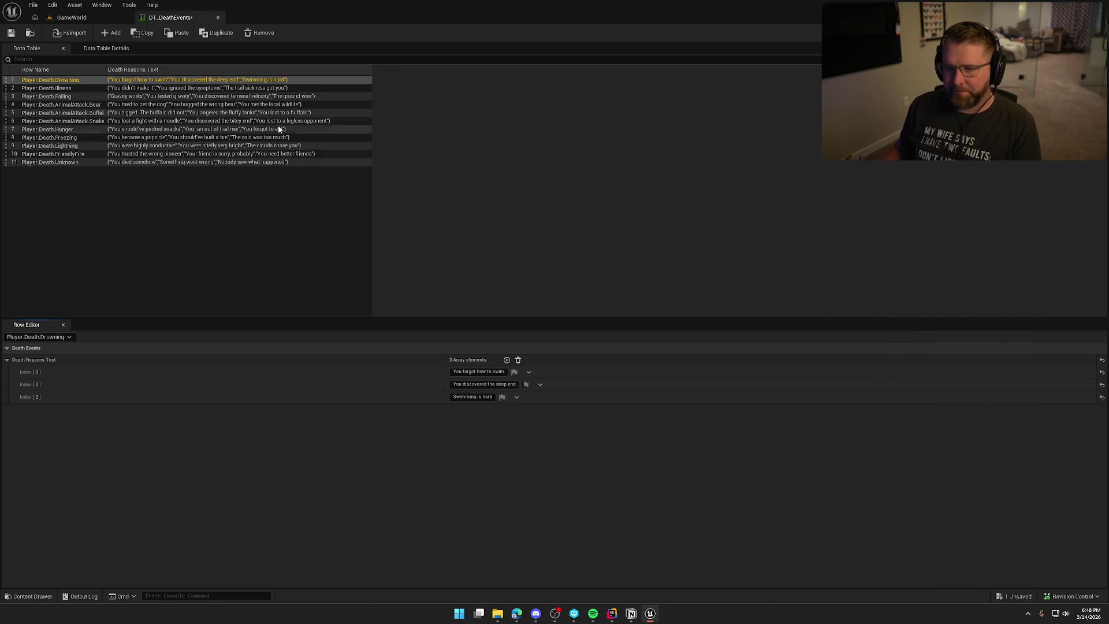
pyautogui.click(93, 22)
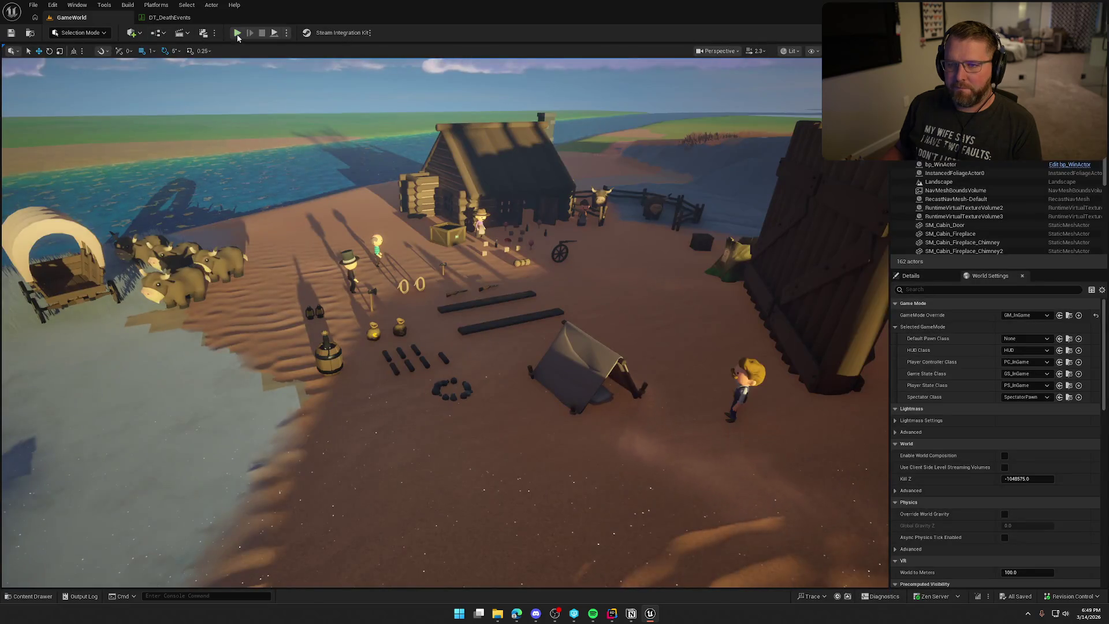
pyautogui.click(304, 178)
pyautogui.press('w')
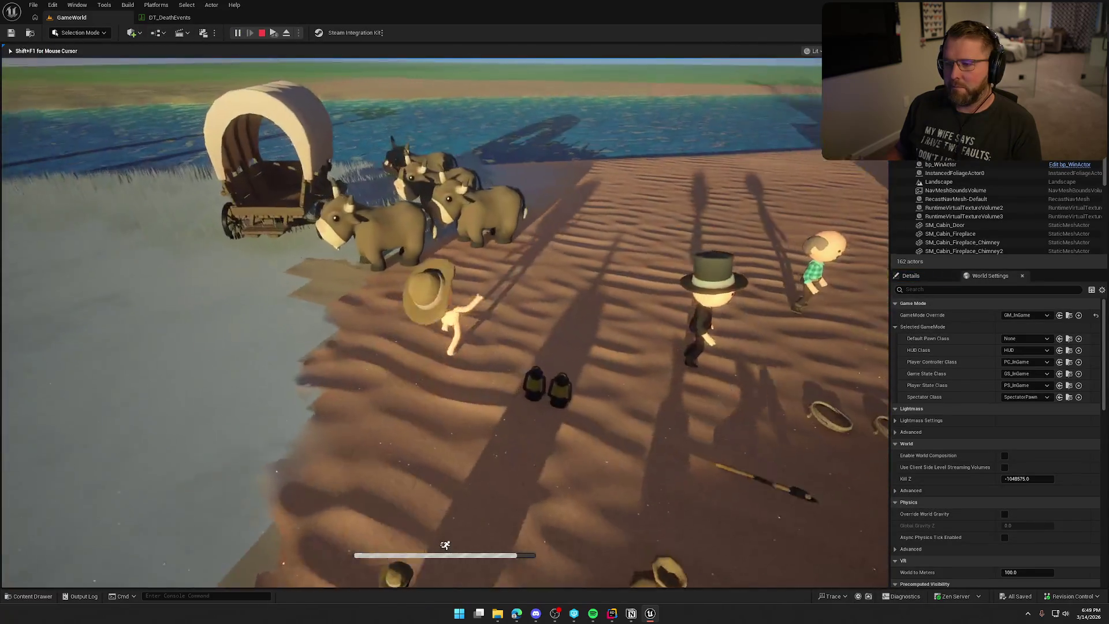
pyautogui.press('w')
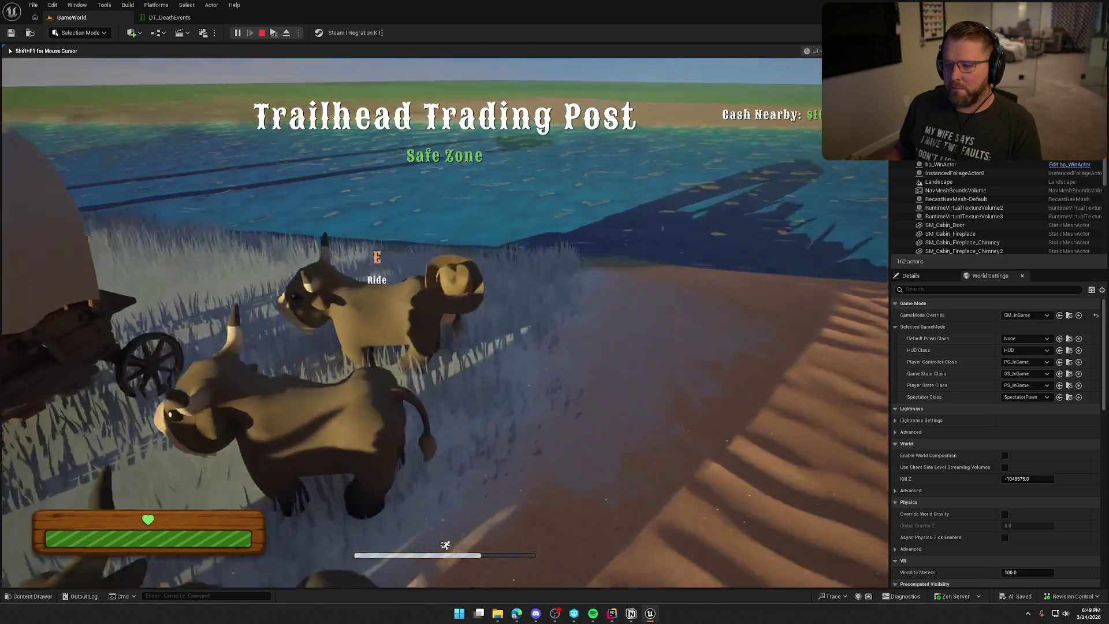
pyautogui.press('w')
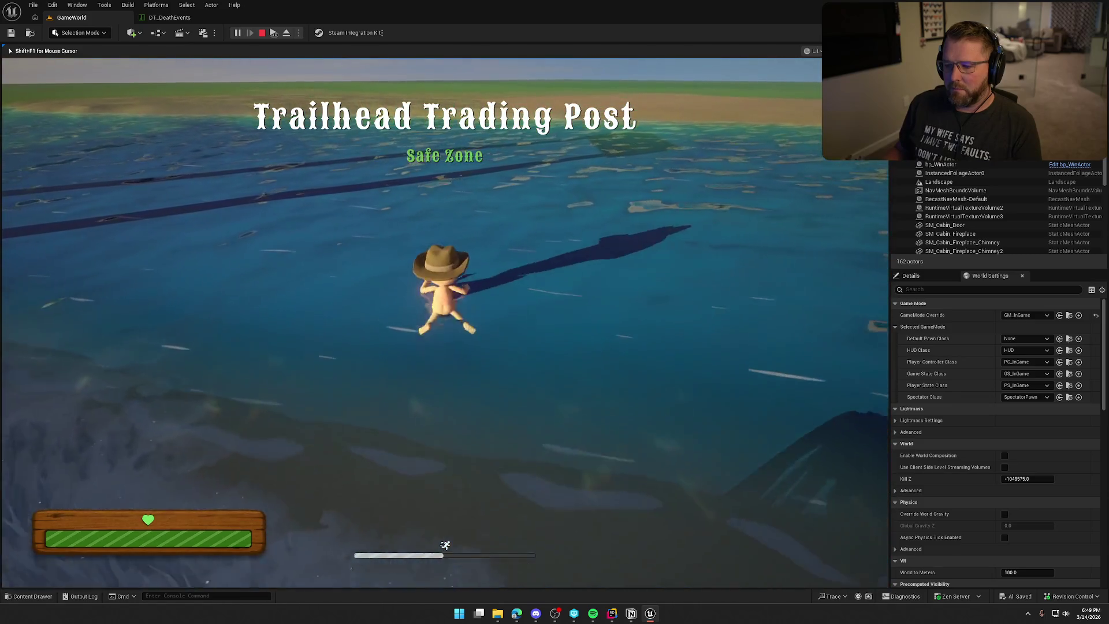
pyautogui.press('w')
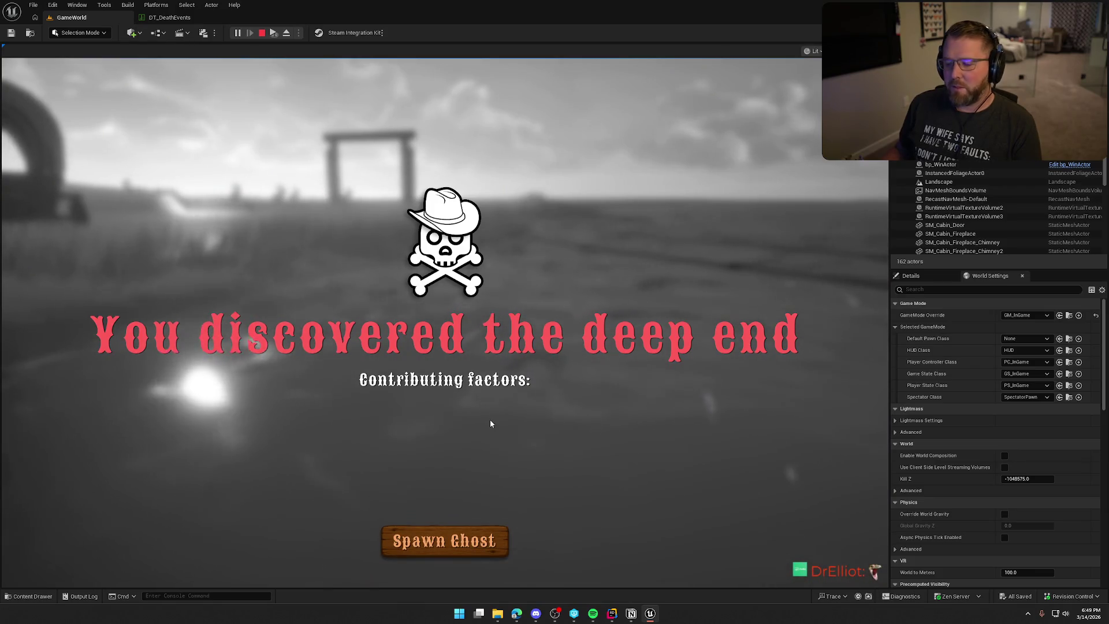
pyautogui.click(444, 541)
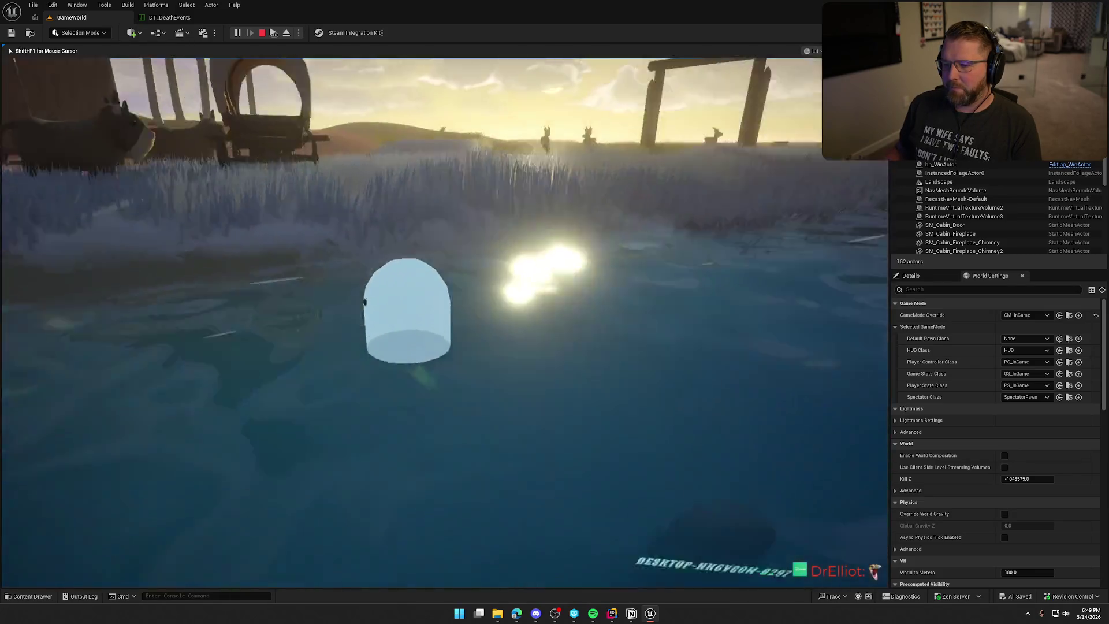
pyautogui.press('Escape')
pyautogui.hotkey('alt', 'p')
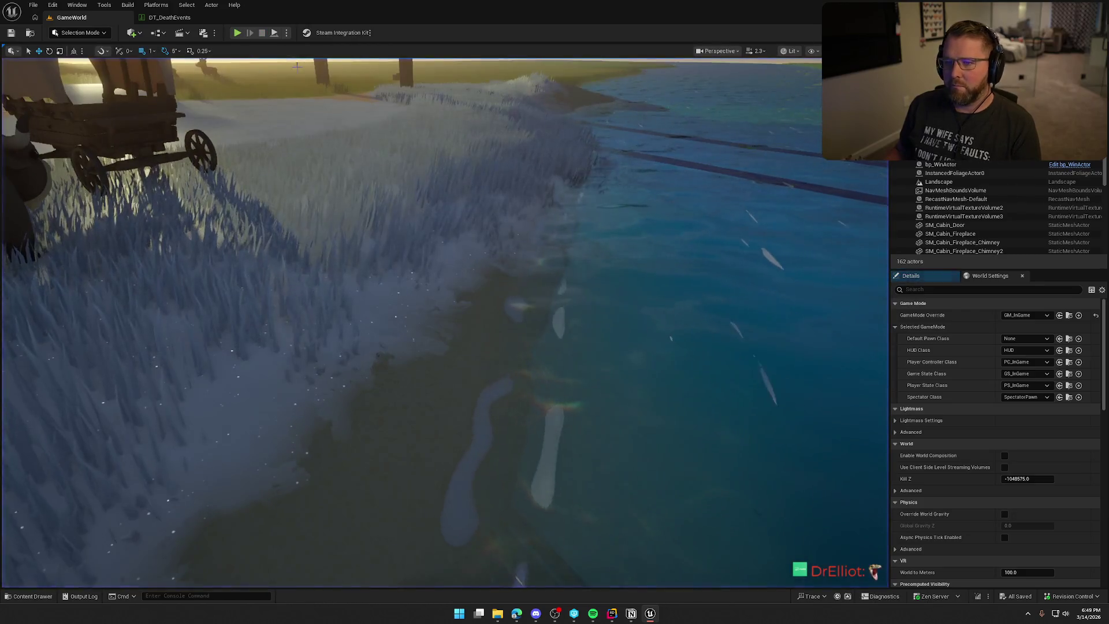
pyautogui.press('w')
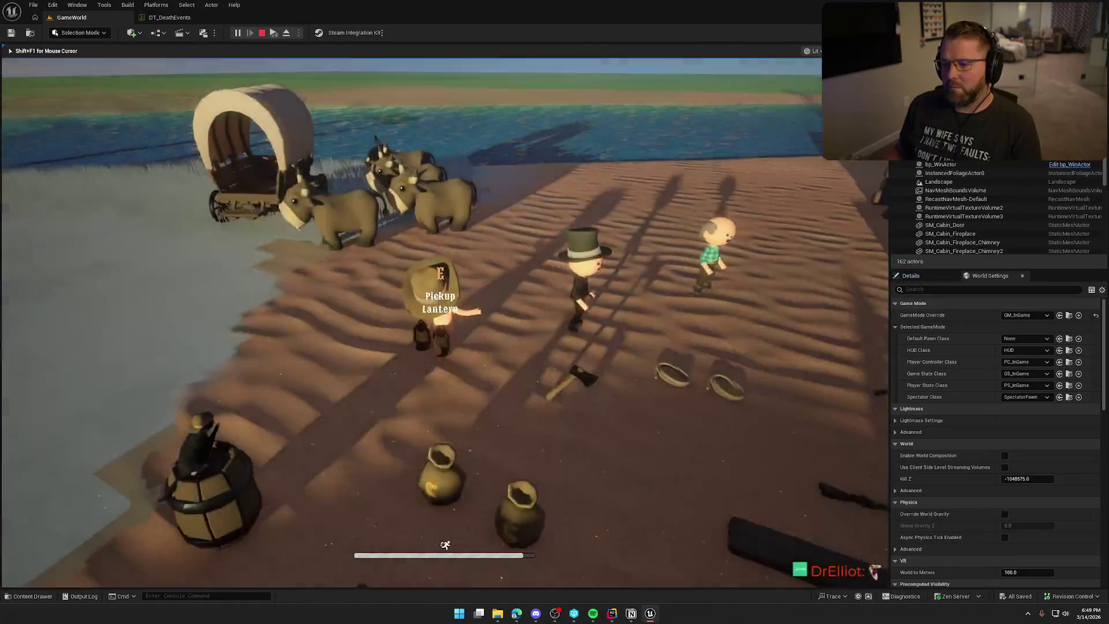
pyautogui.press('w')
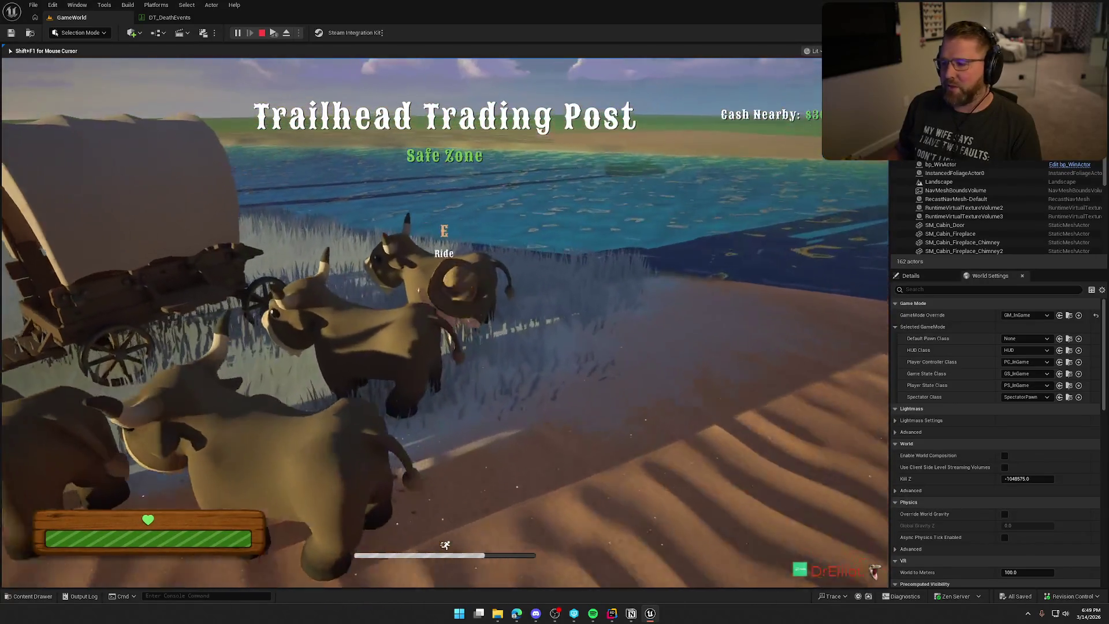
pyautogui.press('w')
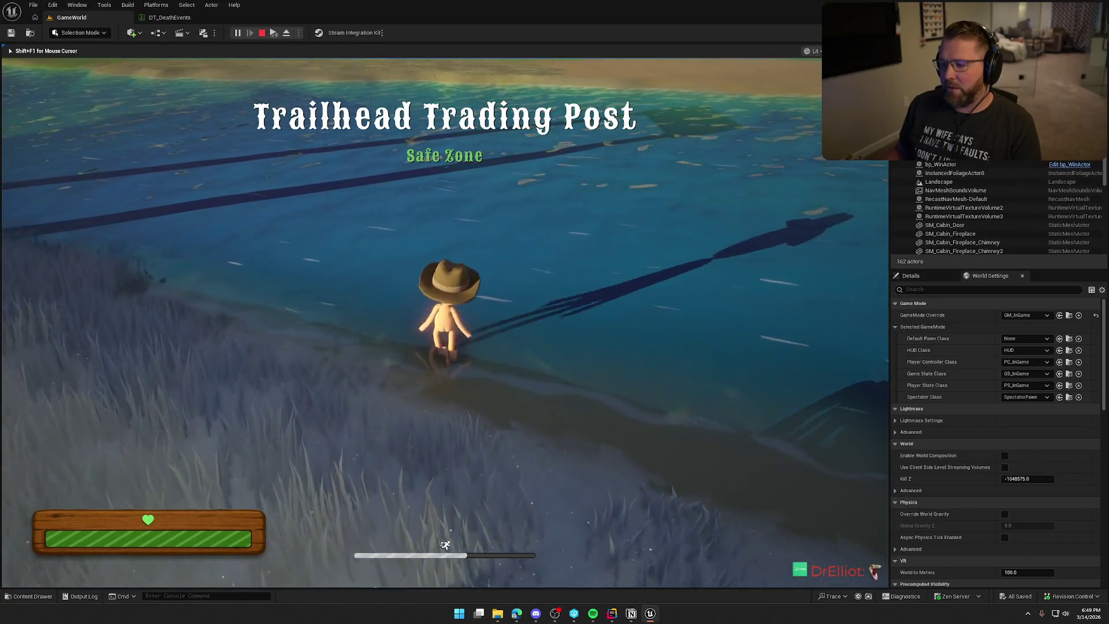
pyautogui.press('w')
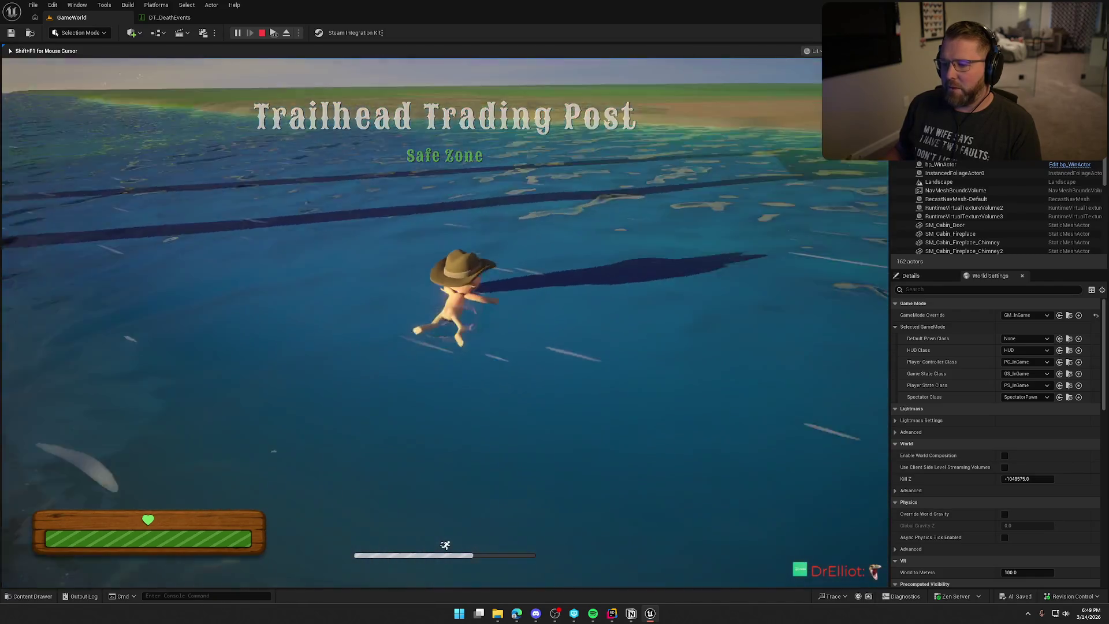
pyautogui.press('w')
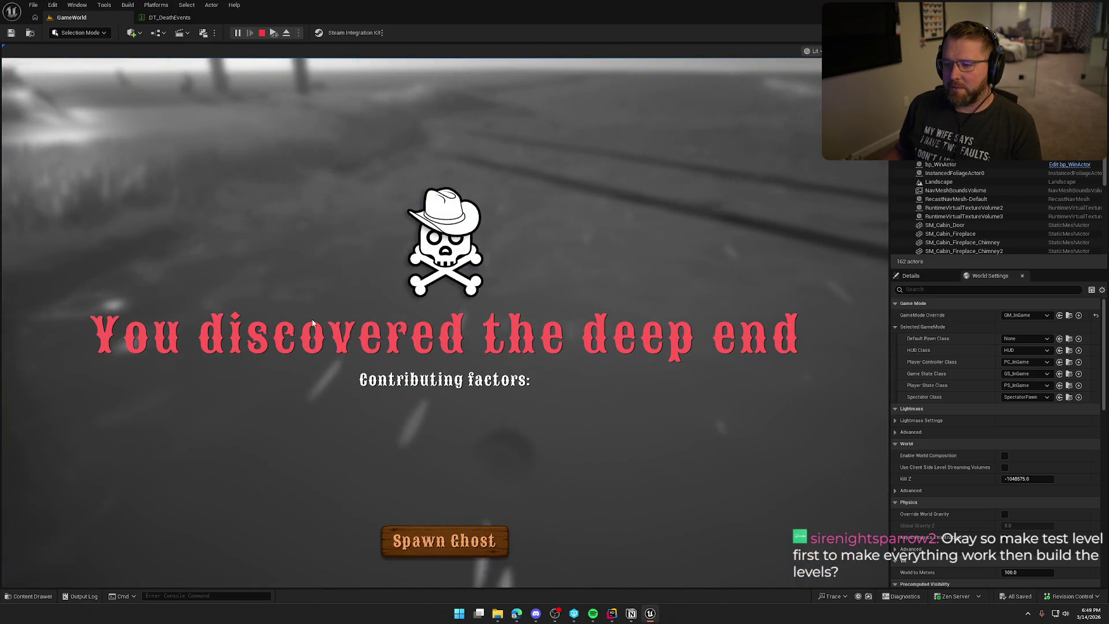
pyautogui.press('Escape')
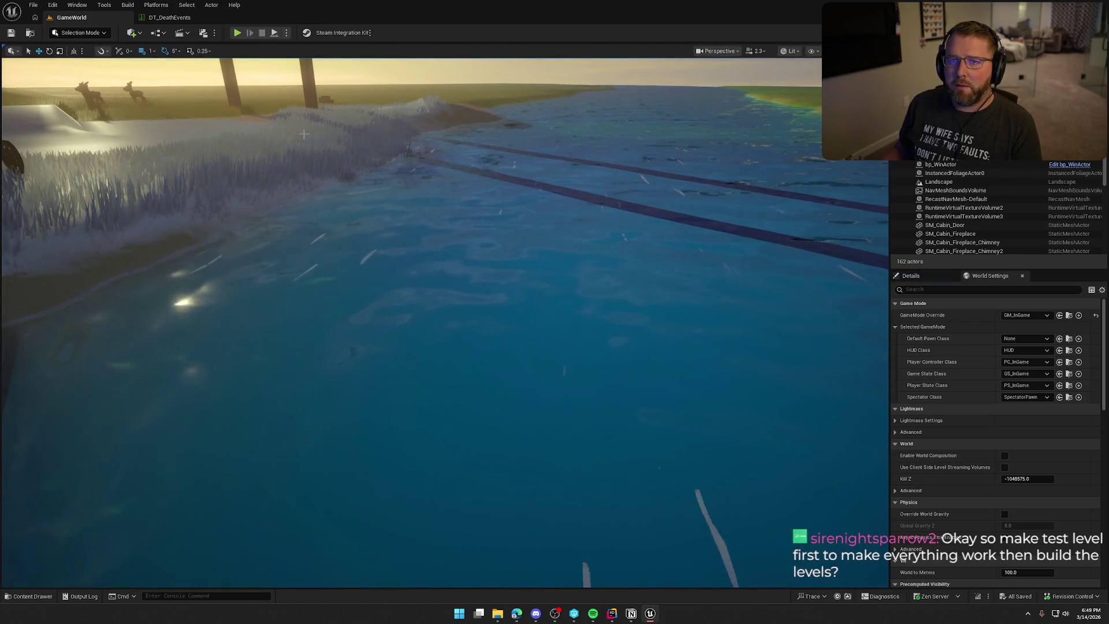
pyautogui.click(237, 33)
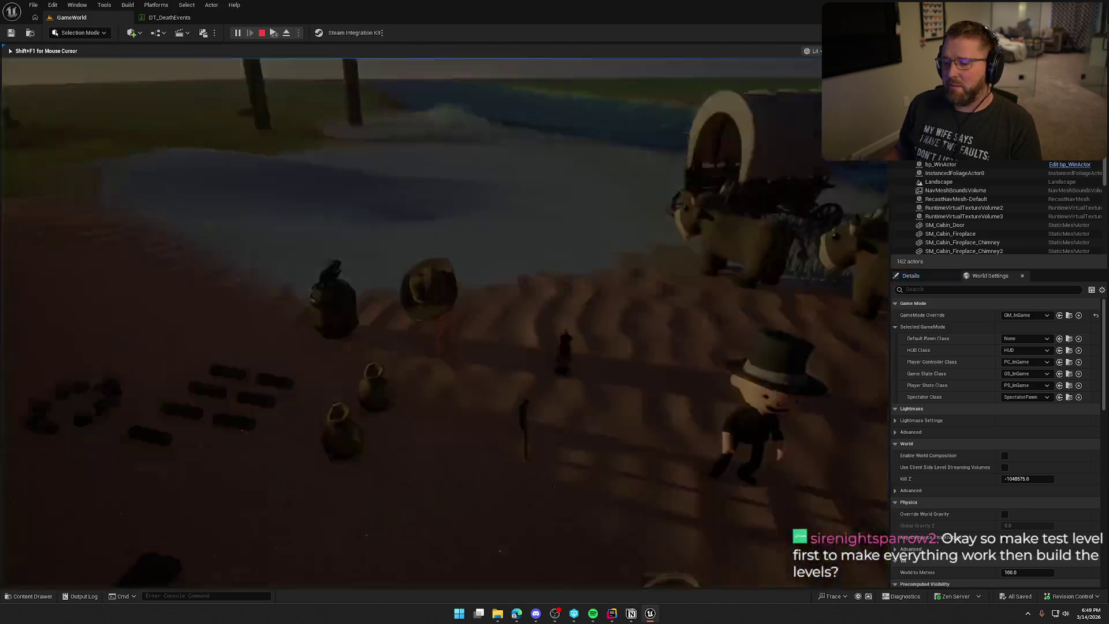
pyautogui.press('w')
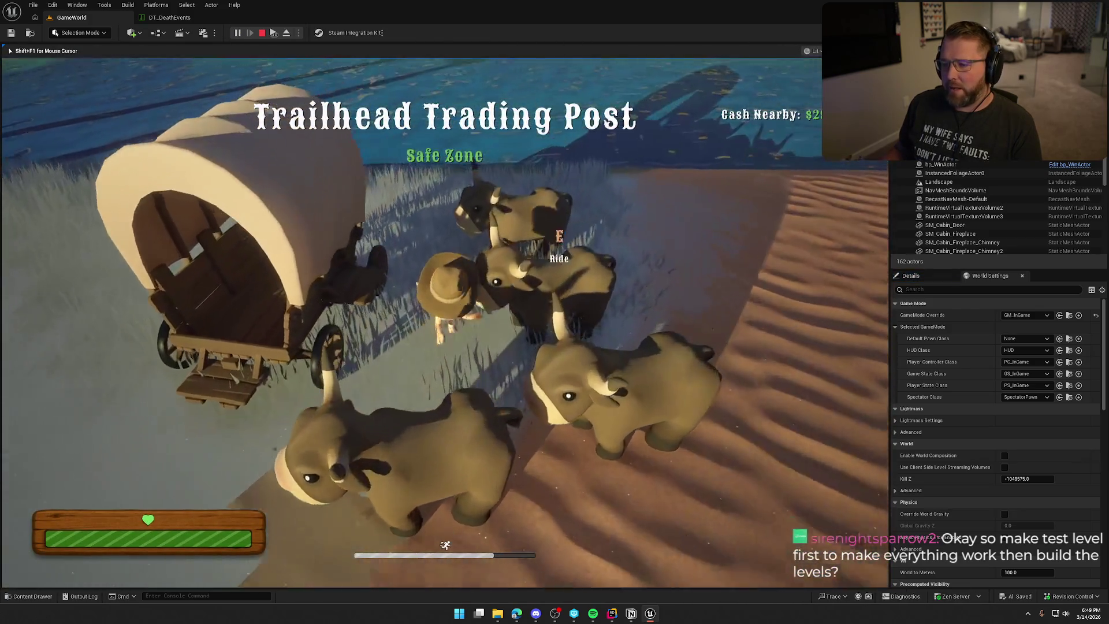
pyautogui.press('w')
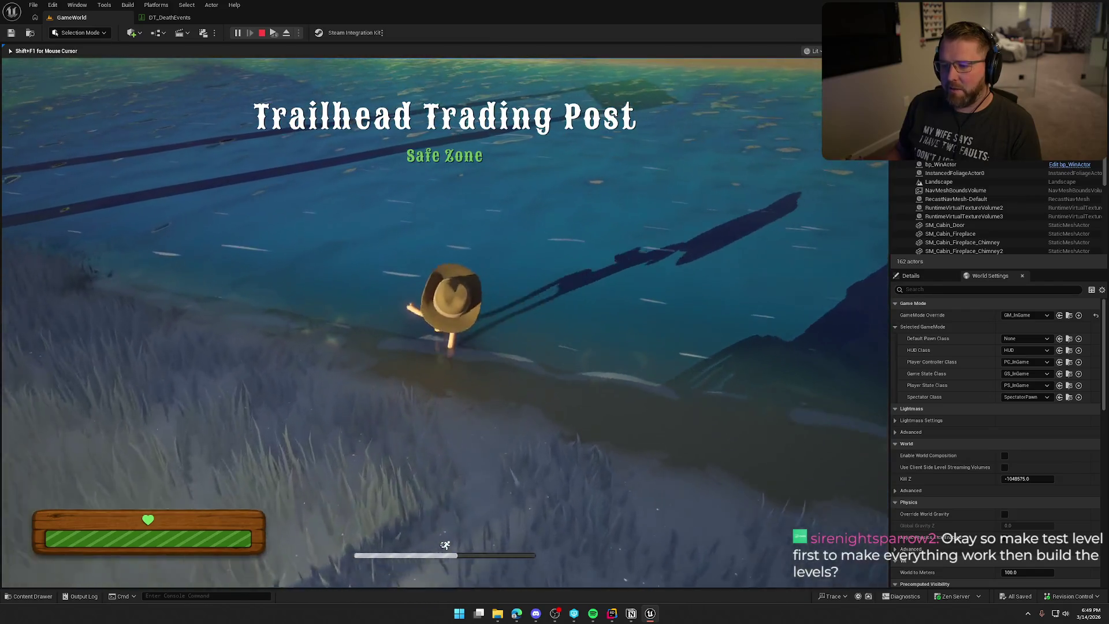
pyautogui.press('w')
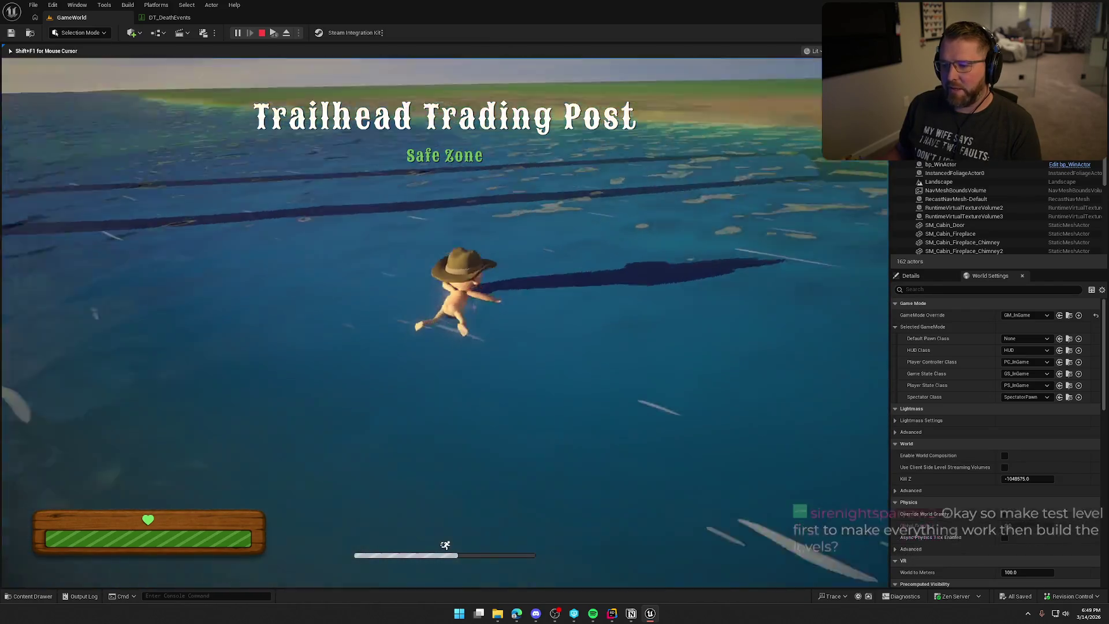
pyautogui.press('w')
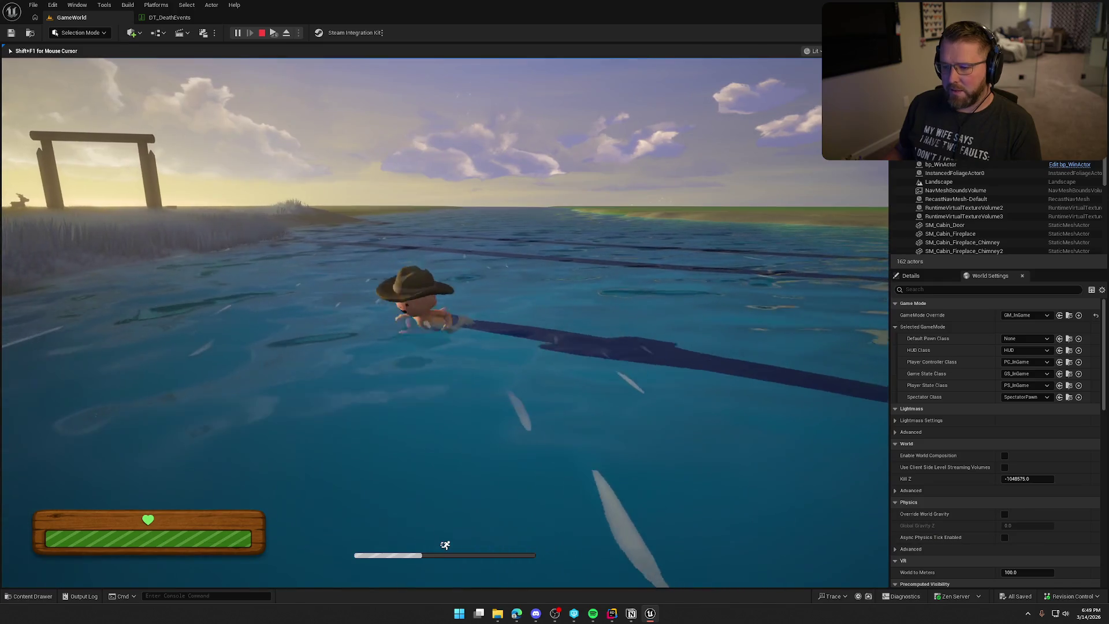
pyautogui.press('w')
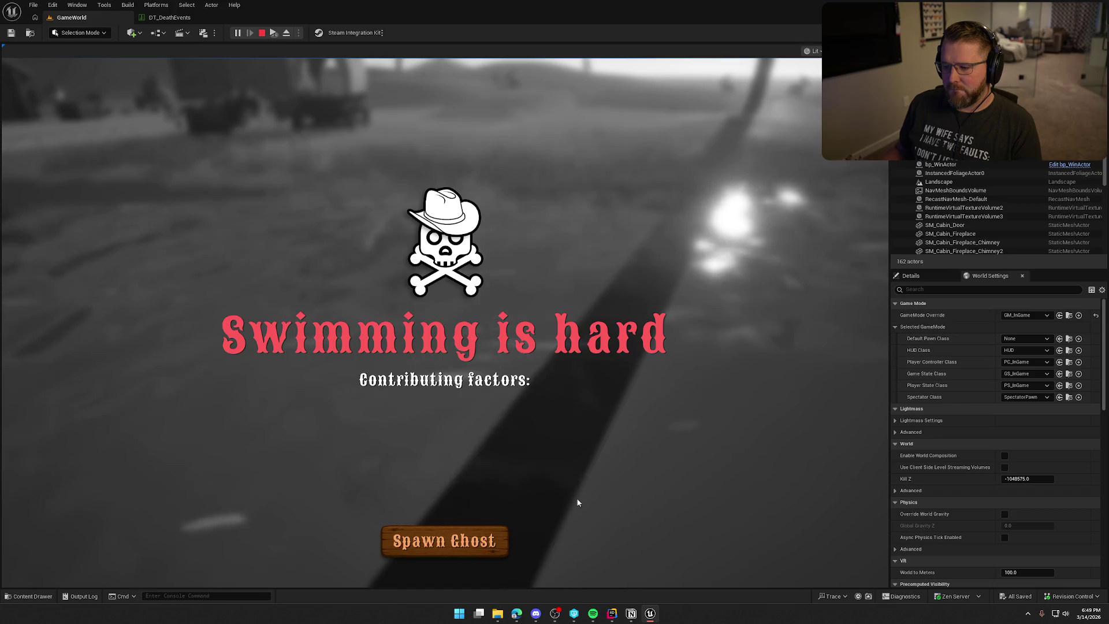
pyautogui.click(485, 539)
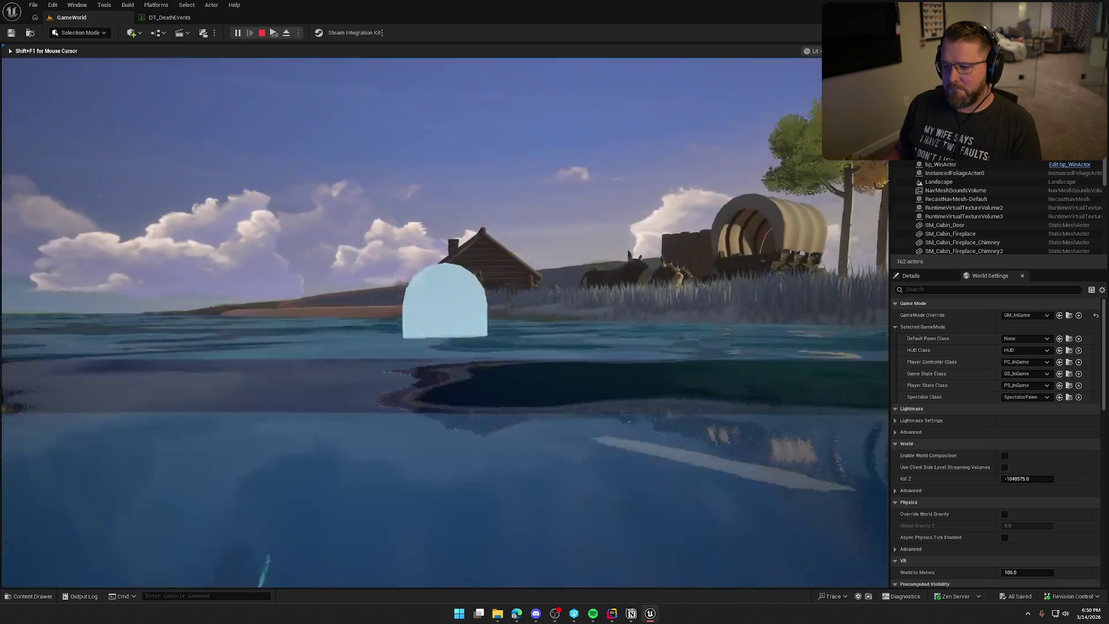
pyautogui.press('w')
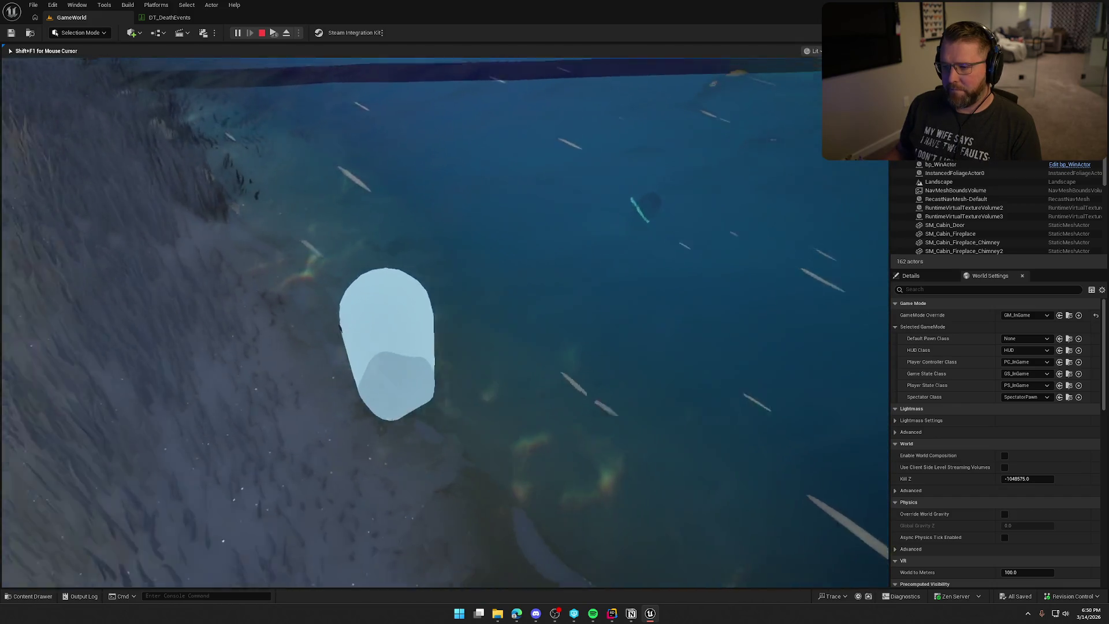
pyautogui.press('w')
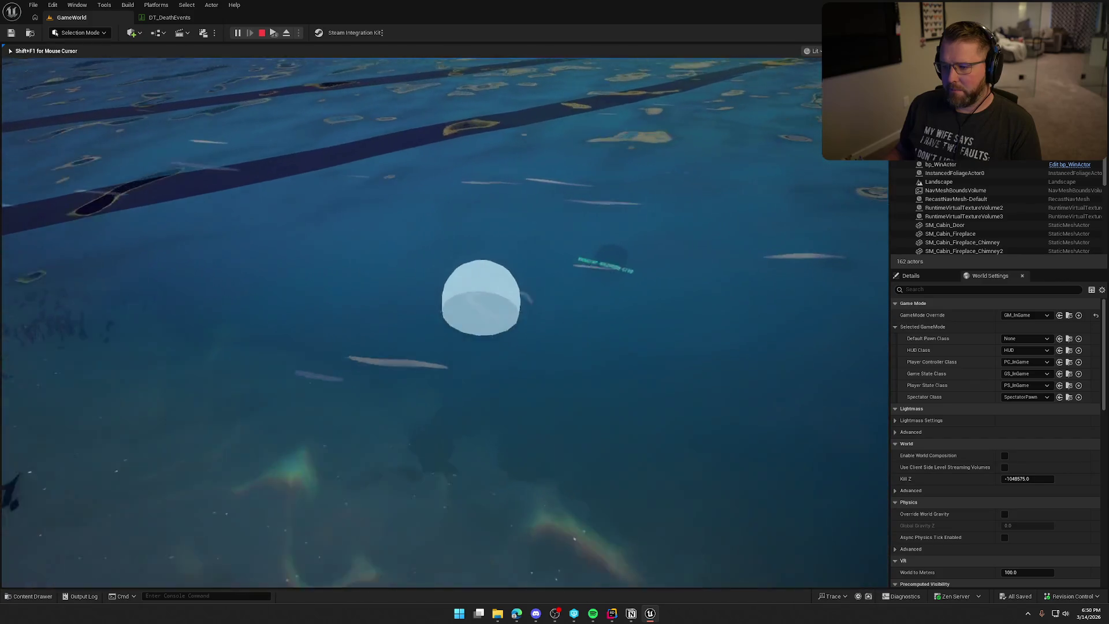
pyautogui.press('w')
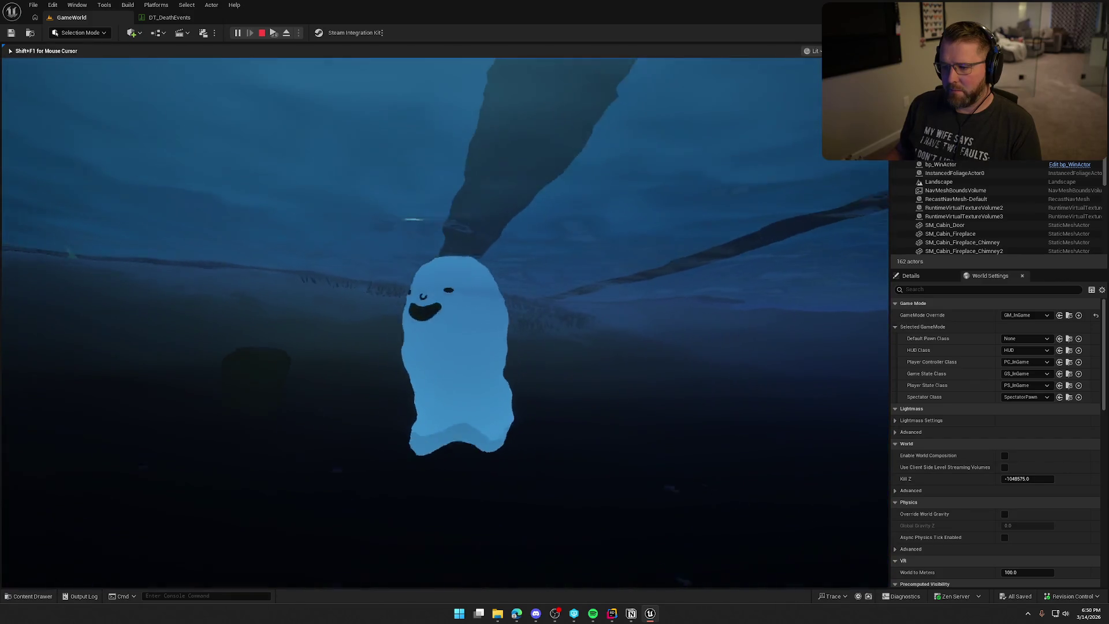
pyautogui.press('w')
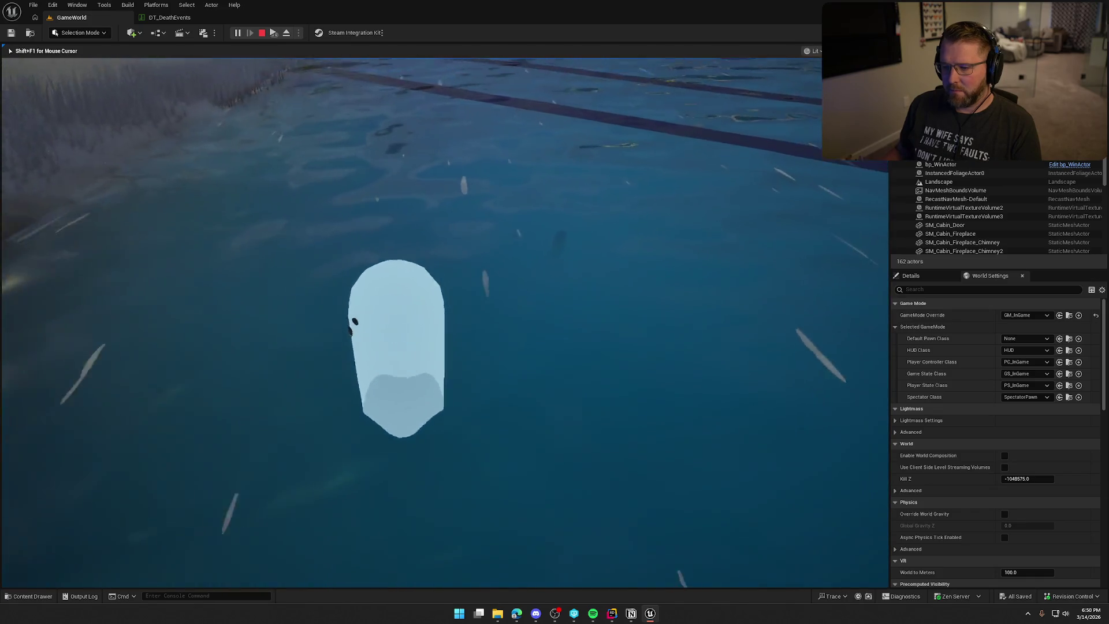
pyautogui.press('w')
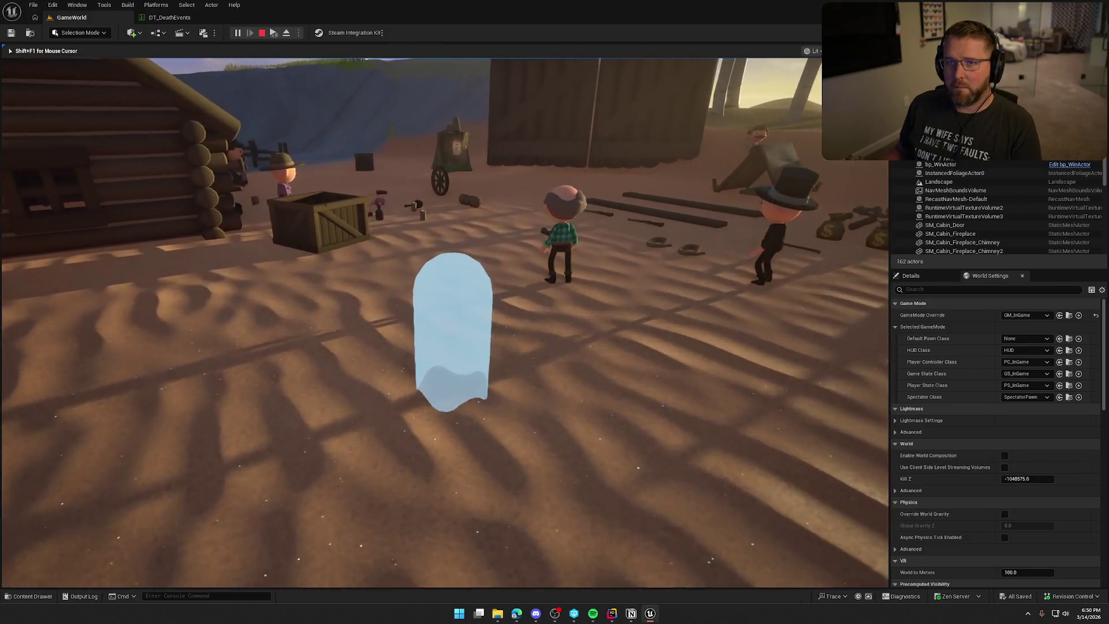
pyautogui.press('Escape')
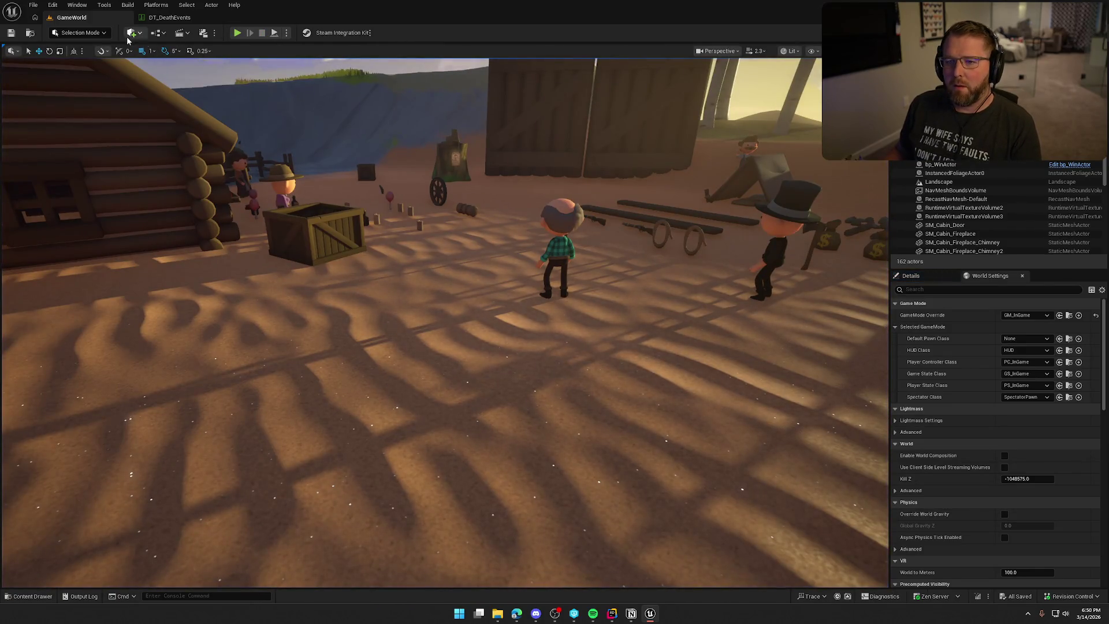
pyautogui.click(167, 19)
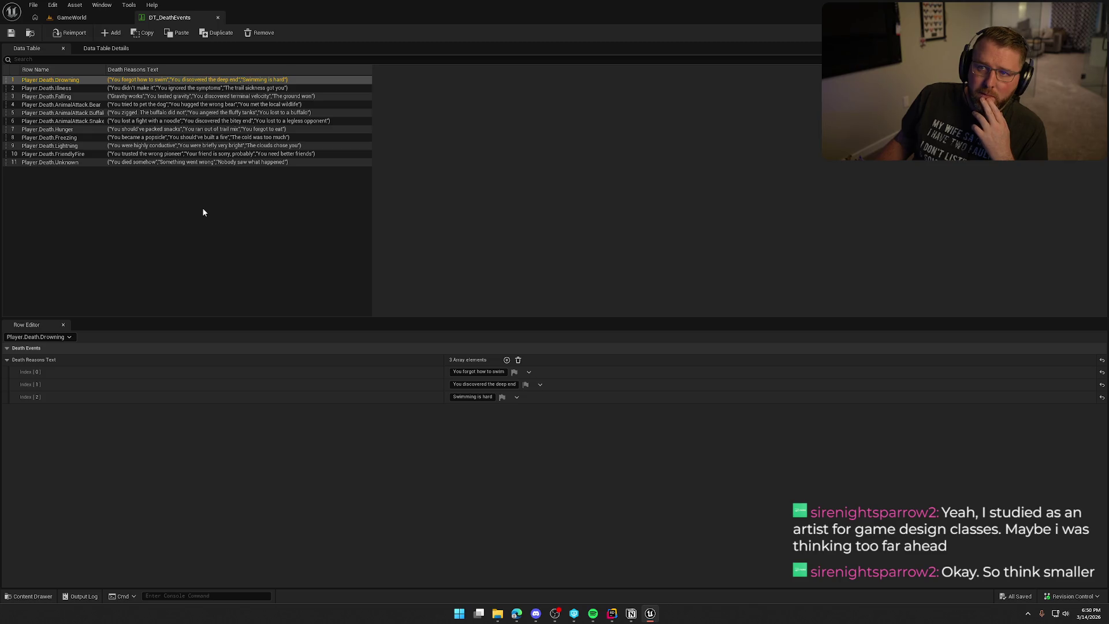
pyautogui.click(71, 18)
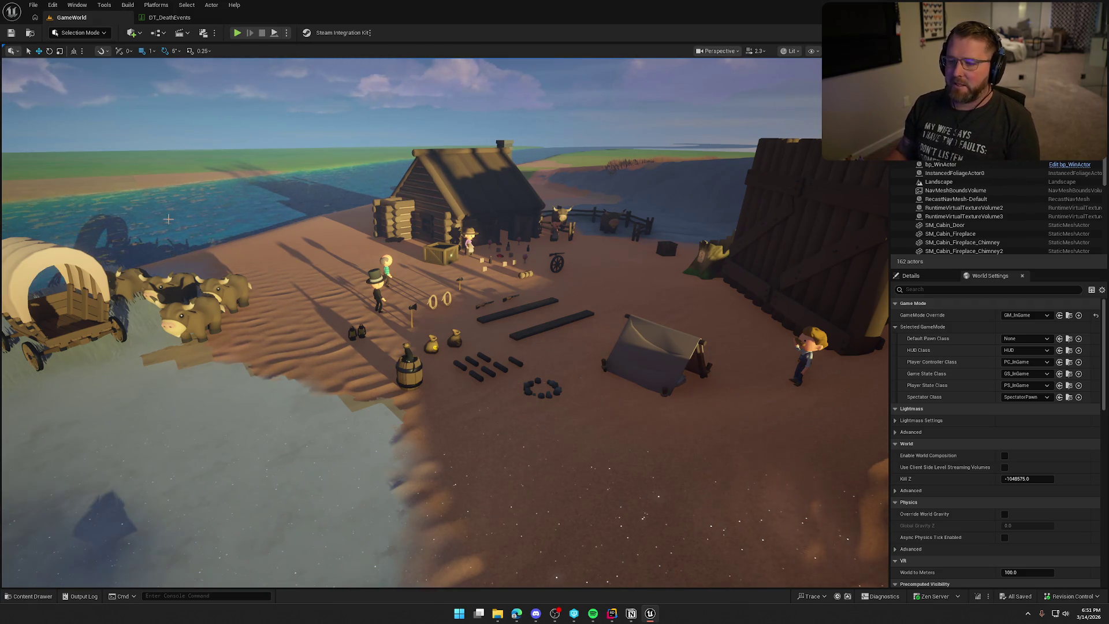
# Step: Start Play In Editor and recall the previous KillPlayer console command
pyautogui.click(237, 33)
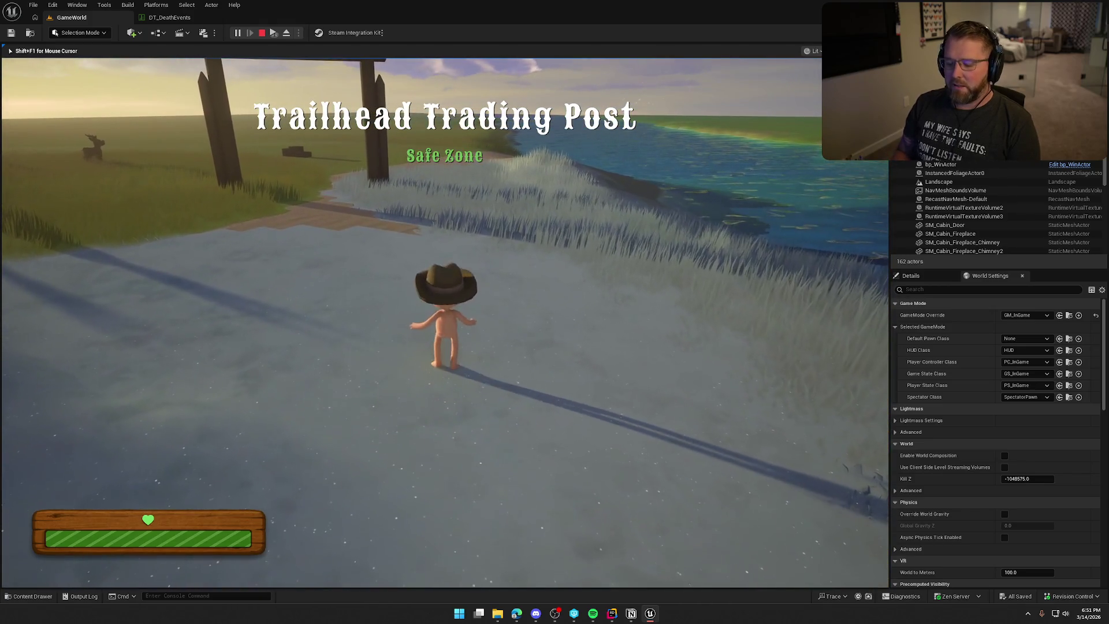
pyautogui.press('`')
pyautogui.press('Up')
# Step: Run KillPlayer, respawn as a ghost, walk it around the tombstone, and stop the session
pyautogui.press('Return')
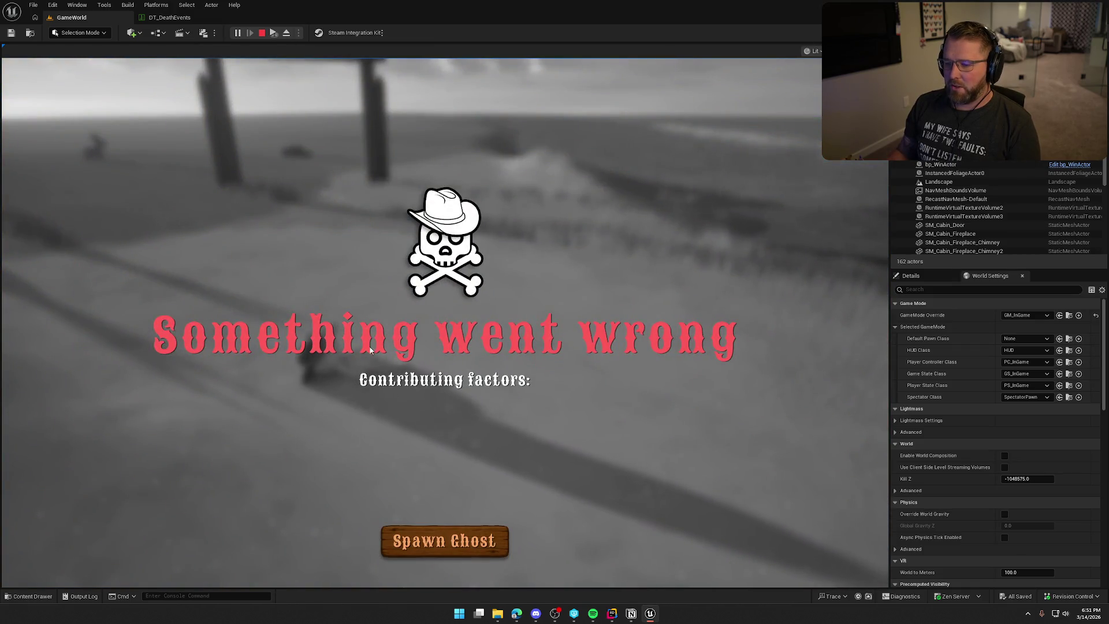
pyautogui.click(451, 537)
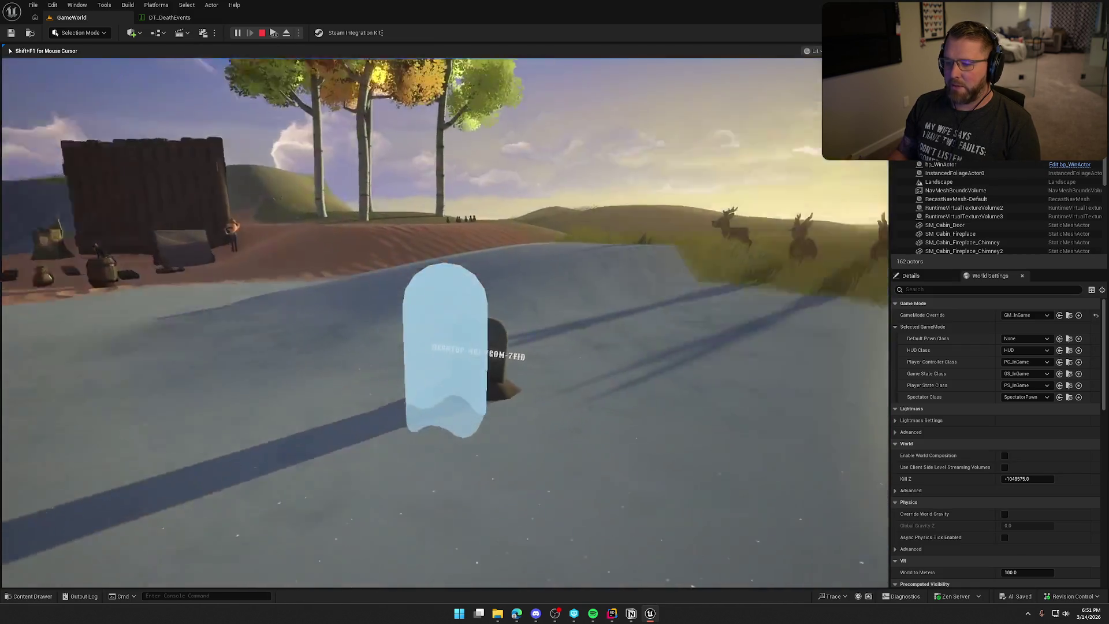
pyautogui.press('w')
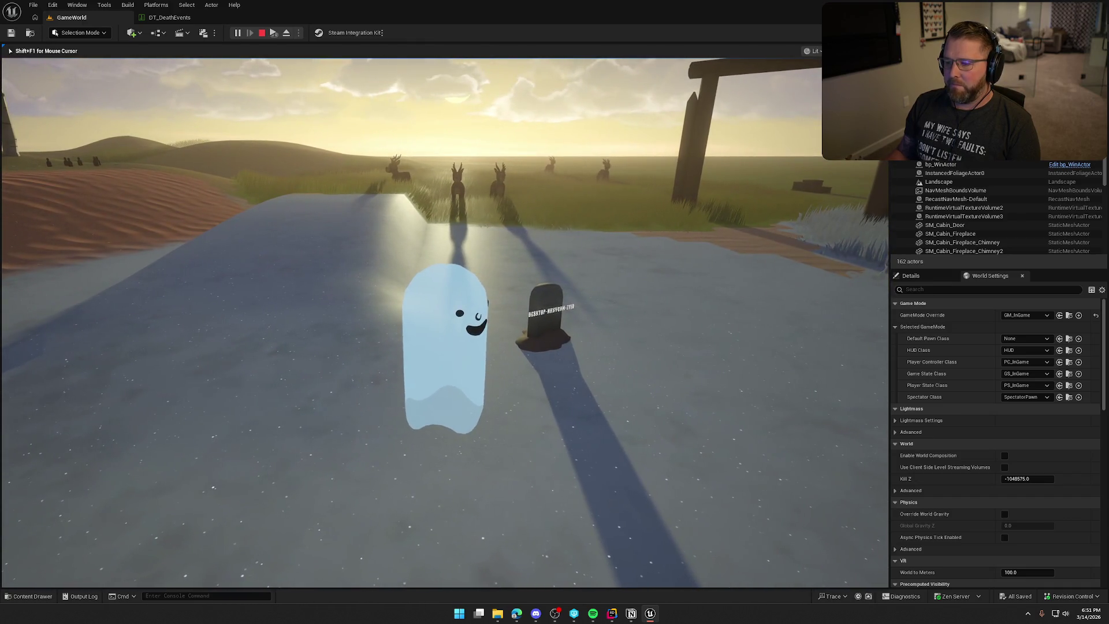
pyautogui.press('w')
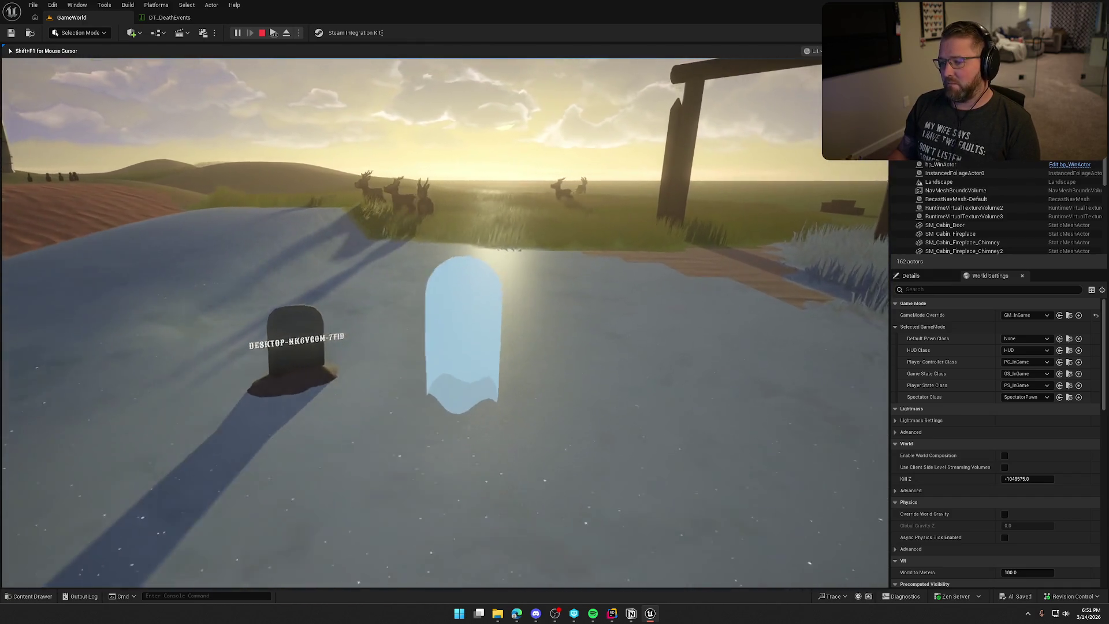
pyautogui.press('s')
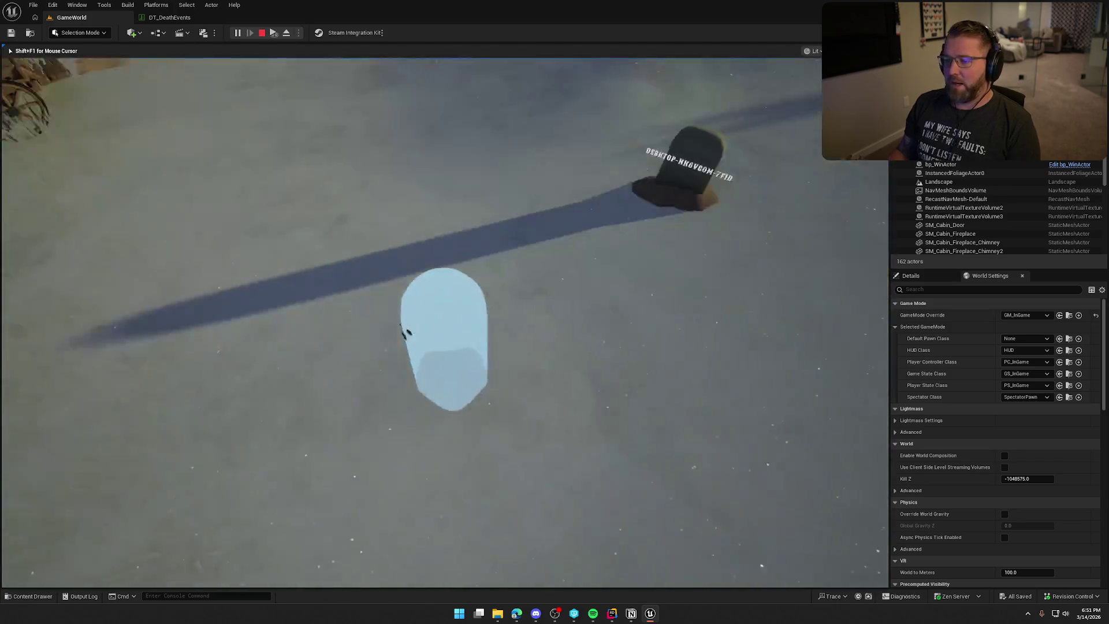
pyautogui.press('w')
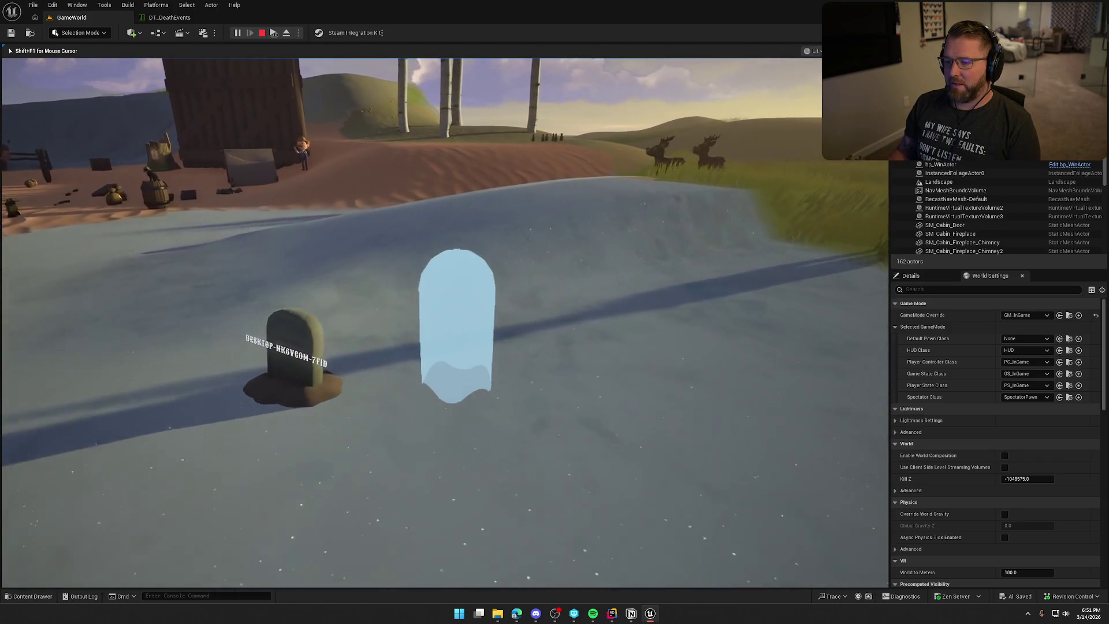
pyautogui.press('s')
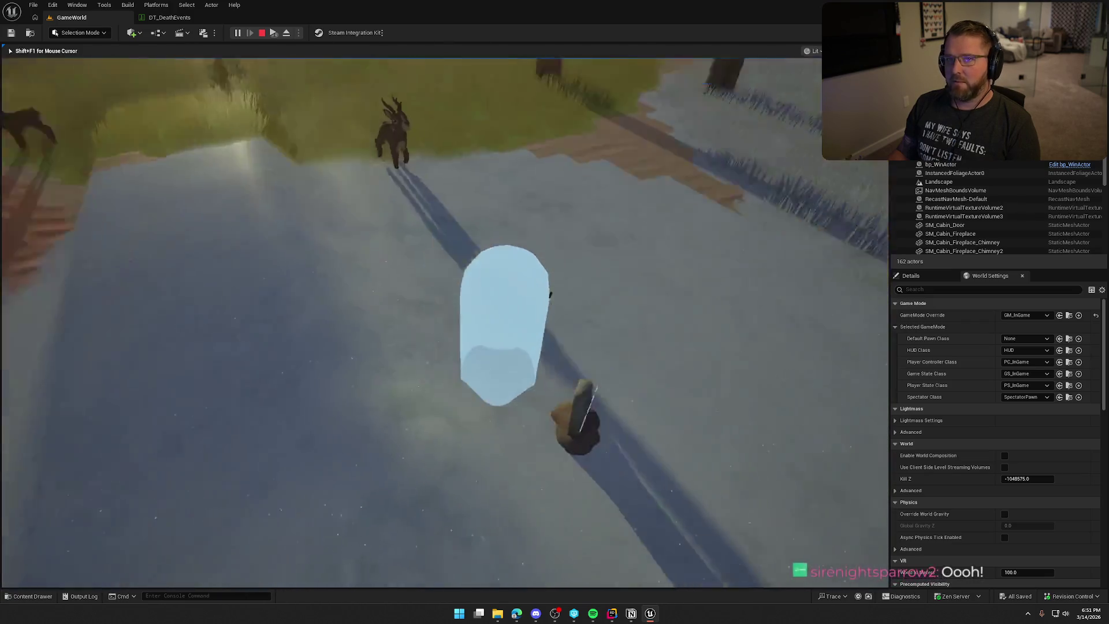
pyautogui.press('w')
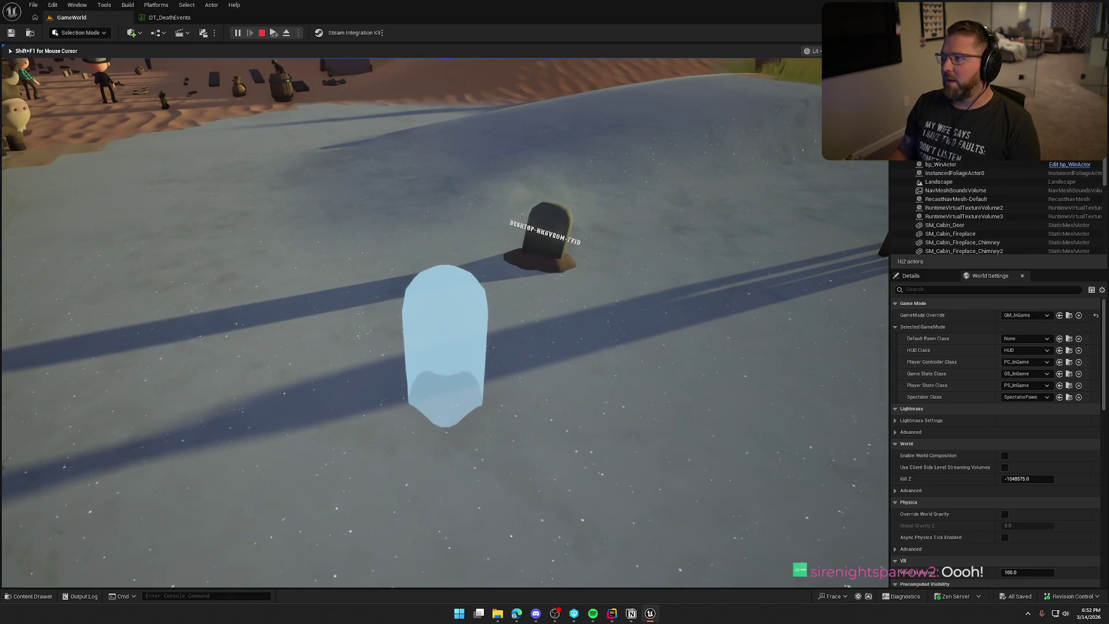
pyautogui.press('Escape')
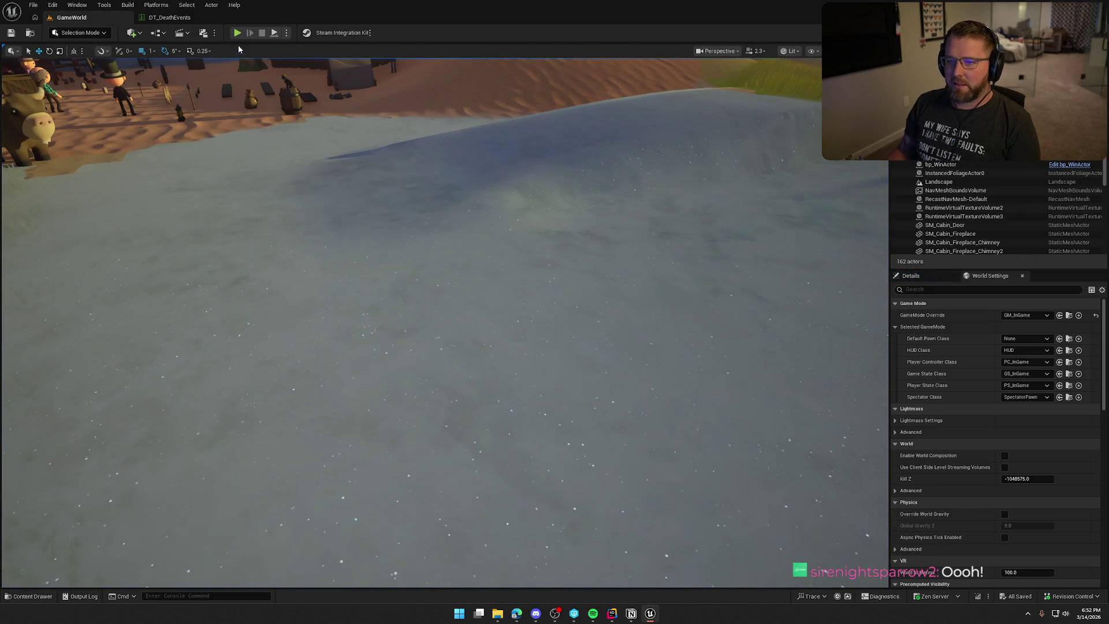
# Step: Start a new play session and sprint the character over the hill to the dirt path
pyautogui.hotkey('alt', 'p')
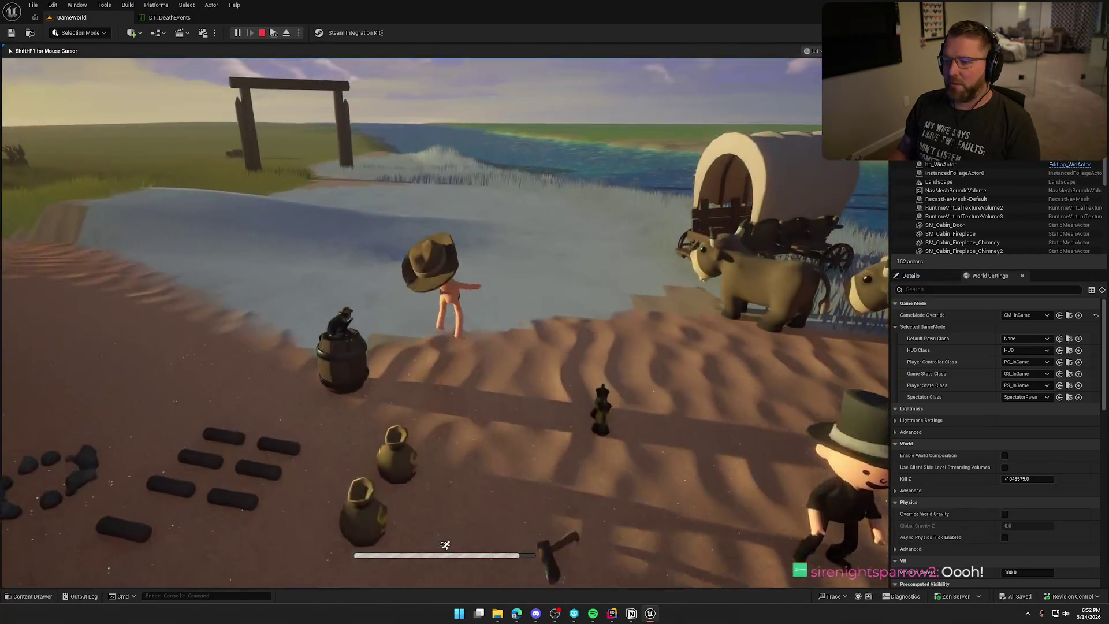
pyautogui.press('w')
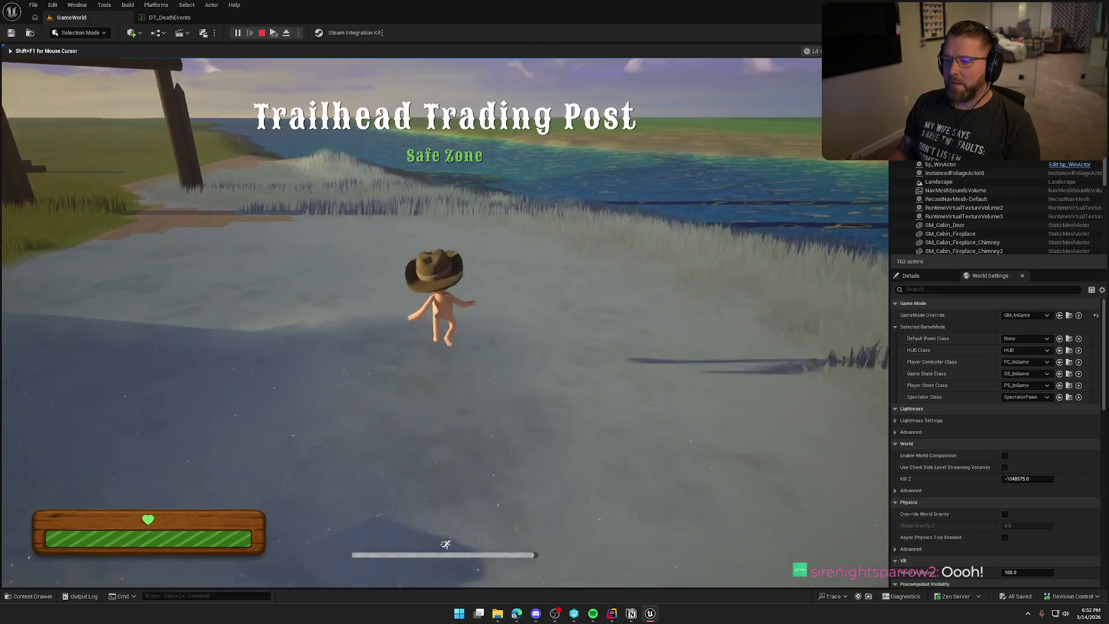
pyautogui.press('w')
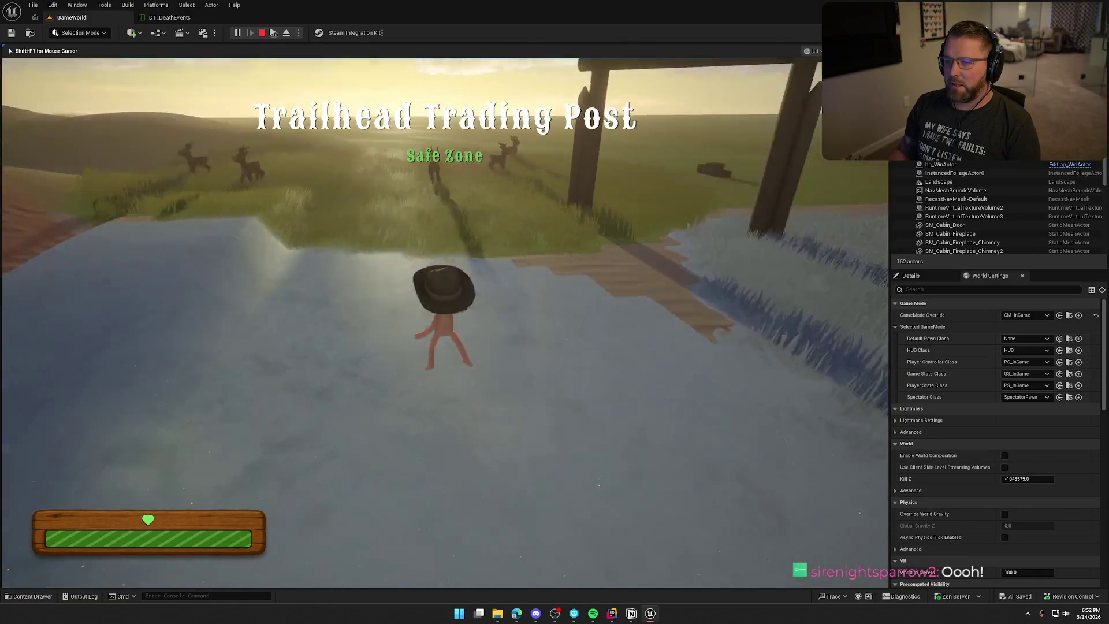
pyautogui.press('shift')
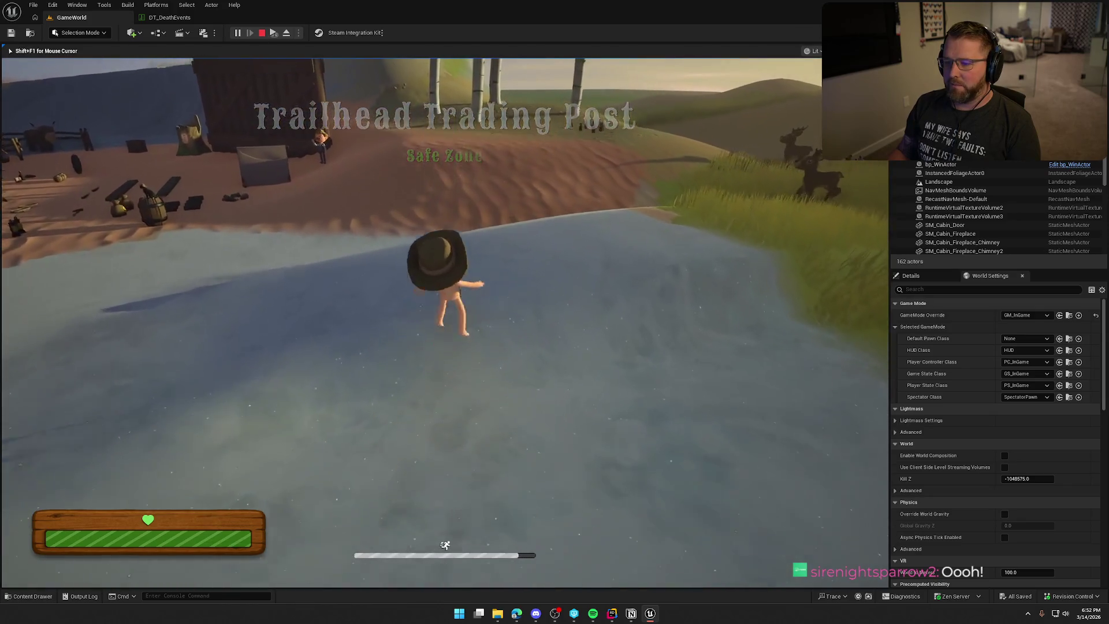
pyautogui.press('w')
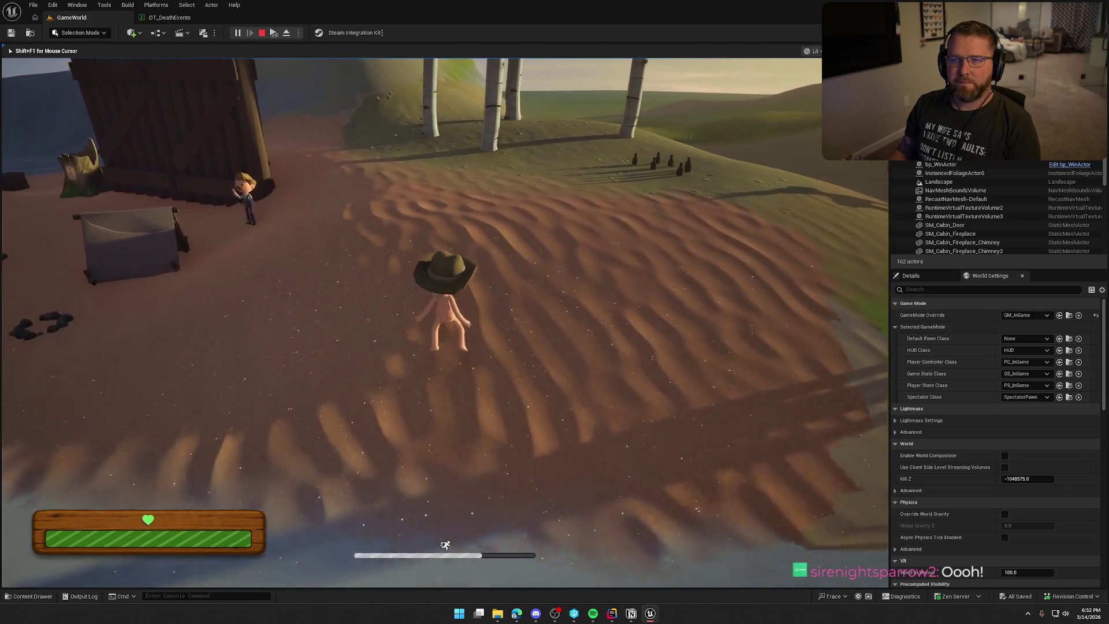
pyautogui.press('w')
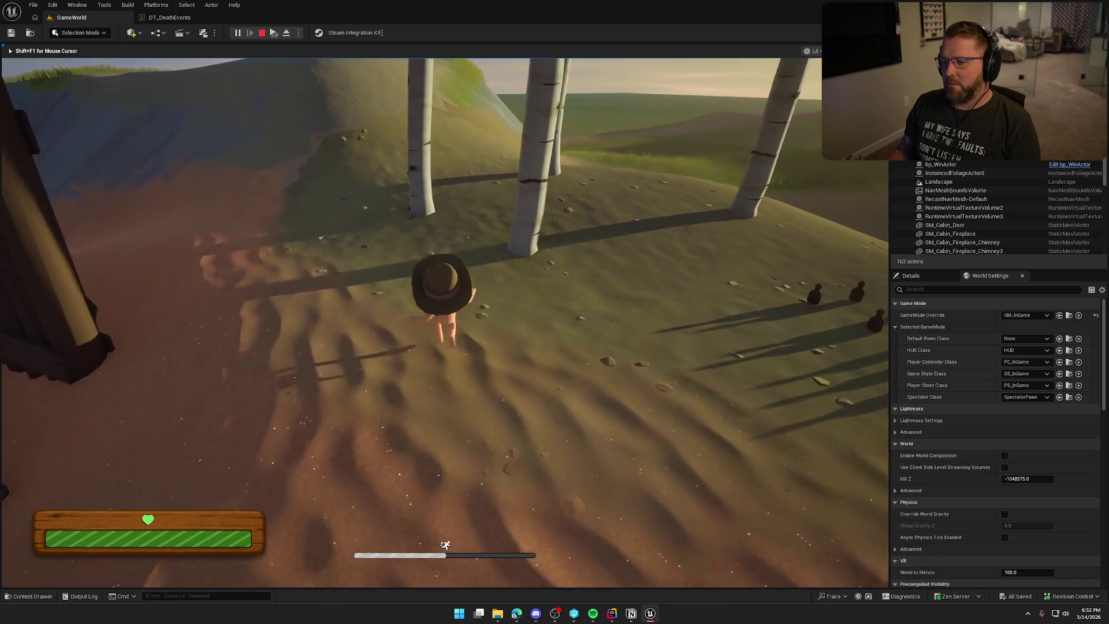
pyautogui.press('w')
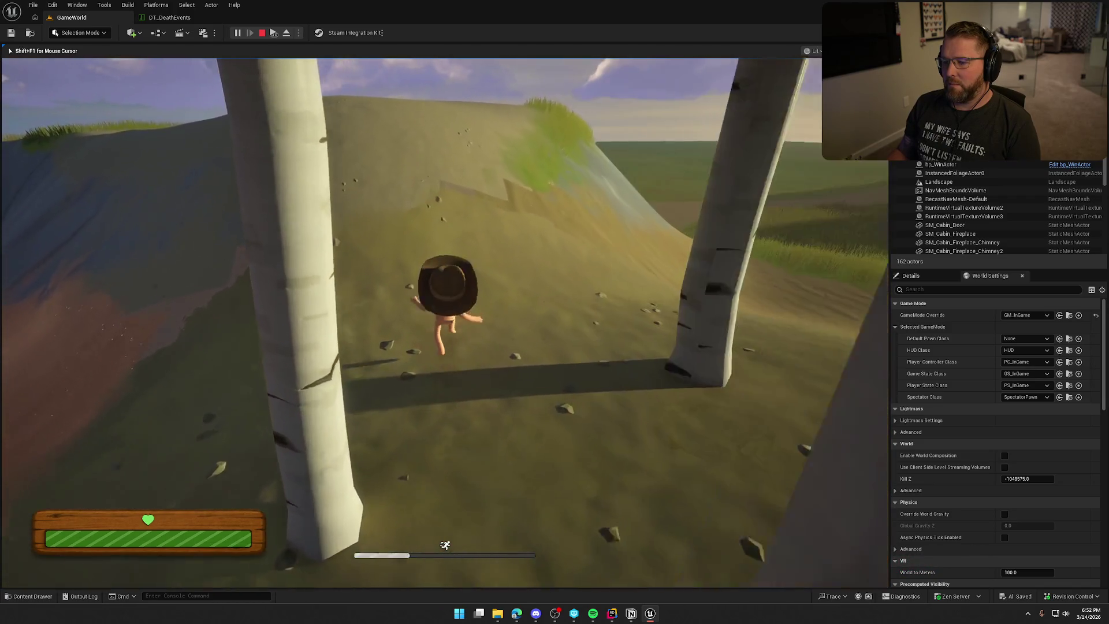
pyautogui.press('w')
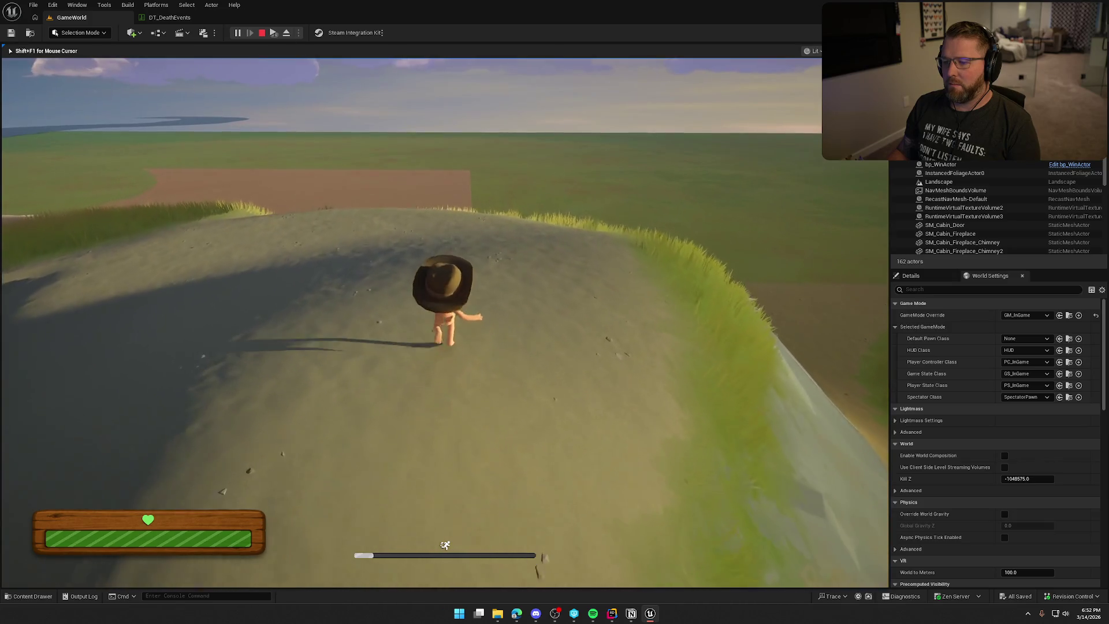
pyautogui.press('w')
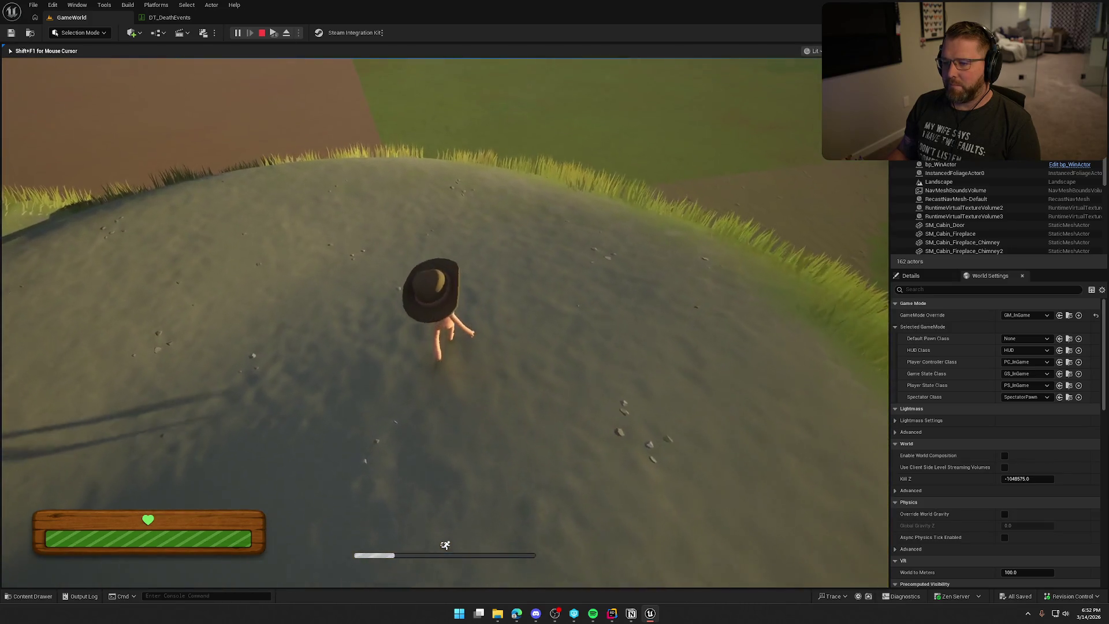
pyautogui.press('w')
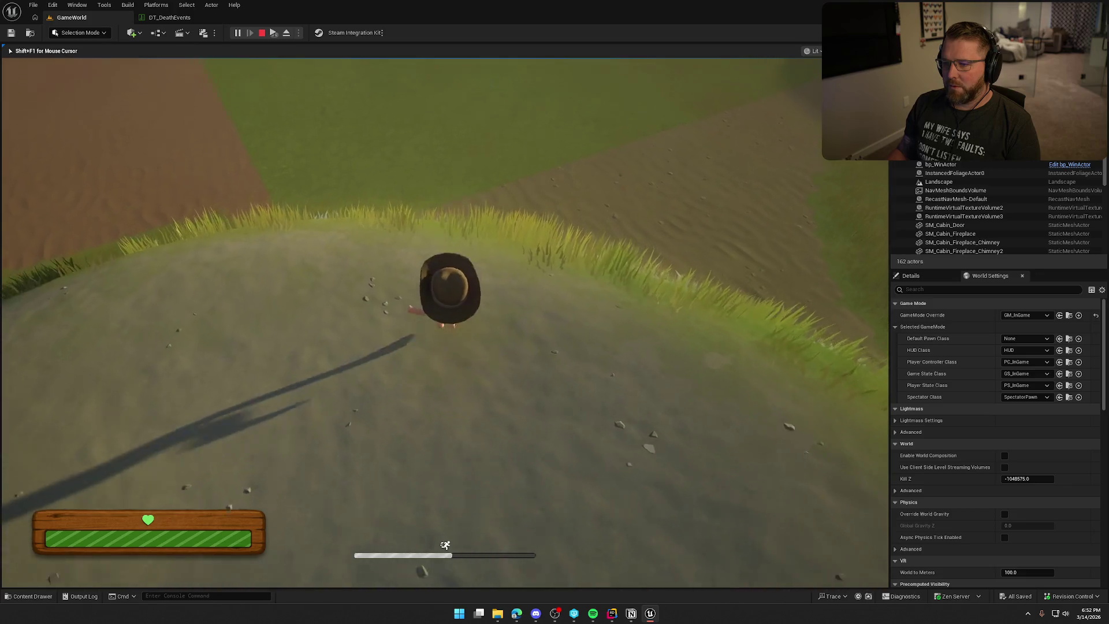
pyautogui.press('w')
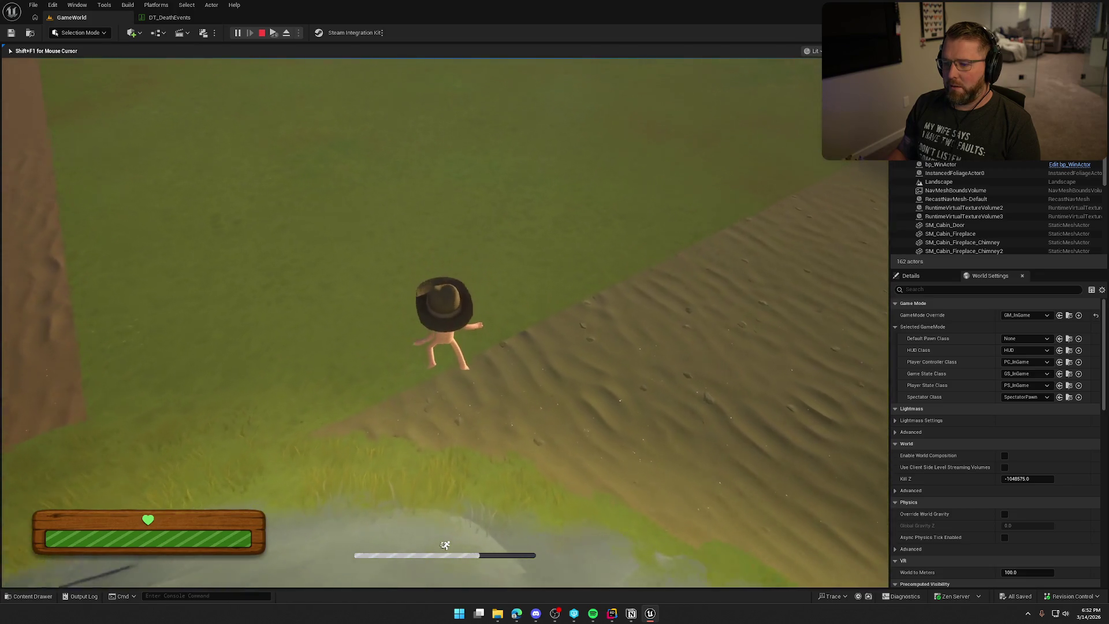
# Step: Run KillPlayer from the console to reach the 'Gravity works' death screen
pyautogui.press('w')
pyautogui.hotkey('shift', 'F1')
pyautogui.press('`')
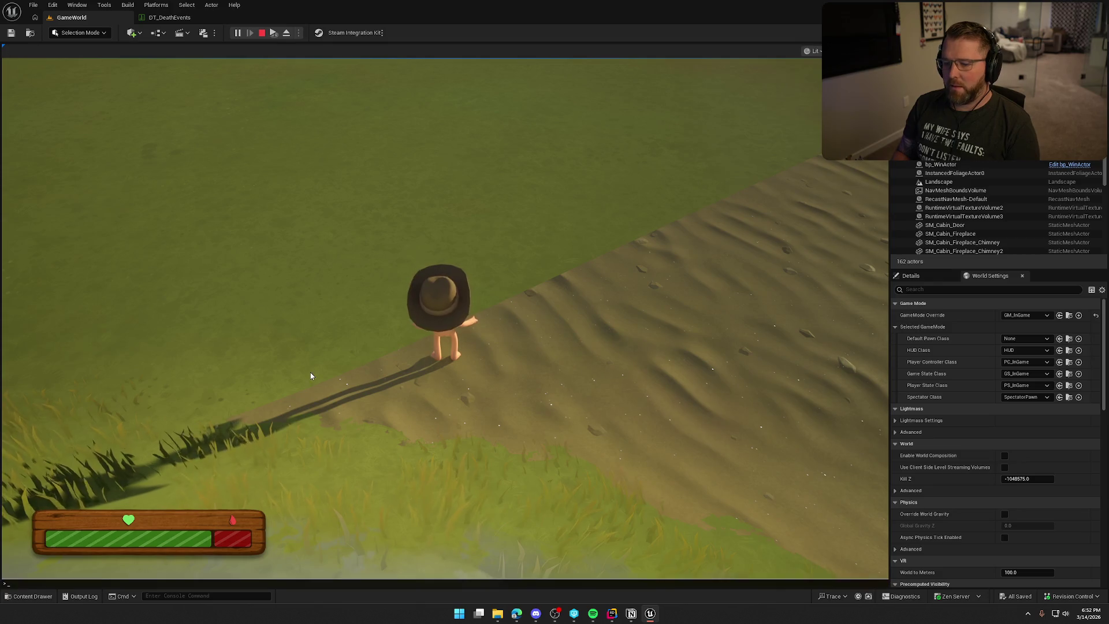
pyautogui.press('Up')
pyautogui.press('Return')
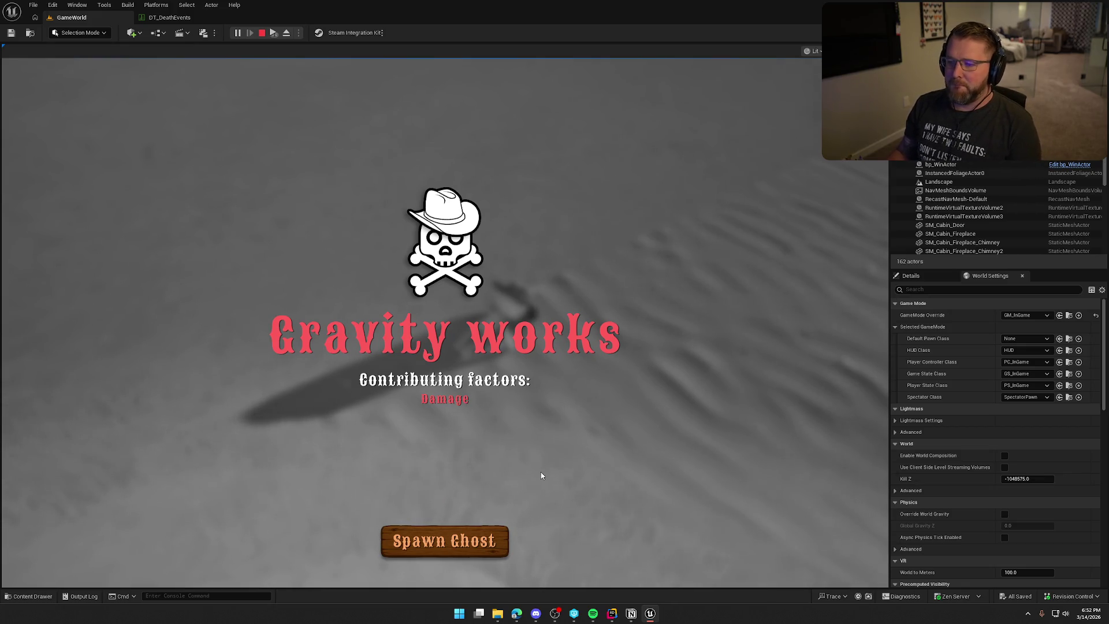
# Step: Respawn as a ghost beside the tombstone, move it briefly, and stop the play session
pyautogui.click(484, 532)
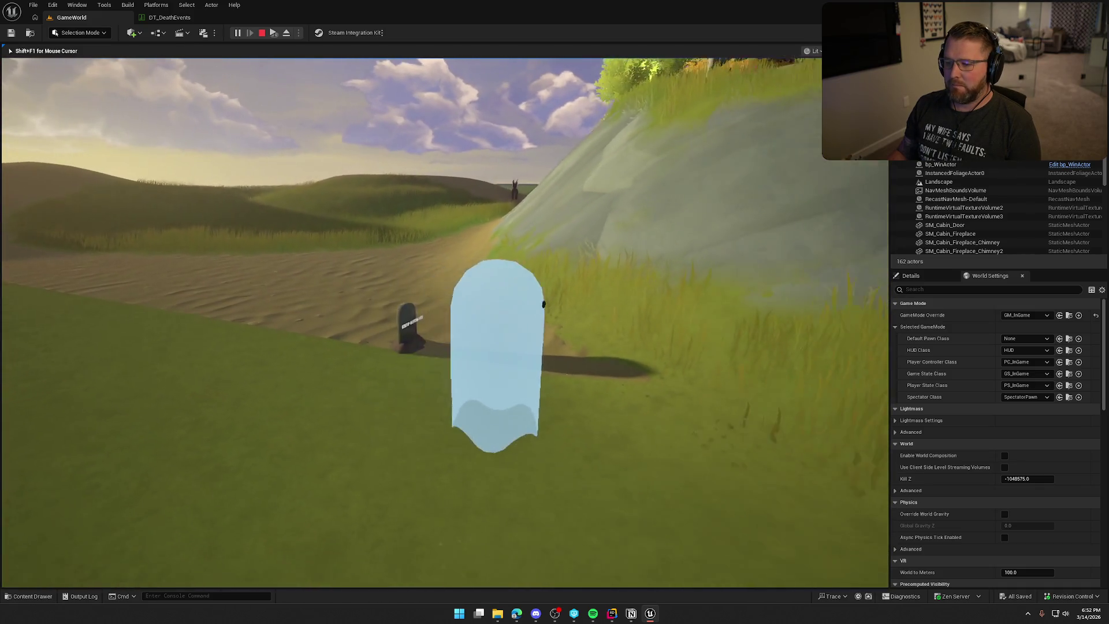
pyautogui.press('s')
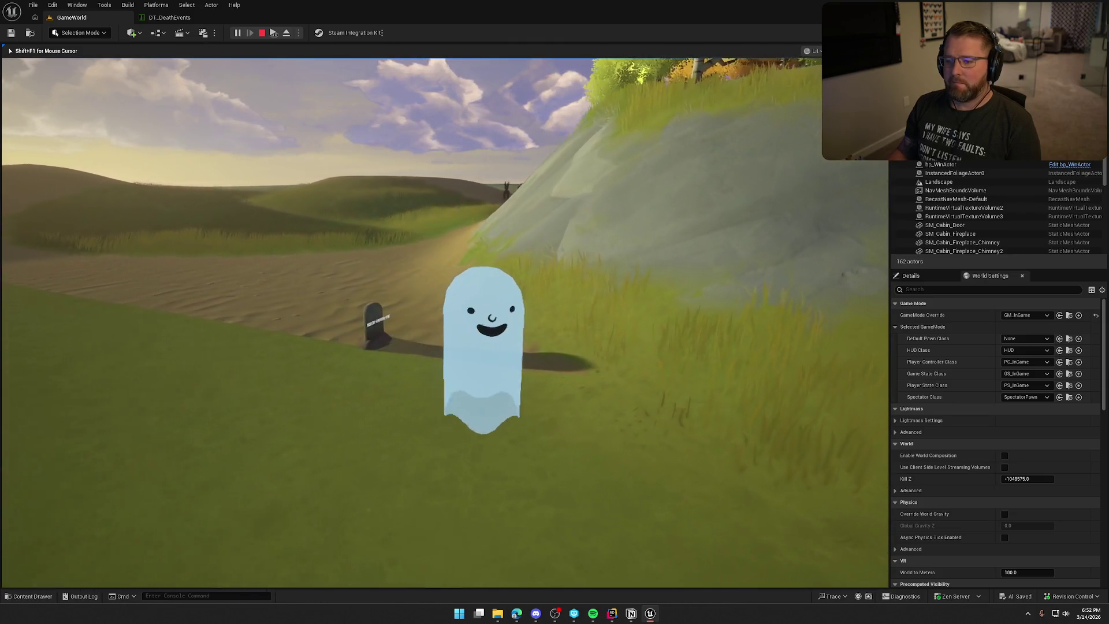
pyautogui.press('Escape')
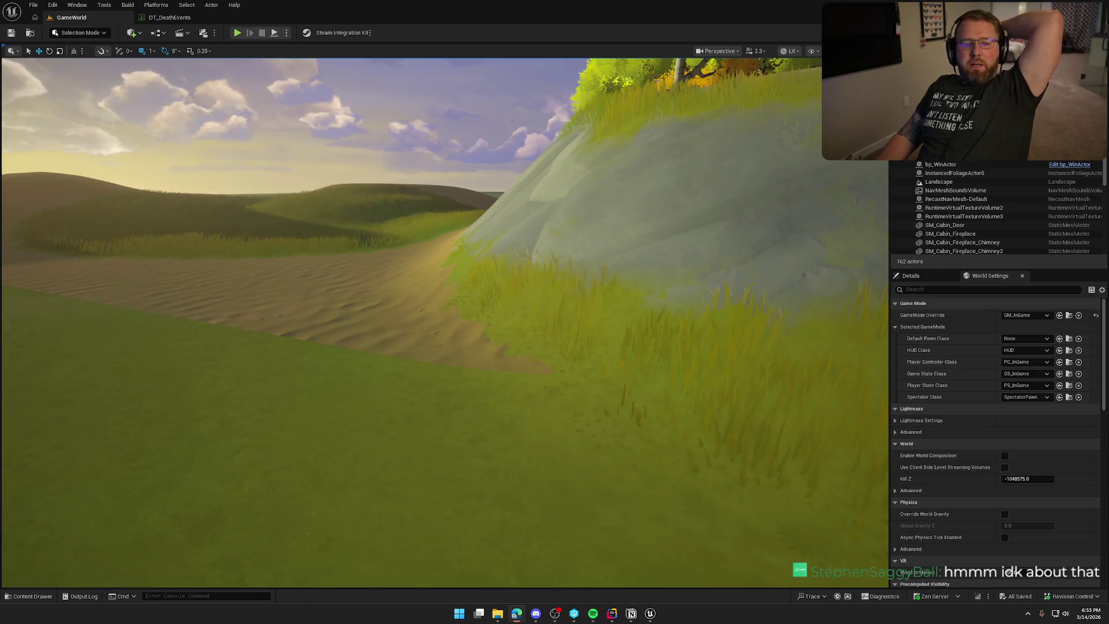
# Step: Select the small actor in the grass near the birch trees and save the GameWorld level
pyautogui.moveTo(592, 276); pyautogui.dragTo(592, 275)
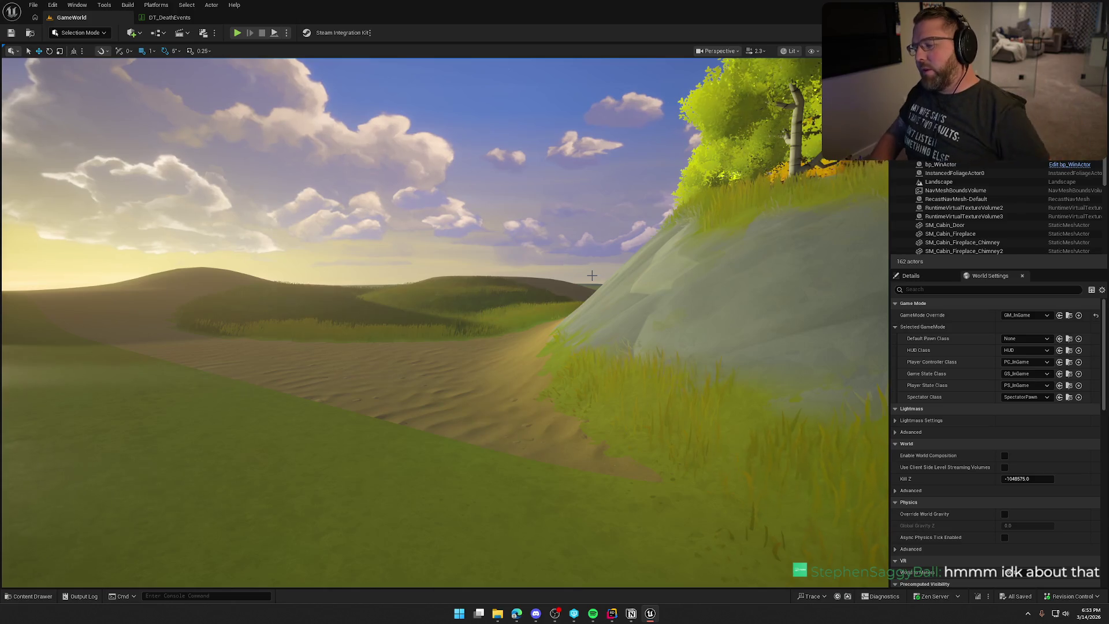
pyautogui.moveTo(582, 276); pyautogui.dragTo(550, 318)
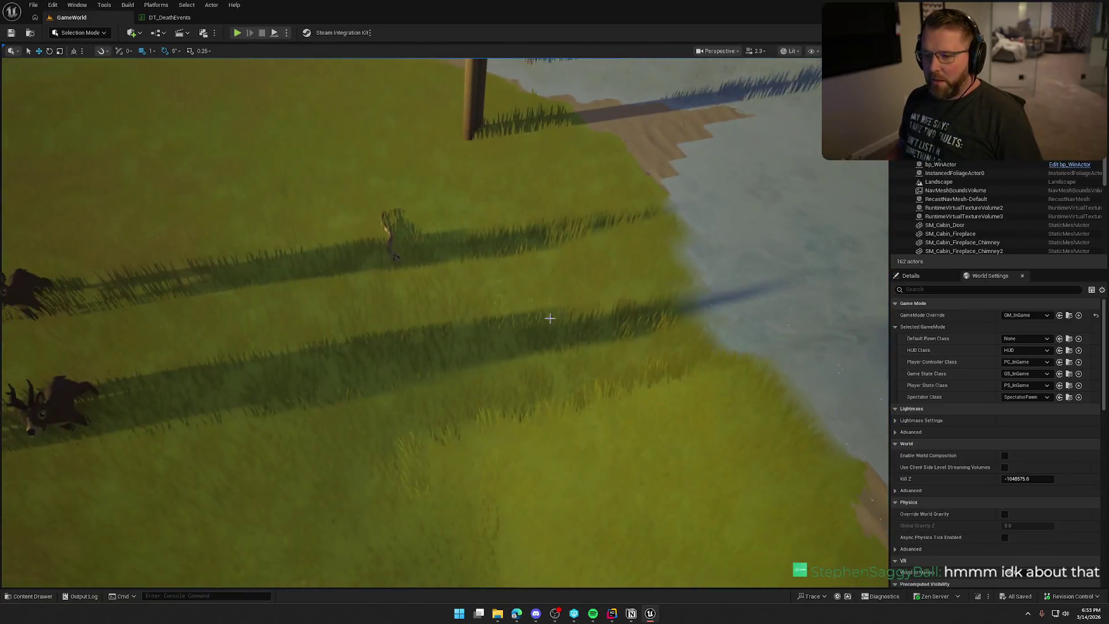
pyautogui.click(397, 232)
pyautogui.moveTo(505, 306); pyautogui.dragTo(488, 265)
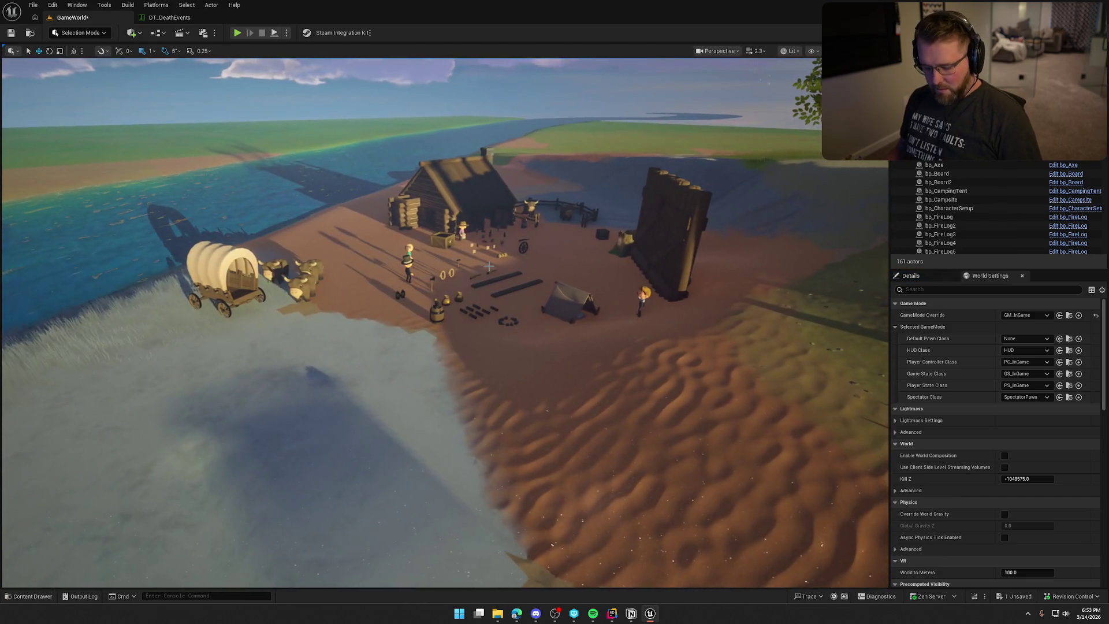
pyautogui.hotkey('ctrl', 's')
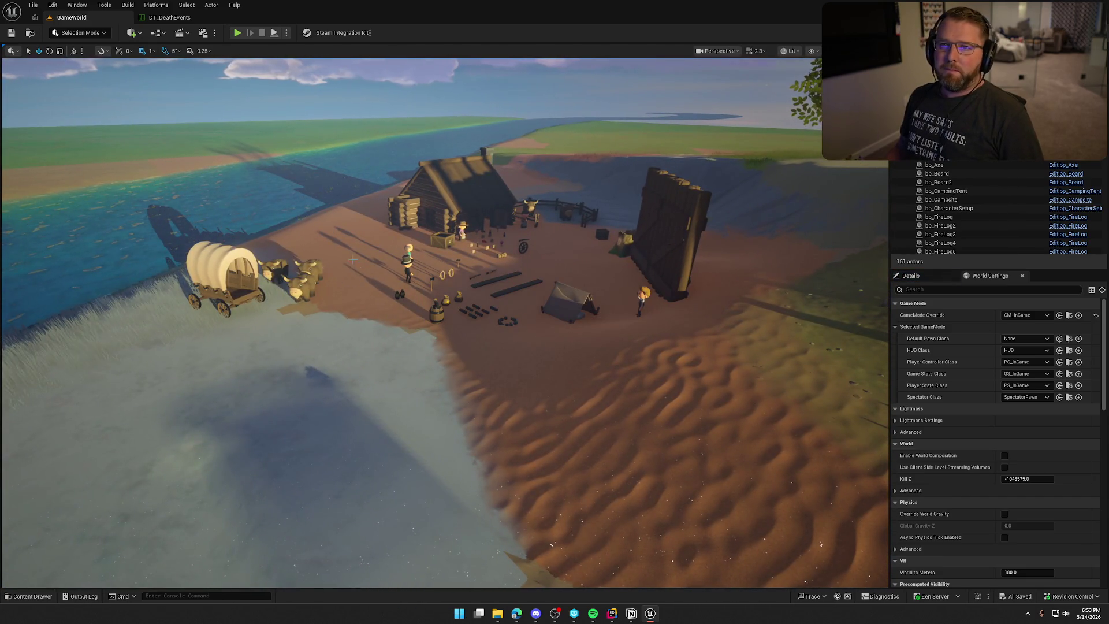
pyautogui.moveTo(469, 317)
pyautogui.mouseDown()
pyautogui.moveTo(468, 295)
pyautogui.moveTo(470, 316)
pyautogui.mouseUp()
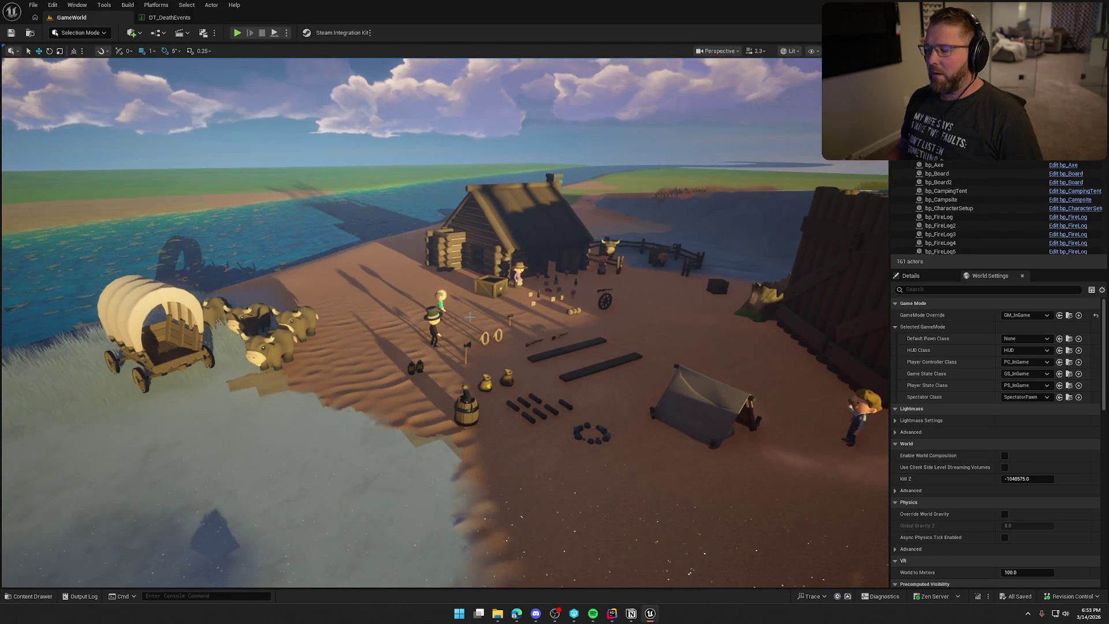